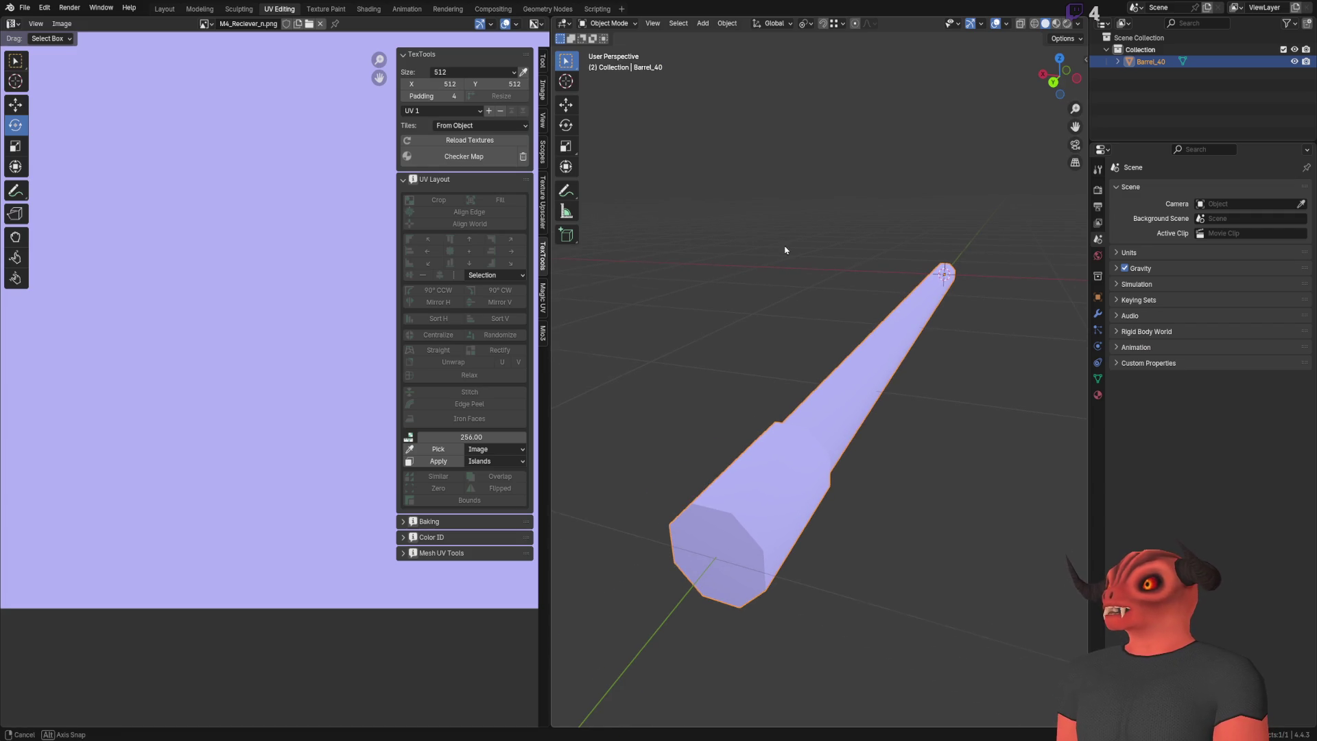
# Step: Frame the barrel's muzzle end and select its end-cap faces
pyautogui.moveTo(784, 250); pyautogui.dragTo(730, 256, button='middle')
pyautogui.scroll(-5, 338, 257)
pyautogui.moveTo(338, 256); pyautogui.dragTo(226, 319, button='middle')
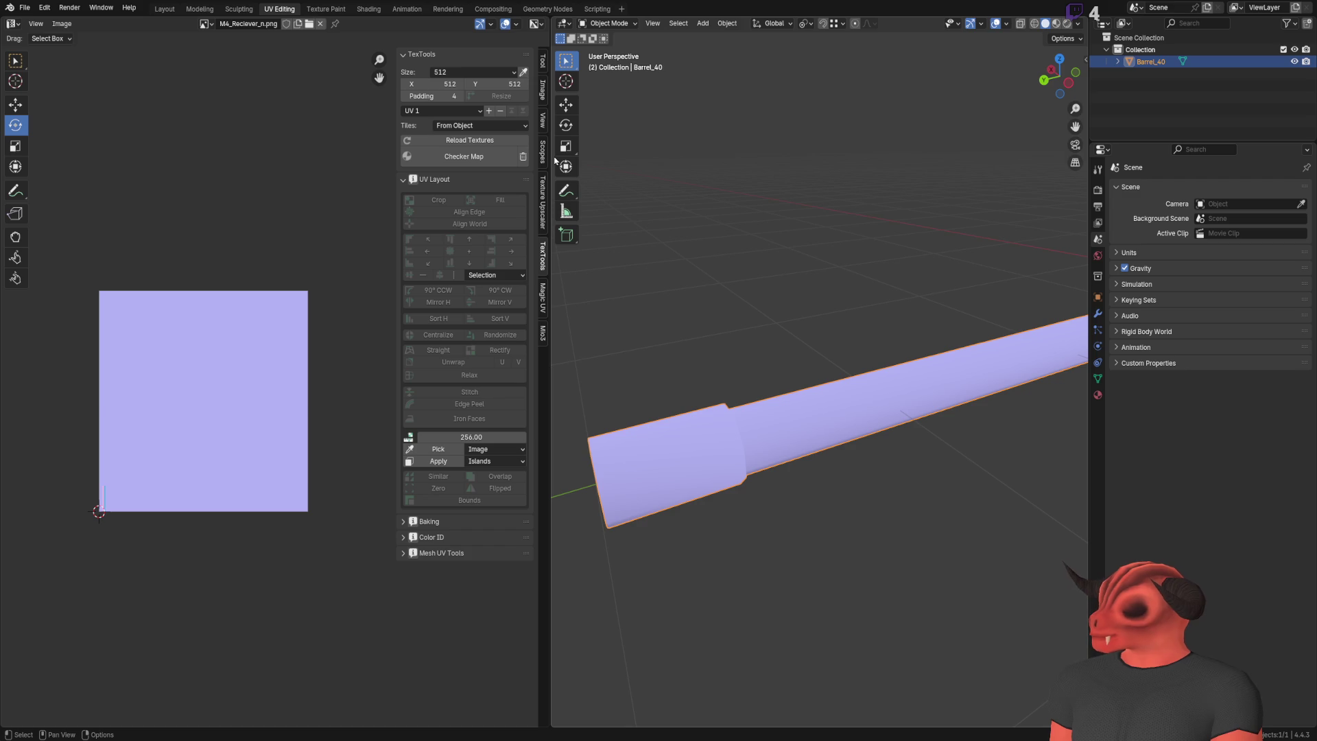
pyautogui.scroll(-5, 782, 388)
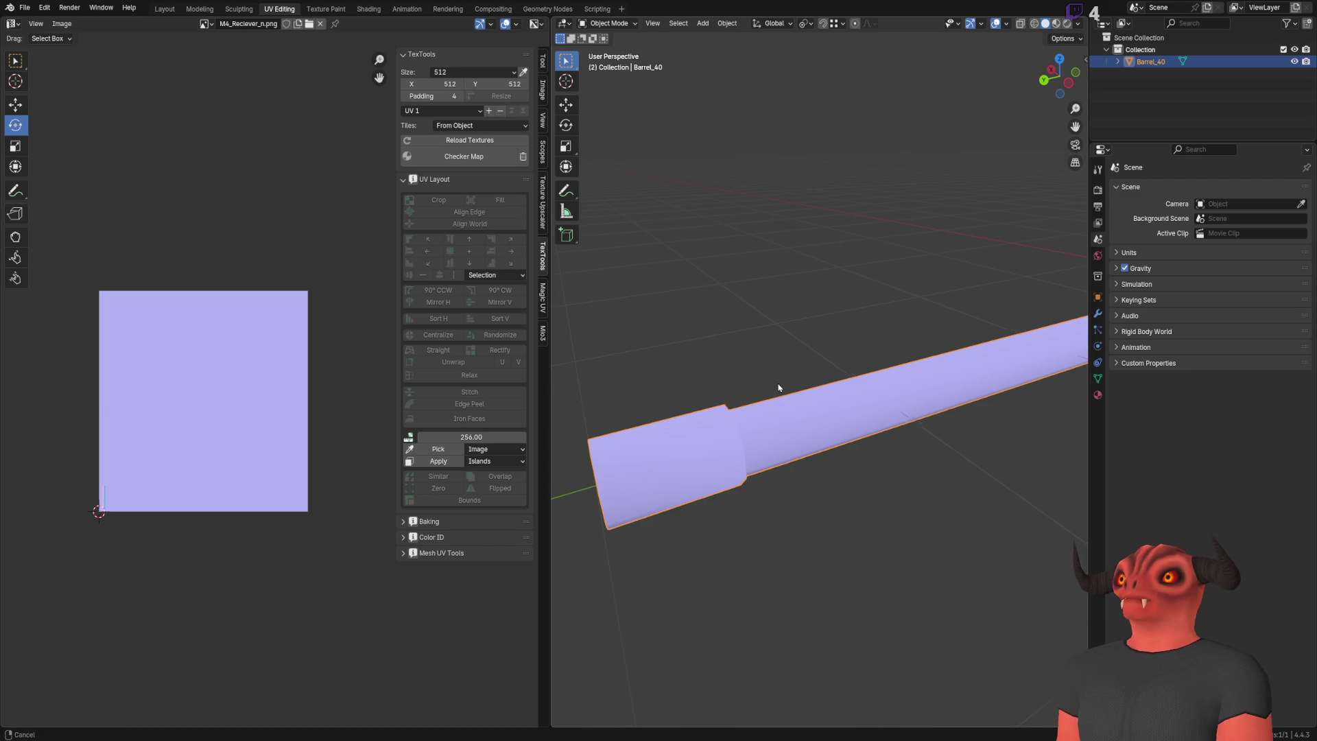
pyautogui.moveTo(788, 391)
pyautogui.mouseDown(button='middle')
pyautogui.moveTo(831, 376)
pyautogui.moveTo(764, 392)
pyautogui.moveTo(738, 376)
pyautogui.mouseUp(button='middle')
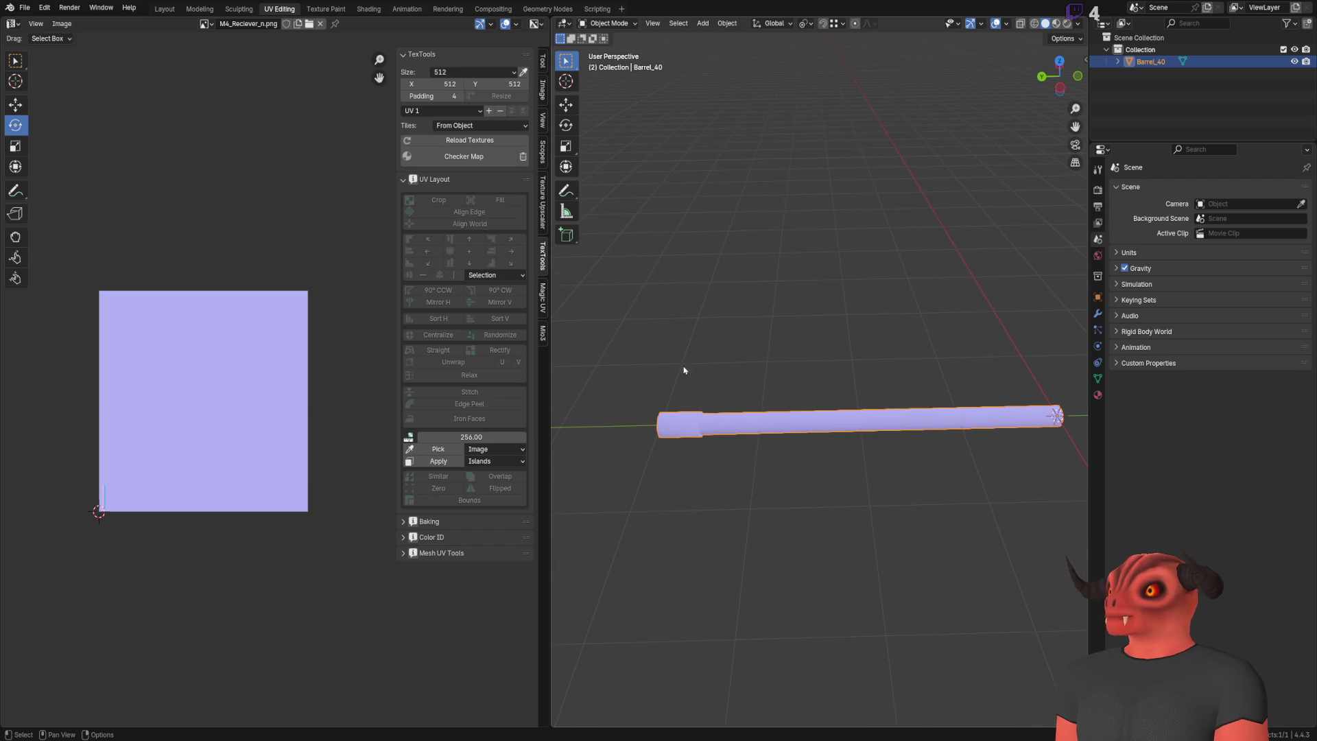
pyautogui.moveTo(553, 353); pyautogui.dragTo(517, 354)
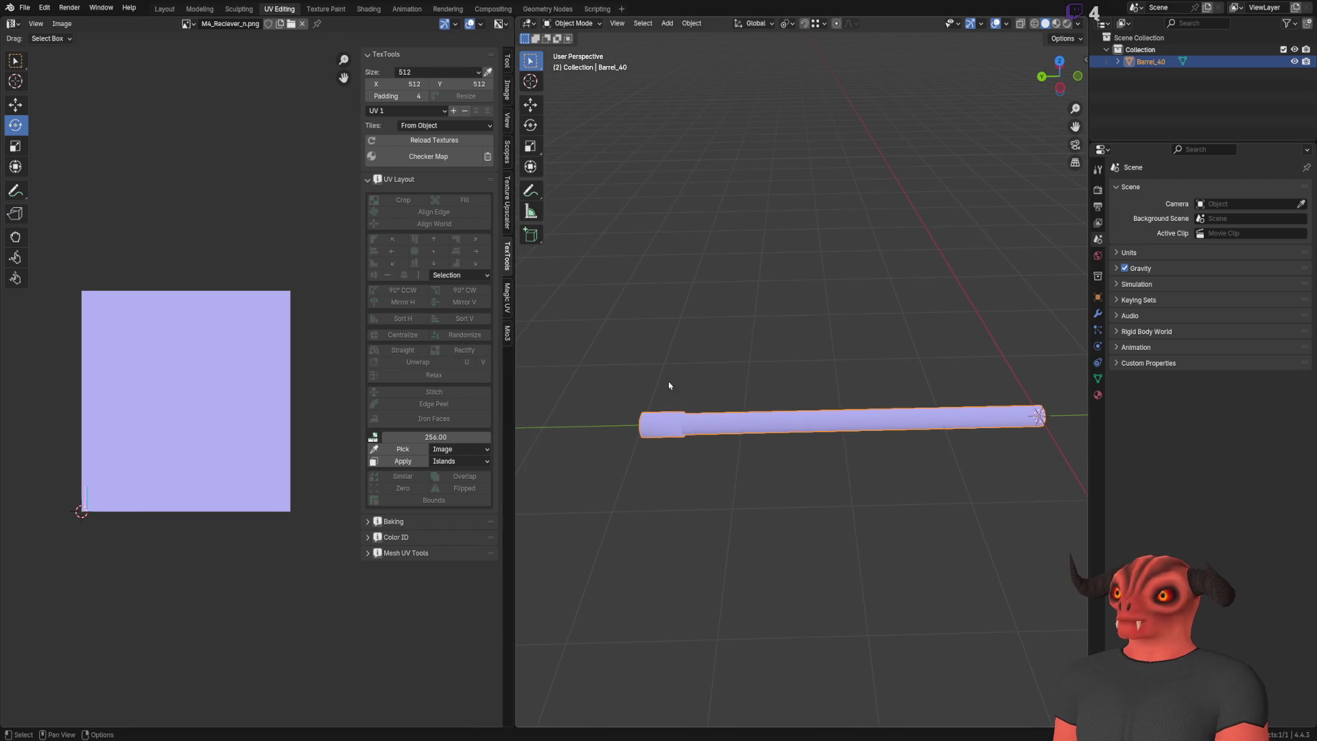
pyautogui.moveTo(617, 373); pyautogui.dragTo(747, 402, button='middle')
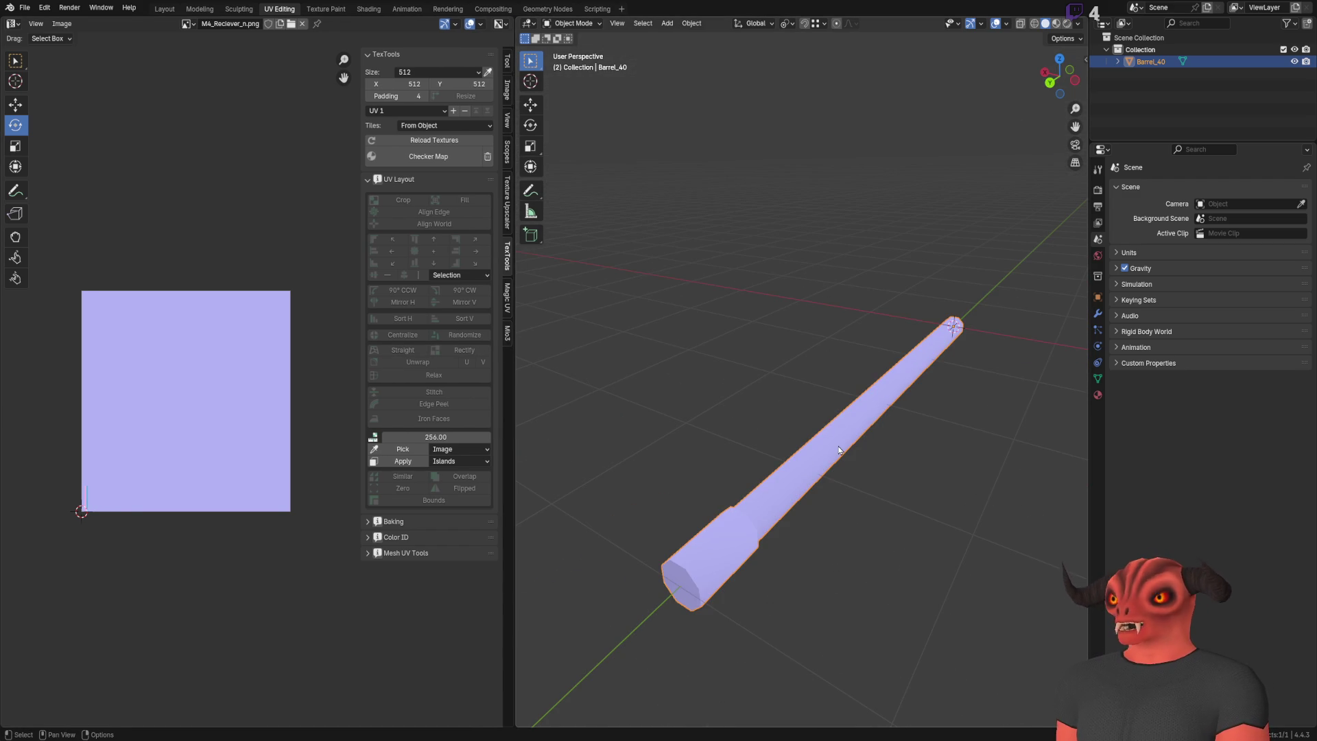
pyautogui.click(796, 427)
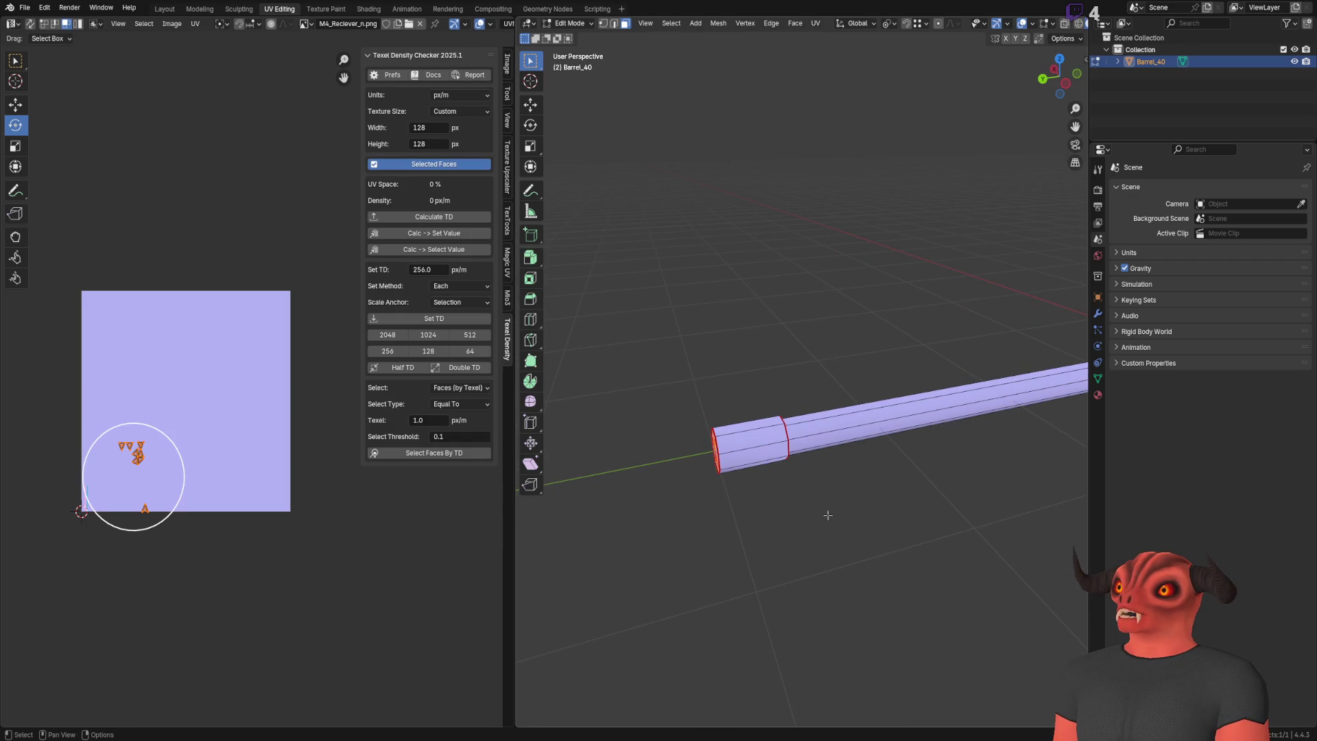
pyautogui.press('l')
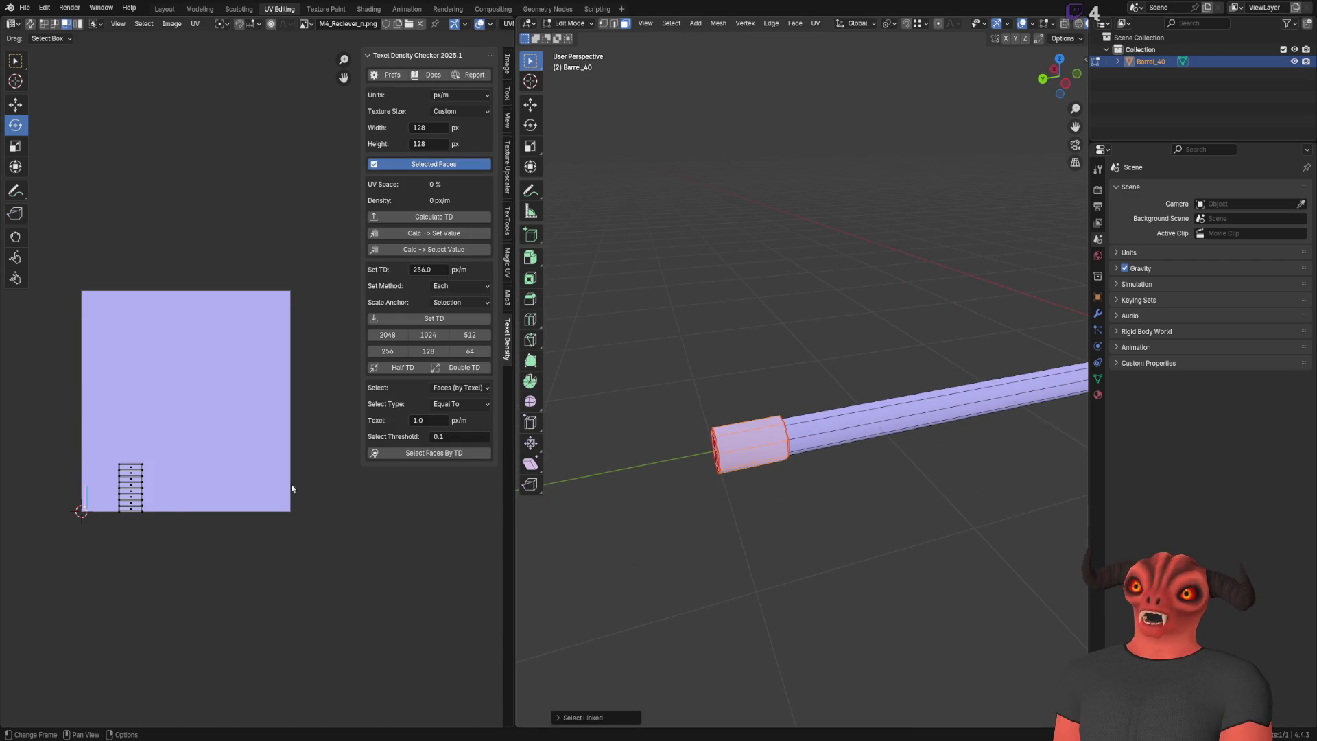
pyautogui.press('KP_Decimal')
# Step: Grow the end-cap selection with Face Step and merge duplicate vertices by distance
pyautogui.moveTo(813, 383)
pyautogui.mouseDown(button='middle')
pyautogui.moveTo(745, 364)
pyautogui.moveTo(832, 368)
pyautogui.moveTo(804, 371)
pyautogui.moveTo(796, 394)
pyautogui.mouseUp(button='middle')
pyautogui.press('KP_Decimal')
pyautogui.press('ctrl+KP_Add')
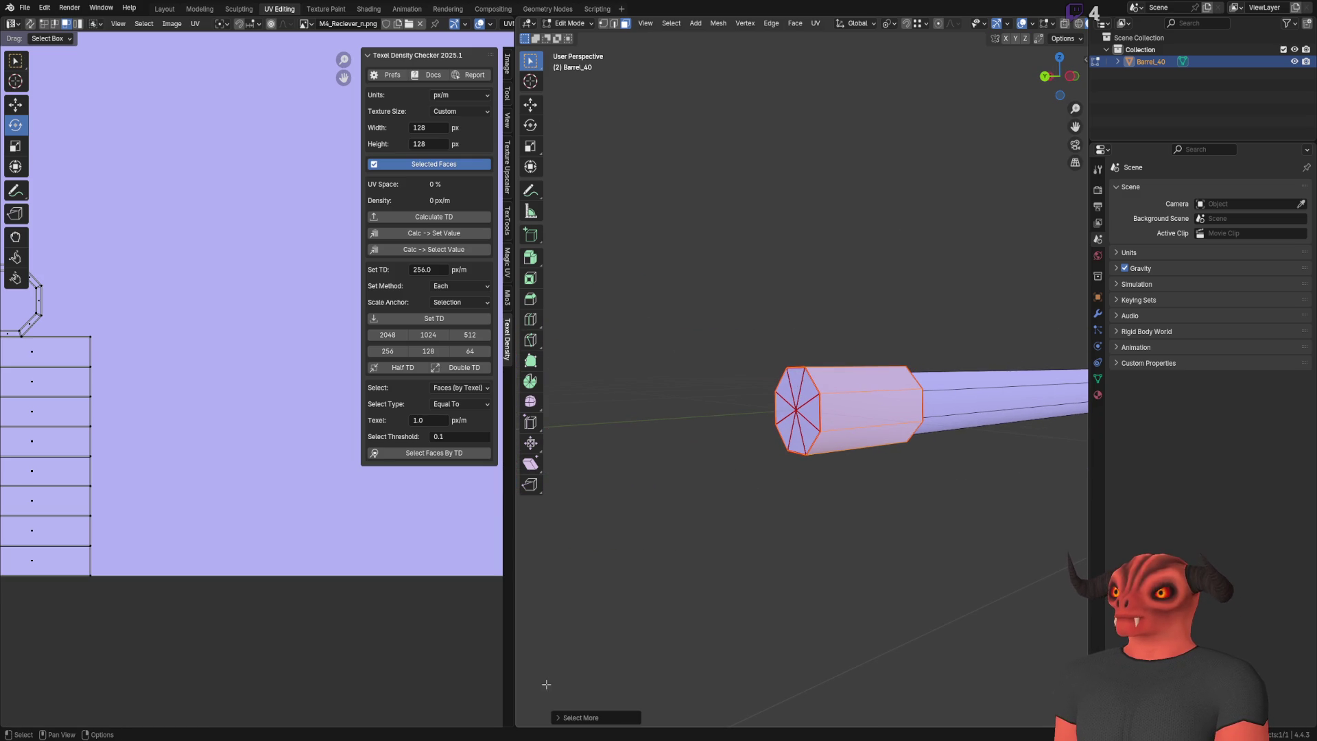
pyautogui.click(570, 718)
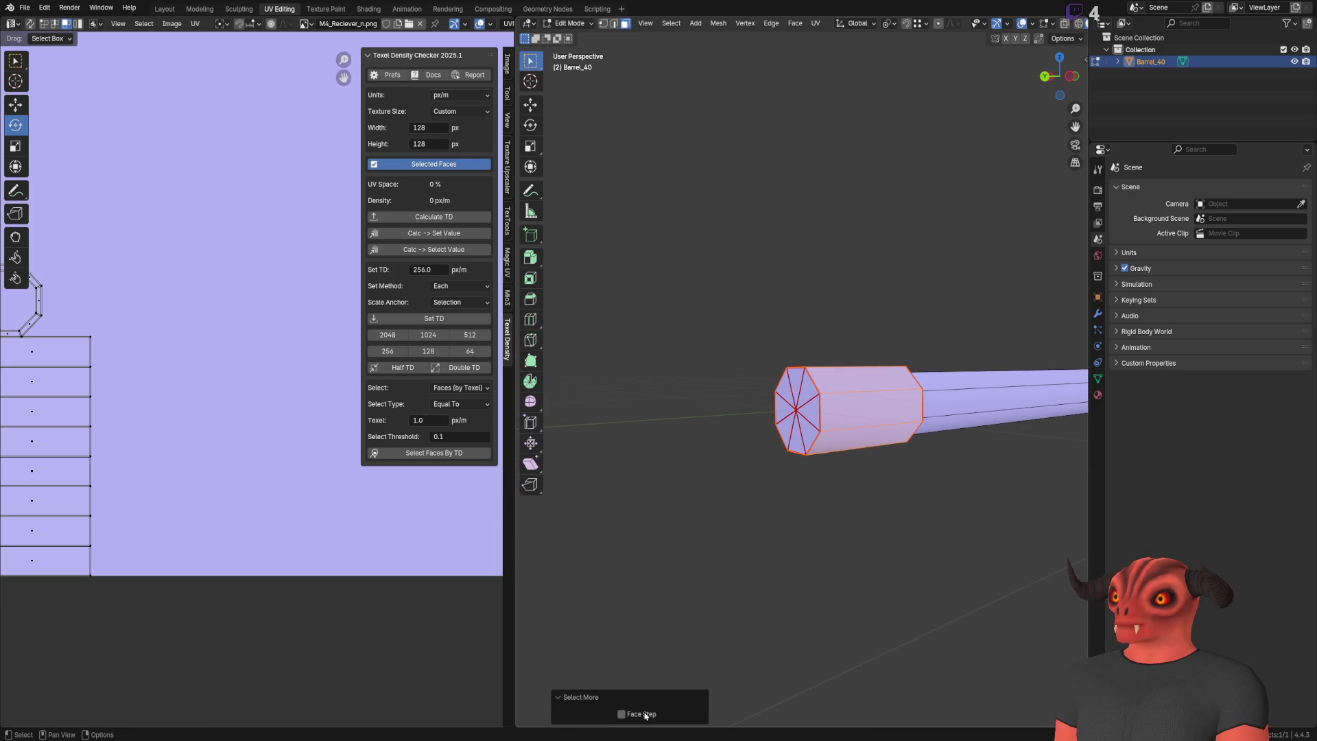
pyautogui.moveTo(642, 659)
pyautogui.mouseDown(button='middle')
pyautogui.moveTo(643, 495)
pyautogui.moveTo(732, 461)
pyautogui.mouseUp(button='middle')
pyautogui.keyDown('ctrl'); pyautogui.click(731, 461); pyautogui.keyUp('ctrl')
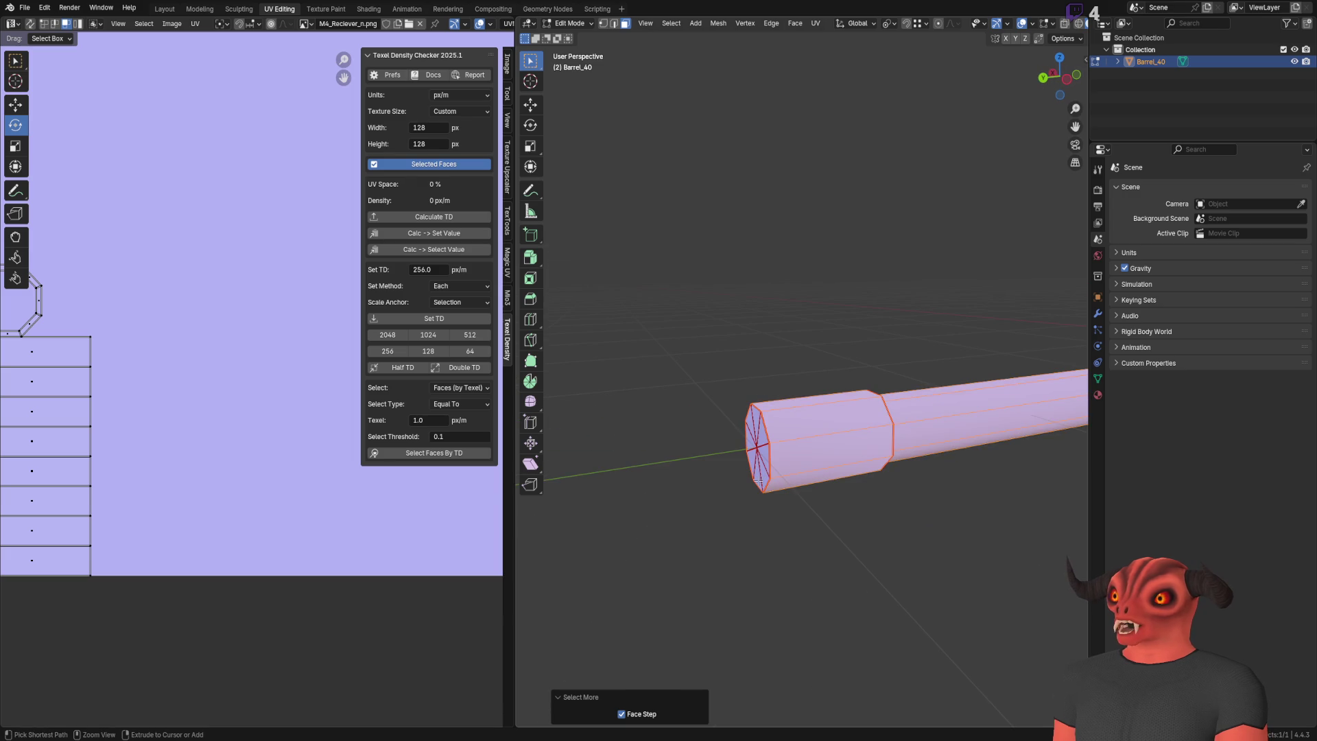
pyautogui.hotkey('ctrl', 'z')
pyautogui.press('m')
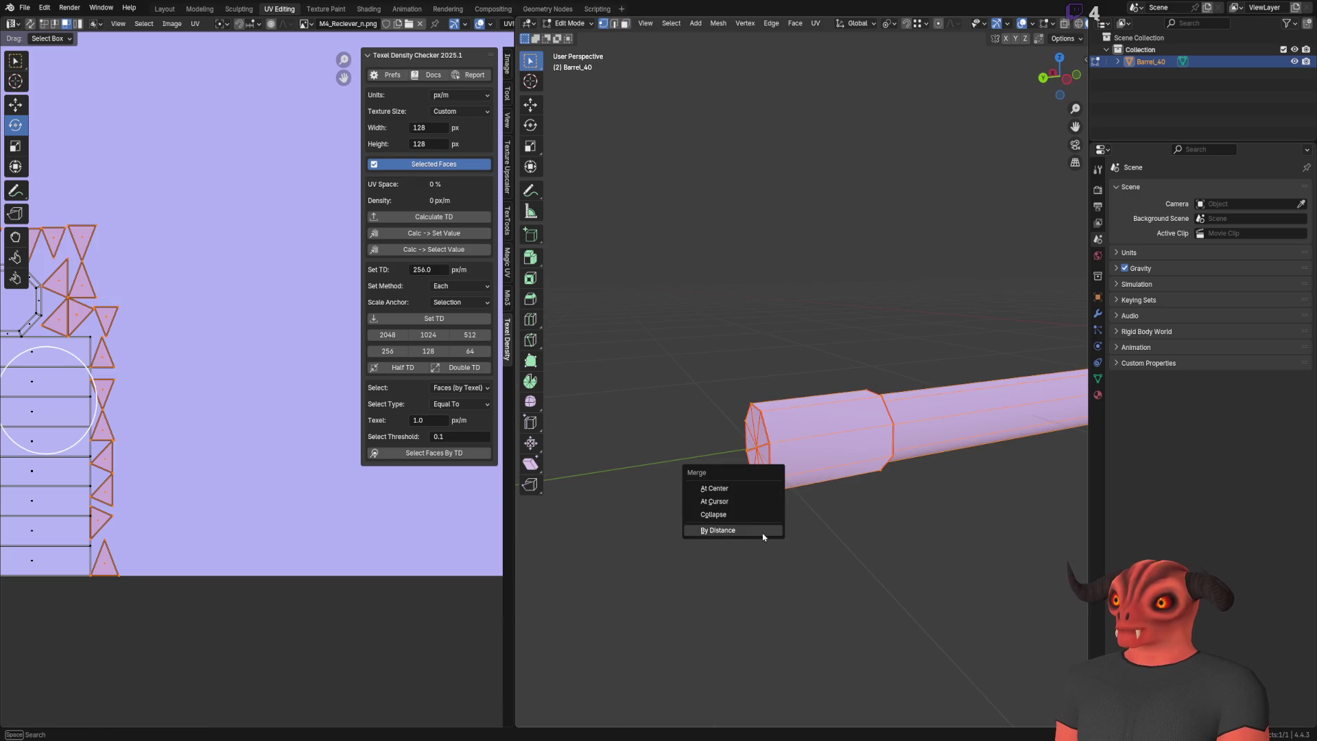
pyautogui.click(759, 532)
pyautogui.moveTo(785, 559)
pyautogui.mouseDown(button='middle')
pyautogui.moveTo(773, 475)
pyautogui.moveTo(848, 467)
pyautogui.mouseUp(button='middle')
# Step: Mark the barrel's end-cap edge loop as a UV seam
pyautogui.keyDown('alt'); pyautogui.click(848, 467); pyautogui.keyUp('alt')
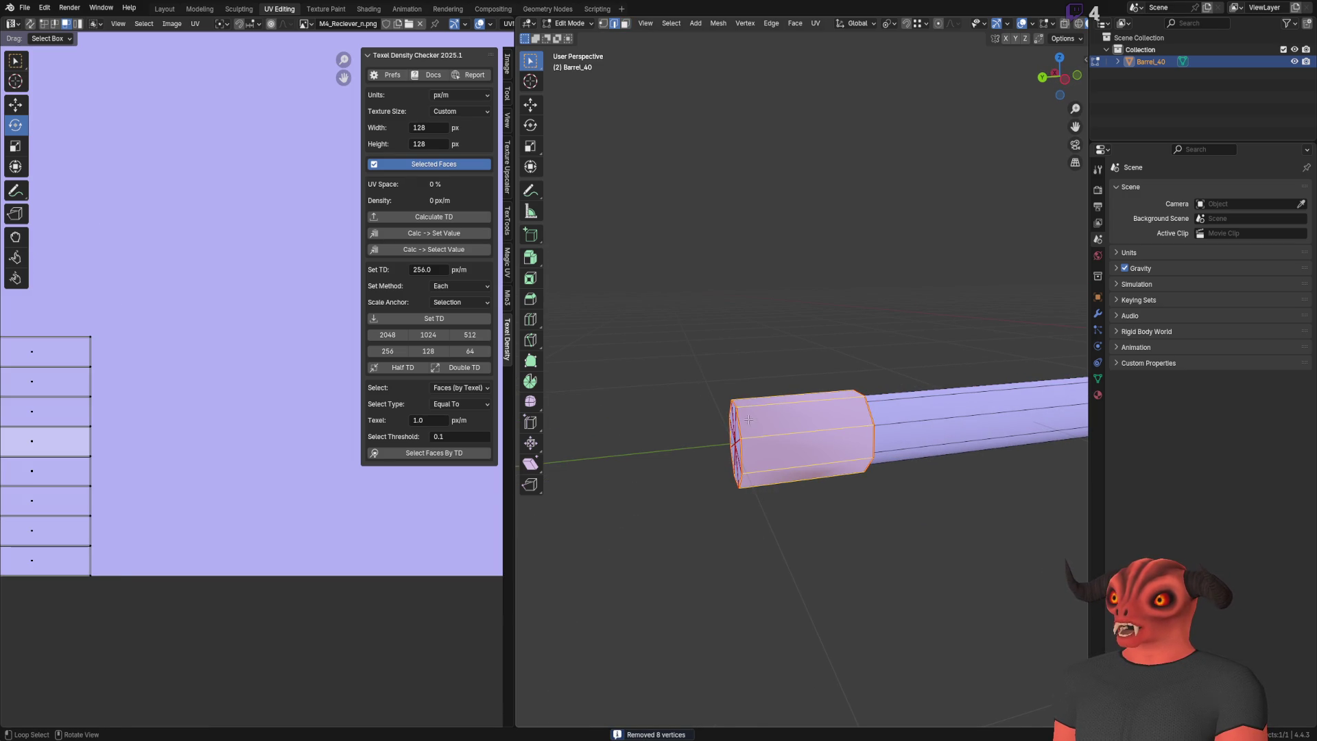
pyautogui.press('2')
pyautogui.rightClick(848, 467)
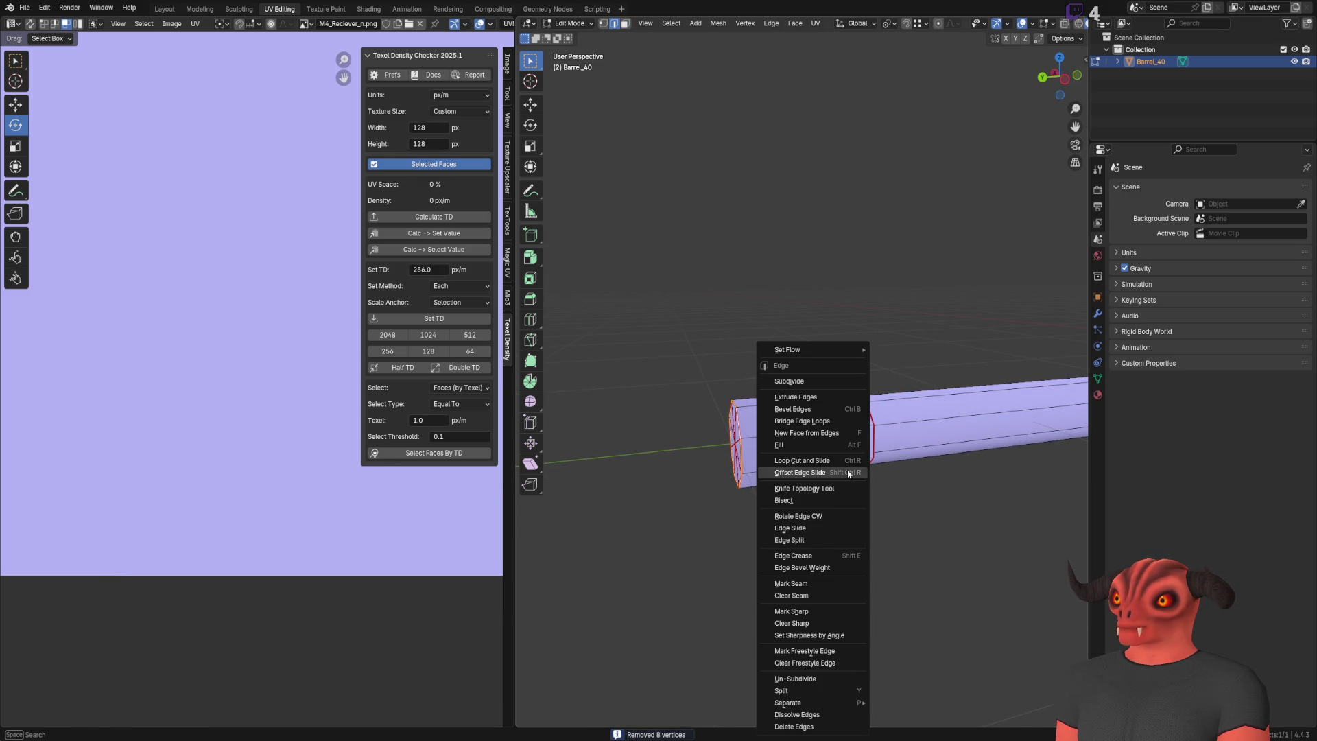
pyautogui.click(842, 588)
pyautogui.press('3')
pyautogui.keyDown('alt'); pyautogui.click(796, 439); pyautogui.keyUp('alt')
pyautogui.moveTo(796, 440); pyautogui.dragTo(703, 430, button='middle')
# Step: Mark both edge loops of the stepped muzzle ring as UV seams
pyautogui.press('a')
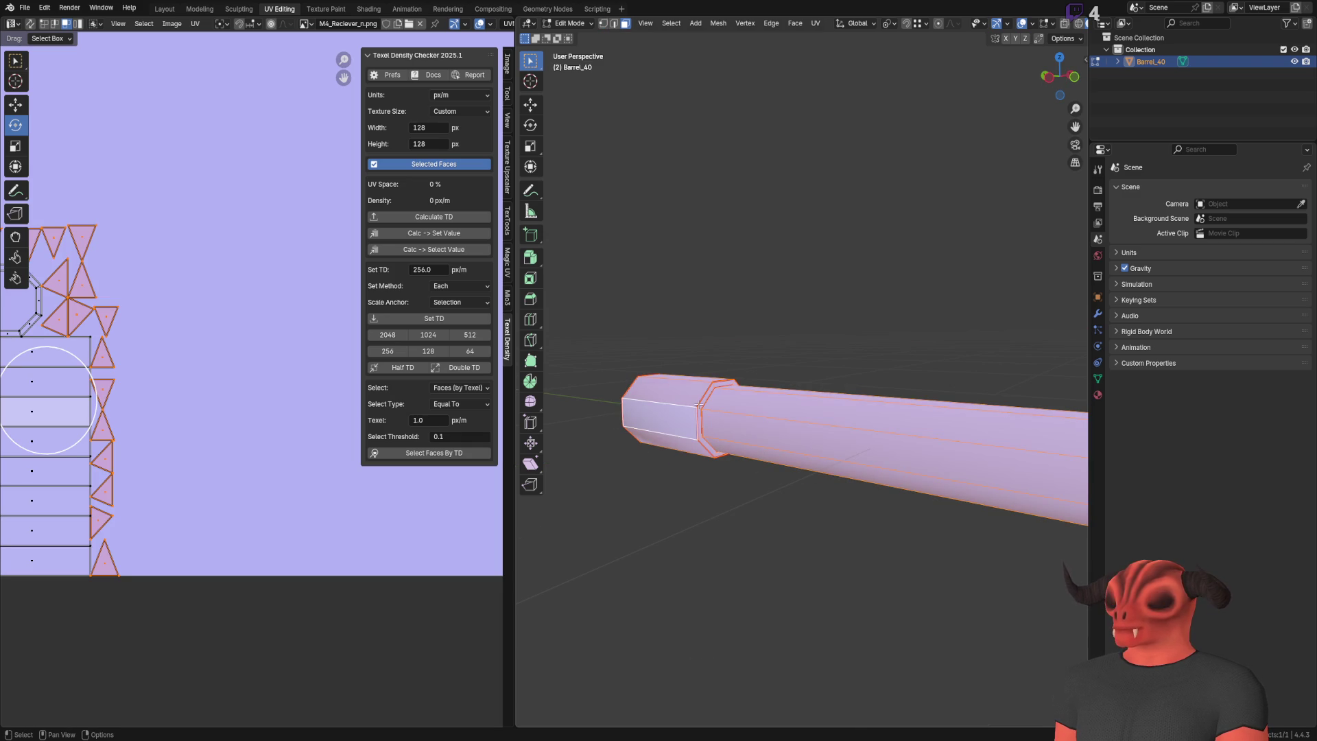
pyautogui.scroll(5, 700, 403)
pyautogui.press('2')
pyautogui.keyDown('alt'); pyautogui.click(686, 426); pyautogui.keyUp('alt')
pyautogui.keyDown('alt'); pyautogui.keyDown('shift'); pyautogui.click(704, 394); pyautogui.keyUp('shift'); pyautogui.keyUp('alt')
pyautogui.rightClick(705, 394)
pyautogui.click(758, 388)
pyautogui.scroll(-5, 750, 275)
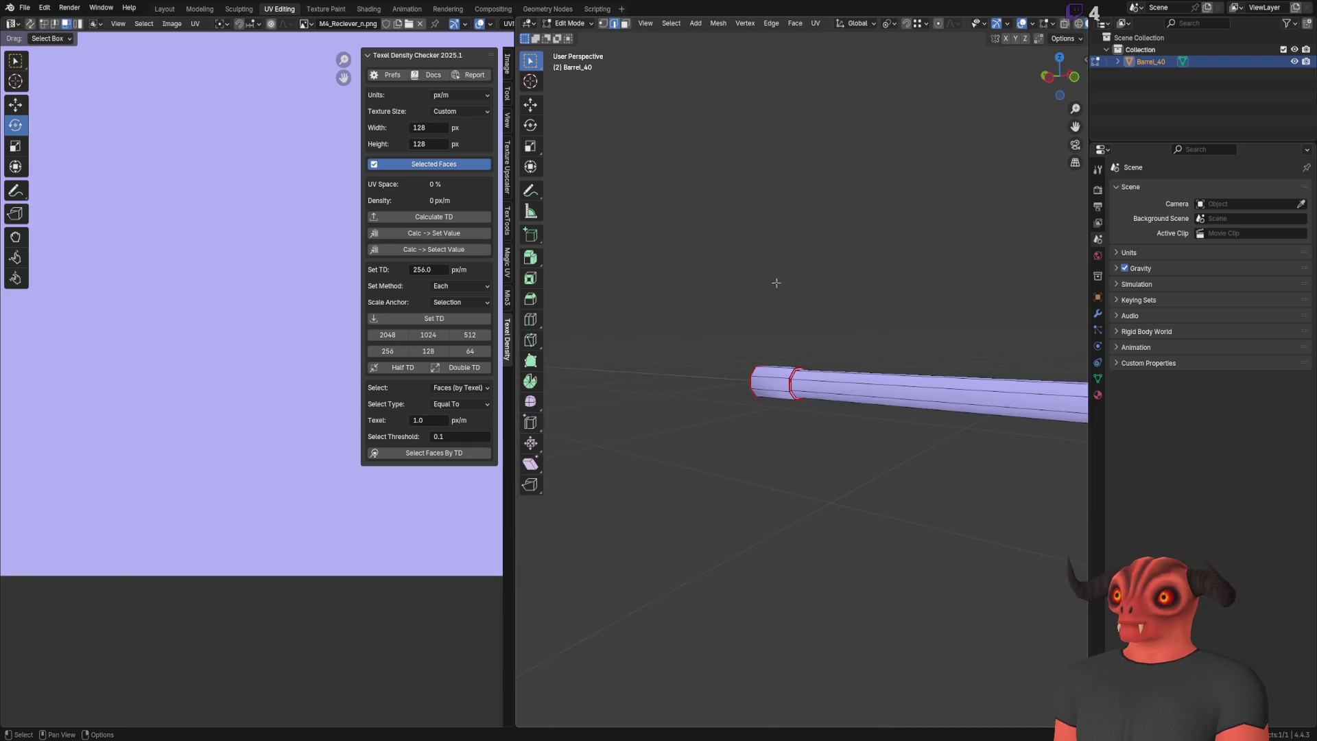
pyautogui.moveTo(696, 322)
pyautogui.mouseDown(button='middle')
pyautogui.moveTo(862, 330)
pyautogui.moveTo(798, 346)
pyautogui.mouseUp(button='middle')
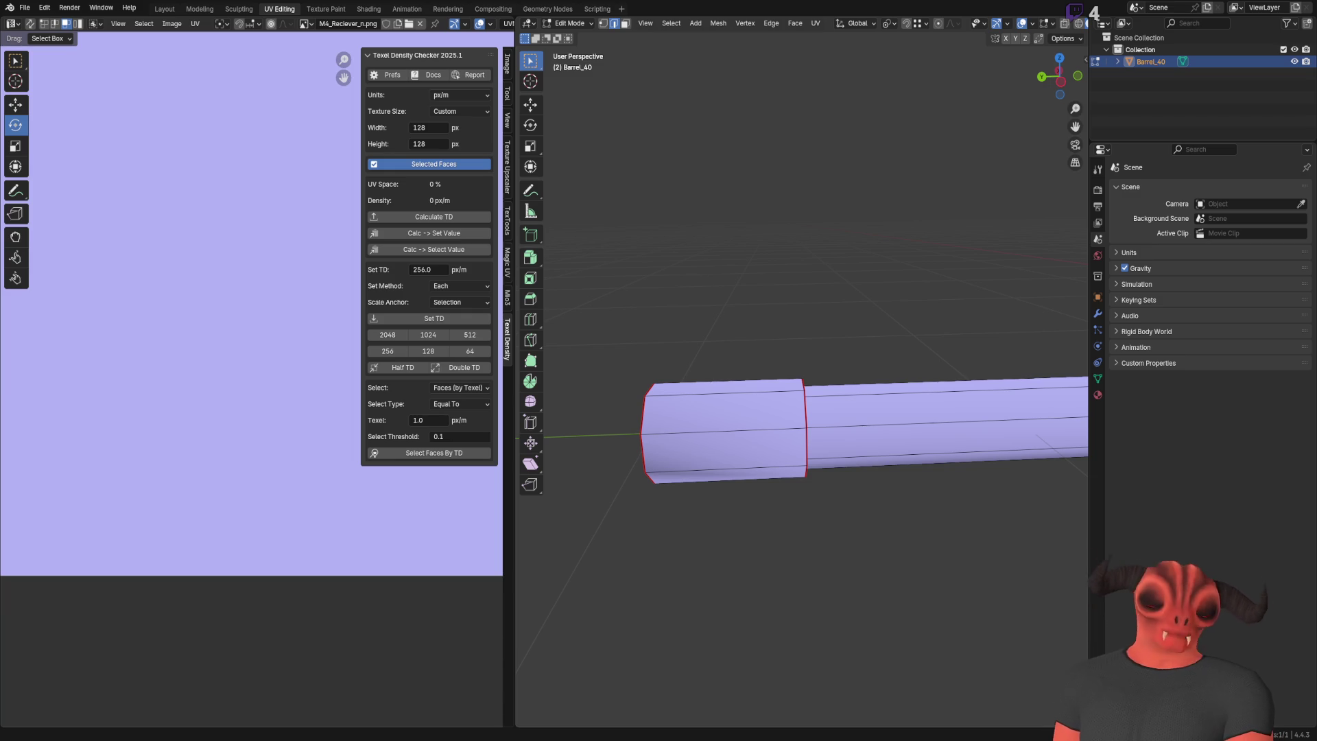
# Step: Select the muzzle section's face ring and use Select More to add the end-cap faces
pyautogui.moveTo(929, 516)
pyautogui.mouseDown(button='middle')
pyautogui.moveTo(908, 473)
pyautogui.moveTo(905, 500)
pyautogui.moveTo(873, 458)
pyautogui.moveTo(832, 484)
pyautogui.moveTo(672, 447)
pyautogui.mouseUp(button='middle')
pyautogui.scroll(5, 874, 457)
pyautogui.keyDown('alt'); pyautogui.click(672, 447); pyautogui.keyUp('alt')
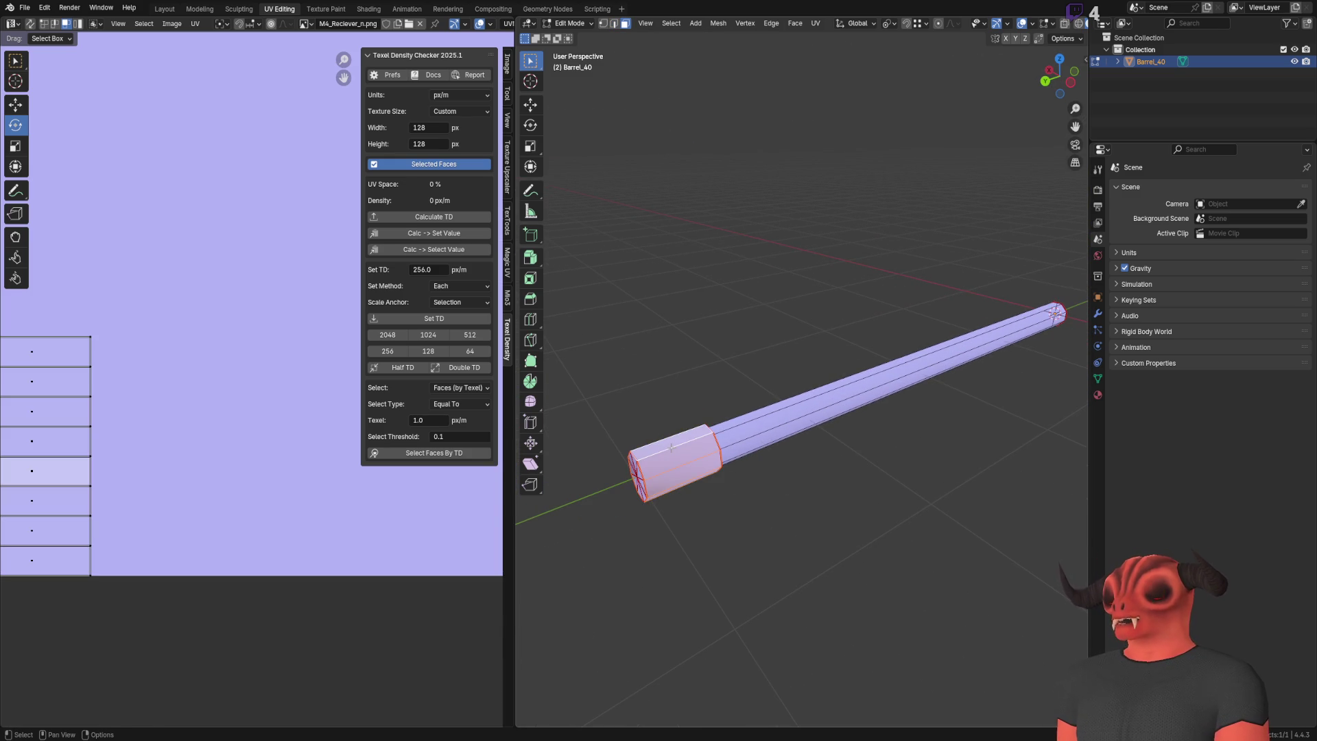
pyautogui.press('ctrl+KP_Add')
pyautogui.moveTo(672, 447)
pyautogui.mouseDown(button='middle')
pyautogui.moveTo(733, 421)
pyautogui.moveTo(1006, 406)
pyautogui.mouseUp(button='middle')
pyautogui.scroll(-5, 734, 422)
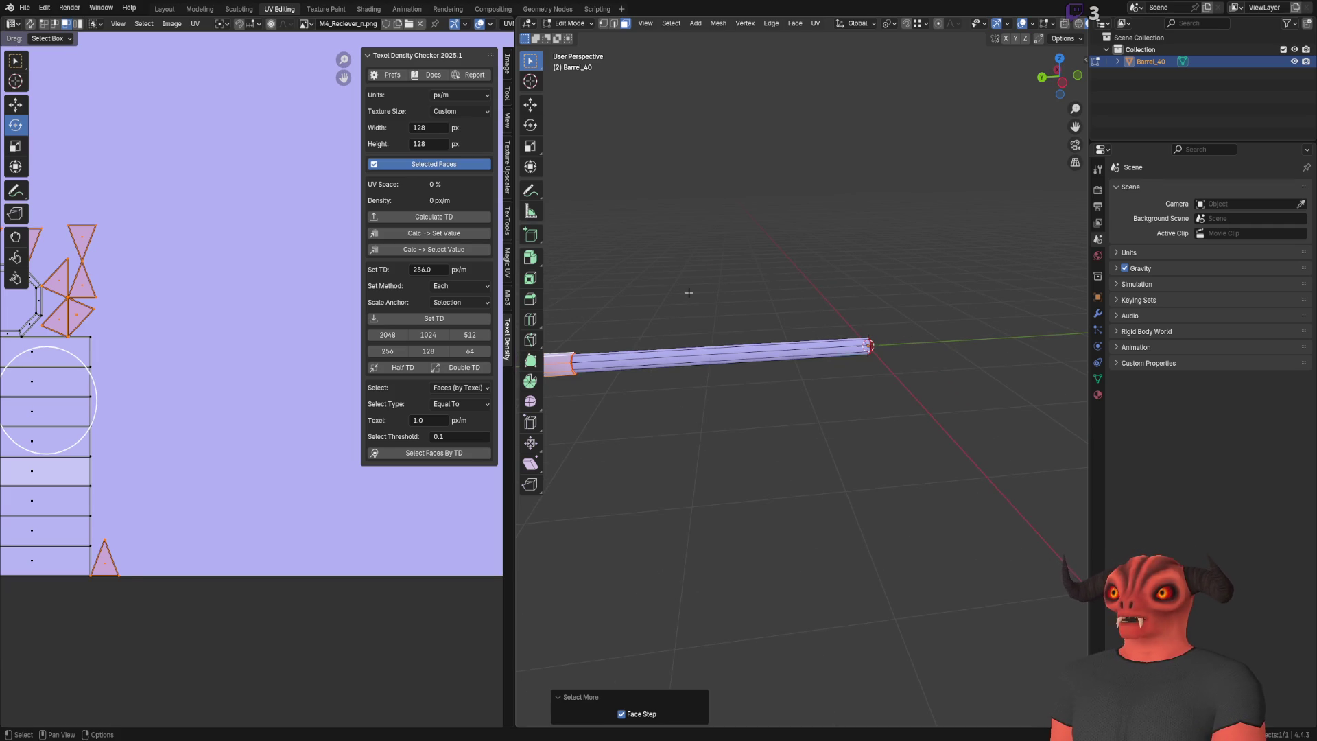
# Step: Return to Object Mode and append the Lower_Receiver into the scene
pyautogui.press('Tab')
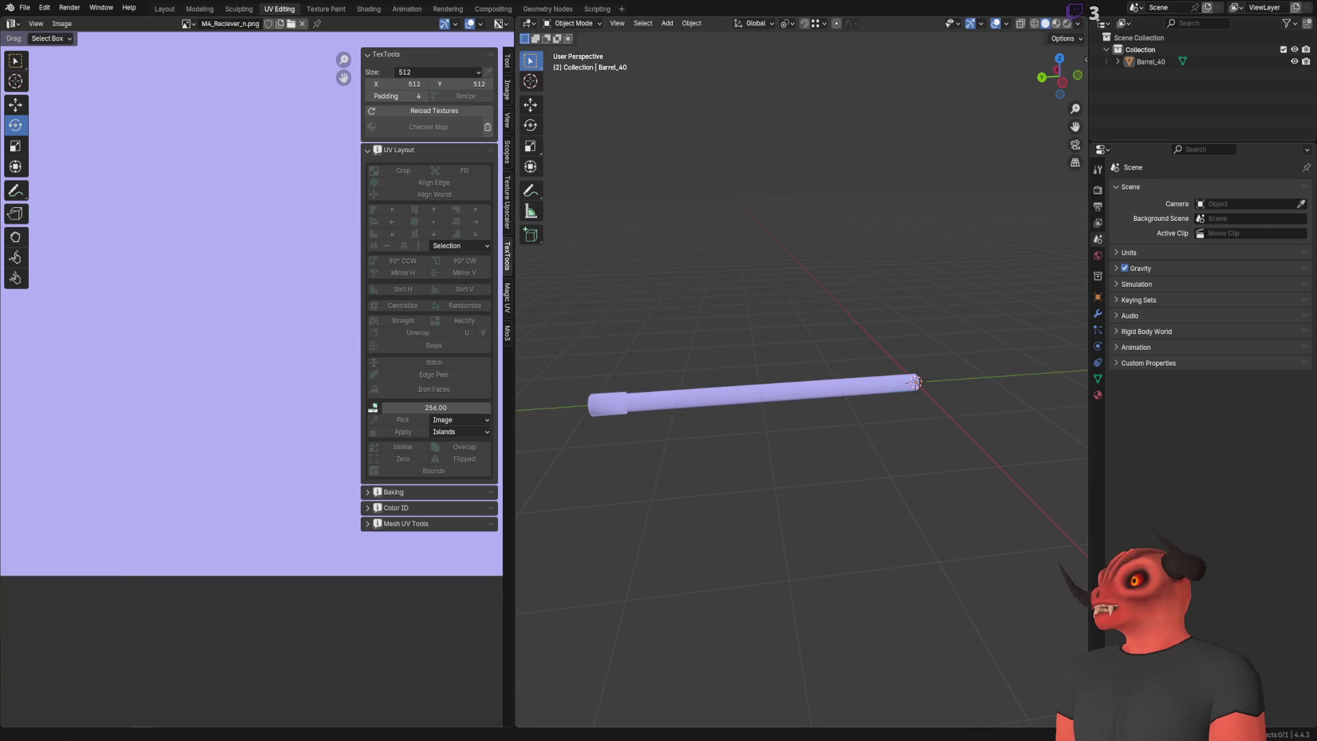
pyautogui.click(25, 8)
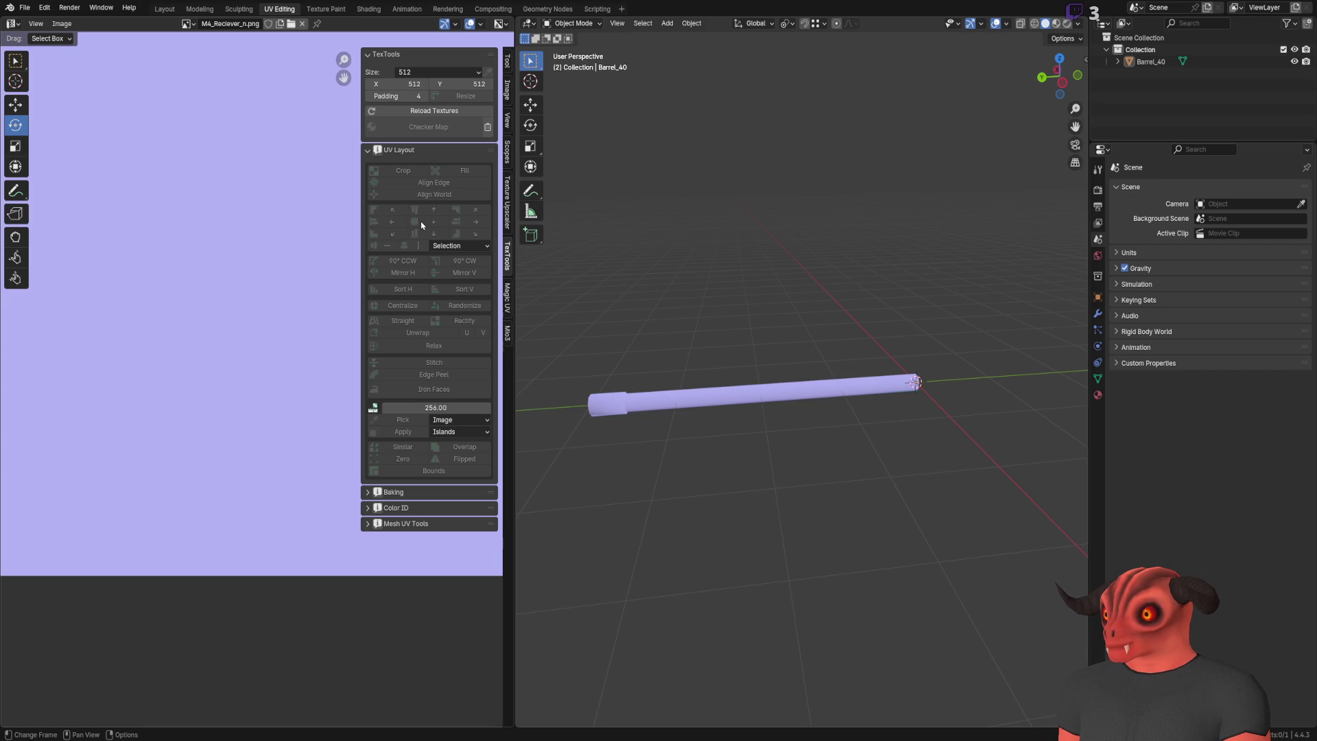
pyautogui.press('KP_Decimal')
pyautogui.keyDown('shift'); pyautogui.moveTo(732, 294); pyautogui.dragTo(796, 276, button='middle'); pyautogui.keyUp('shift')
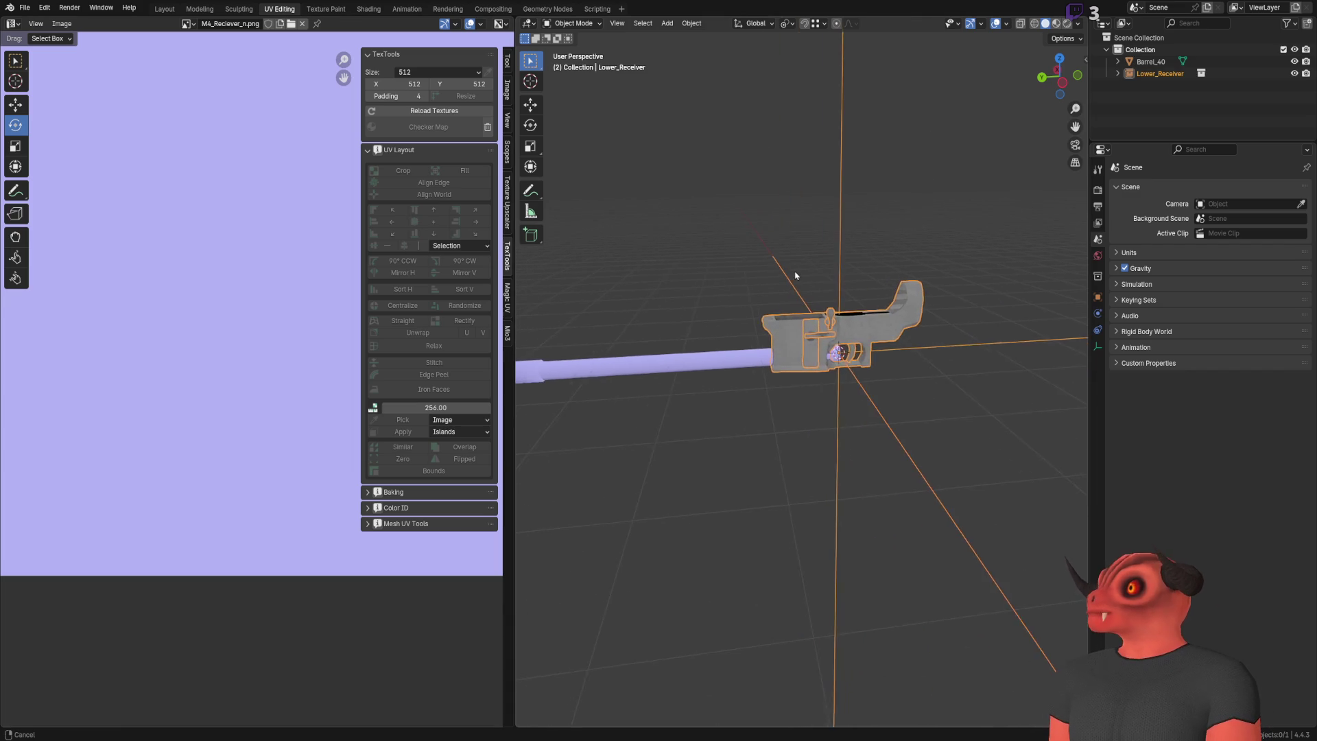
pyautogui.scroll(5, 796, 275)
# Step: Rotate the Lower_Receiver 175° around Z
pyautogui.click(532, 128)
pyautogui.moveTo(870, 338)
pyautogui.mouseDown(button='middle')
pyautogui.moveTo(667, 336)
pyautogui.moveTo(859, 347)
pyautogui.moveTo(782, 395)
pyautogui.mouseUp(button='middle')
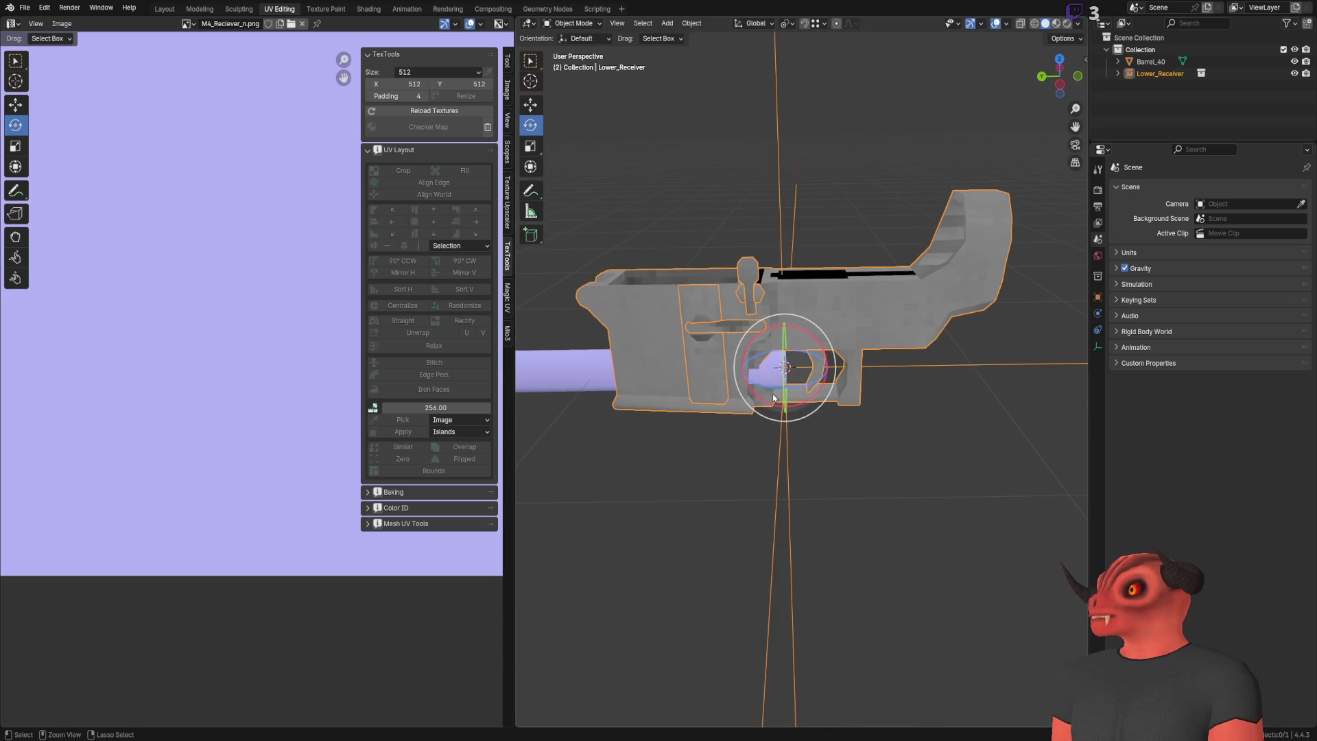
pyautogui.moveTo(768, 389)
pyautogui.mouseDown()
pyautogui.moveTo(820, 384)
pyautogui.moveTo(811, 324)
pyautogui.mouseUp()
pyautogui.click(642, 463)
pyautogui.moveTo(642, 463)
pyautogui.mouseDown(button='middle')
pyautogui.moveTo(656, 435)
pyautogui.moveTo(609, 459)
pyautogui.moveTo(656, 474)
pyautogui.moveTo(759, 396)
pyautogui.moveTo(758, 352)
pyautogui.moveTo(950, 359)
pyautogui.mouseUp(button='middle')
# Step: Raise Barrel_40 along Z to the receiver's height
pyautogui.click(759, 397)
pyautogui.press('g')
pyautogui.moveTo(964, 343); pyautogui.dragTo(964, 285)
pyautogui.moveTo(965, 285)
pyautogui.mouseDown(button='middle')
pyautogui.moveTo(863, 282)
pyautogui.moveTo(891, 295)
pyautogui.mouseUp(button='middle')
pyautogui.click(891, 294)
pyautogui.moveTo(917, 231)
pyautogui.mouseDown(button='middle')
pyautogui.moveTo(773, 252)
pyautogui.moveTo(870, 244)
pyautogui.moveTo(783, 244)
pyautogui.moveTo(844, 373)
pyautogui.moveTo(922, 274)
pyautogui.mouseUp(button='middle')
pyautogui.scroll(-3, 922, 274)
# Step: Delete the Lower_Receiver, then undo to restore it in the scene
pyautogui.click(810, 338)
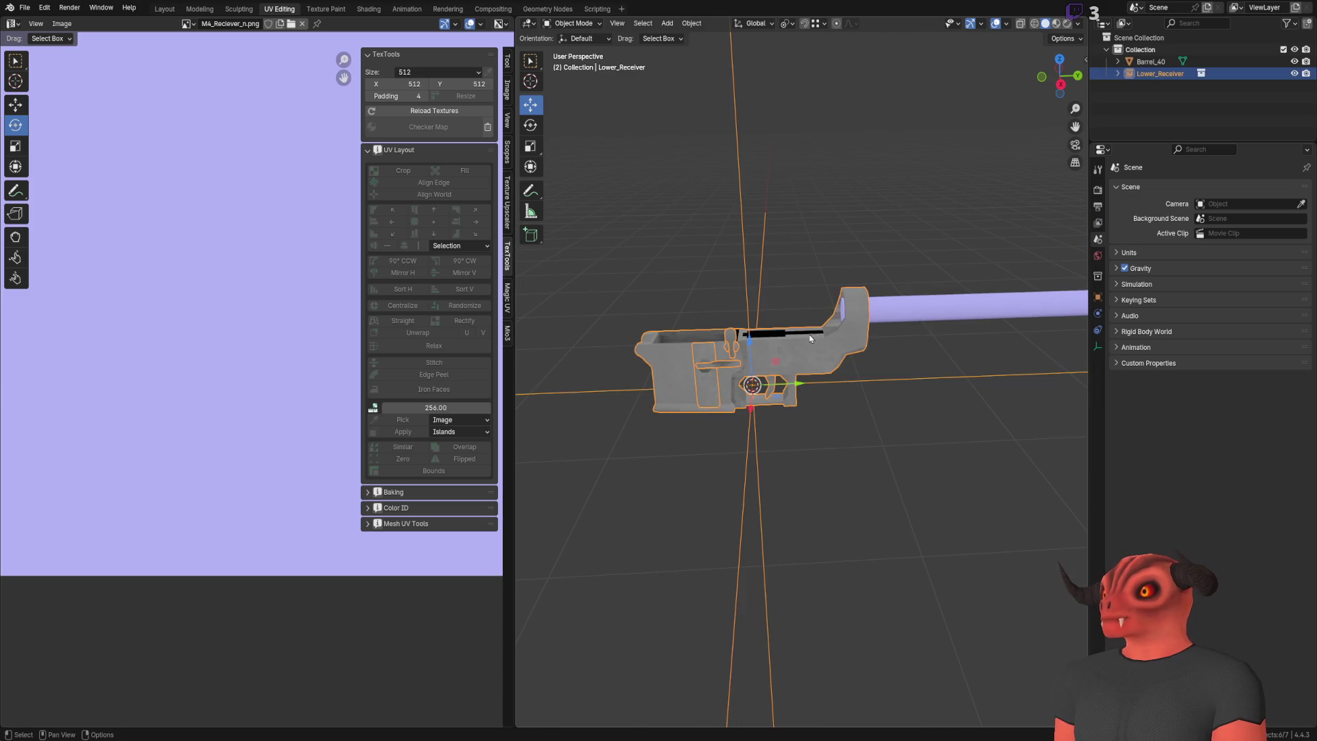
pyautogui.press('Delete')
pyautogui.click(24, 8)
pyautogui.moveTo(73, 165)
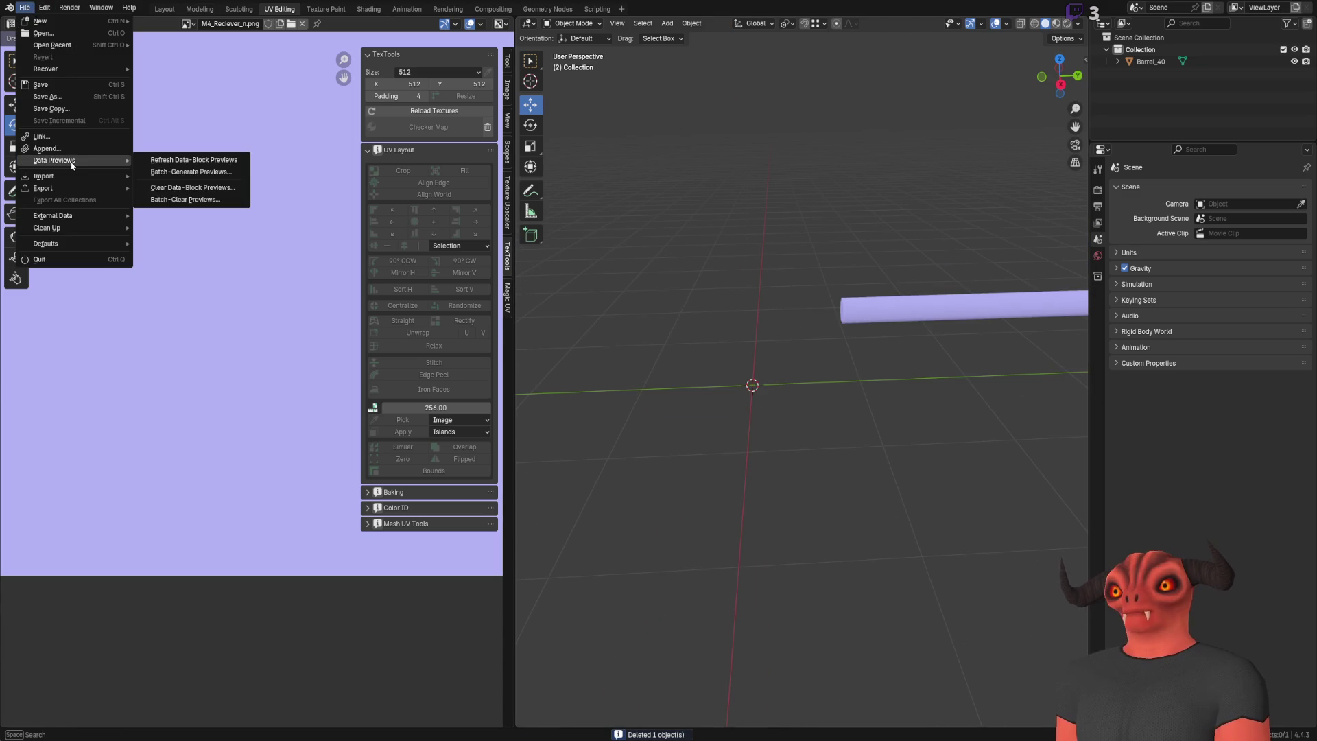
pyautogui.press('Escape')
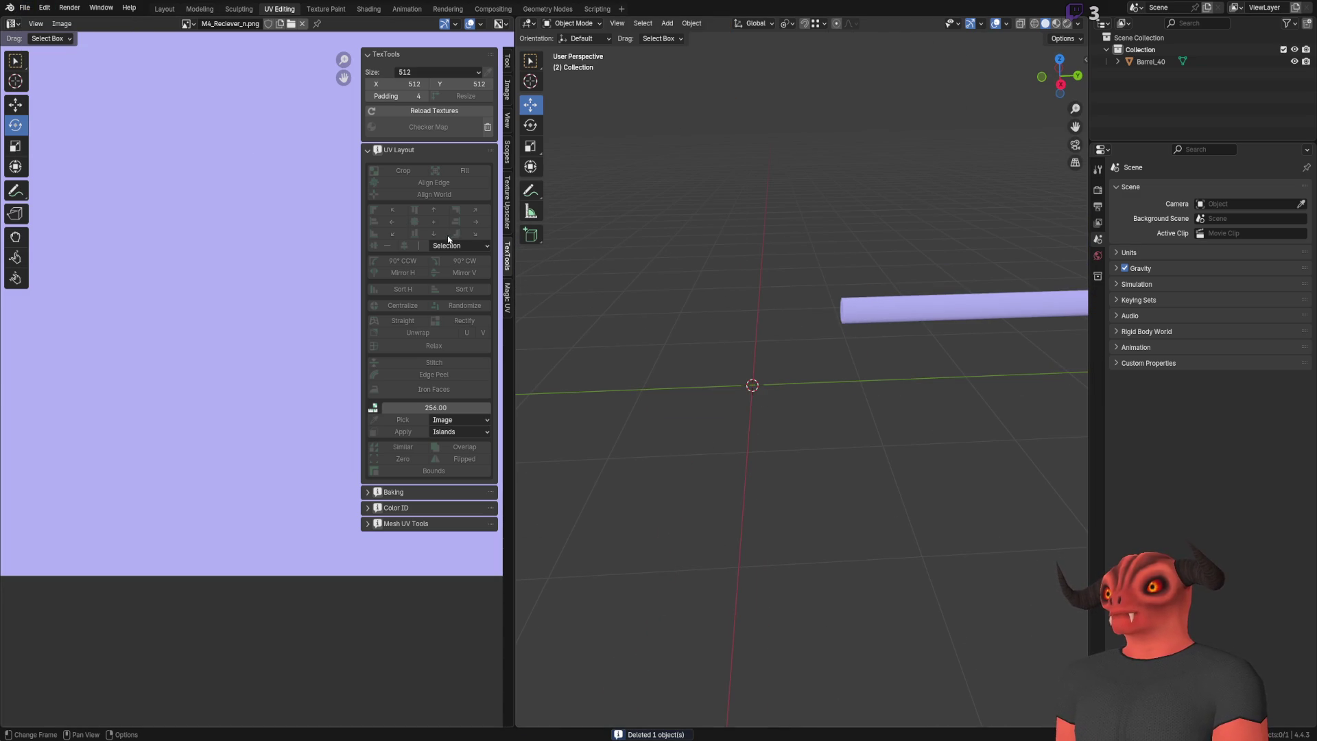
pyautogui.hotkey('ctrl', 'z')
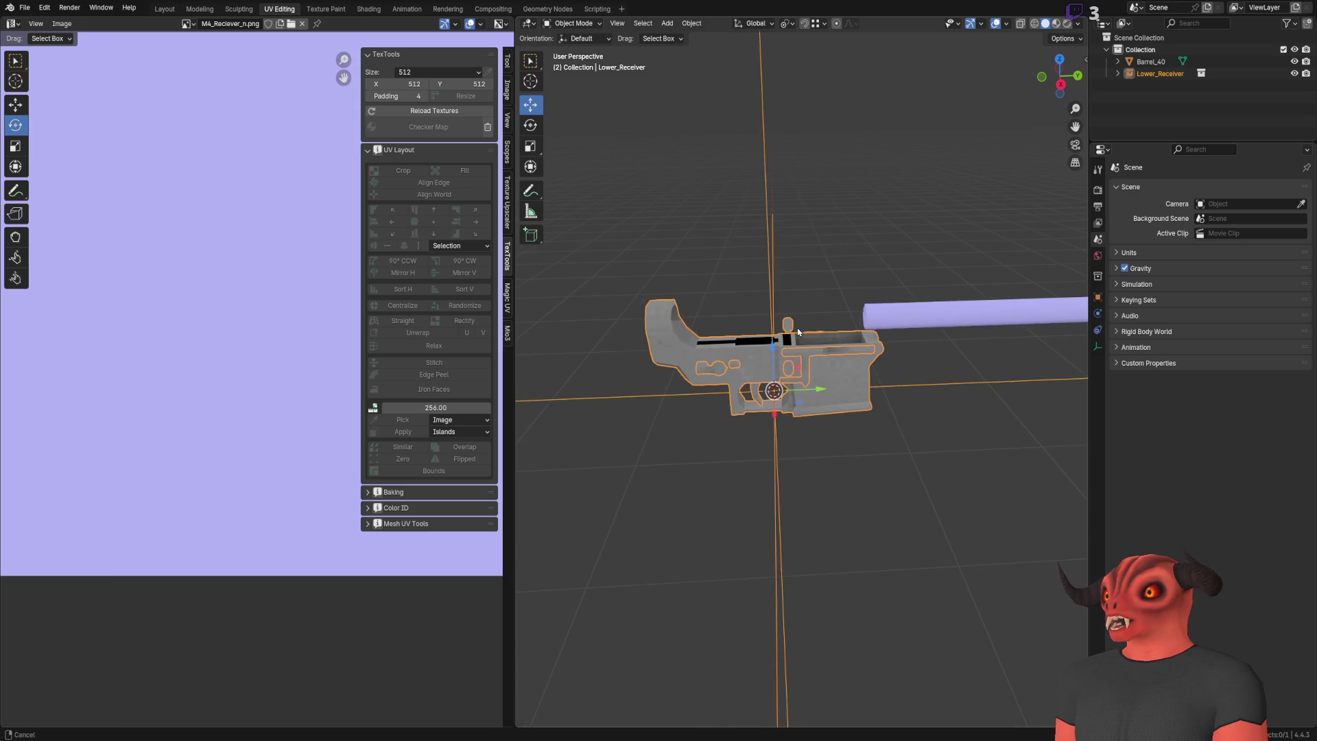
pyautogui.press('Delete')
pyautogui.click(24, 7)
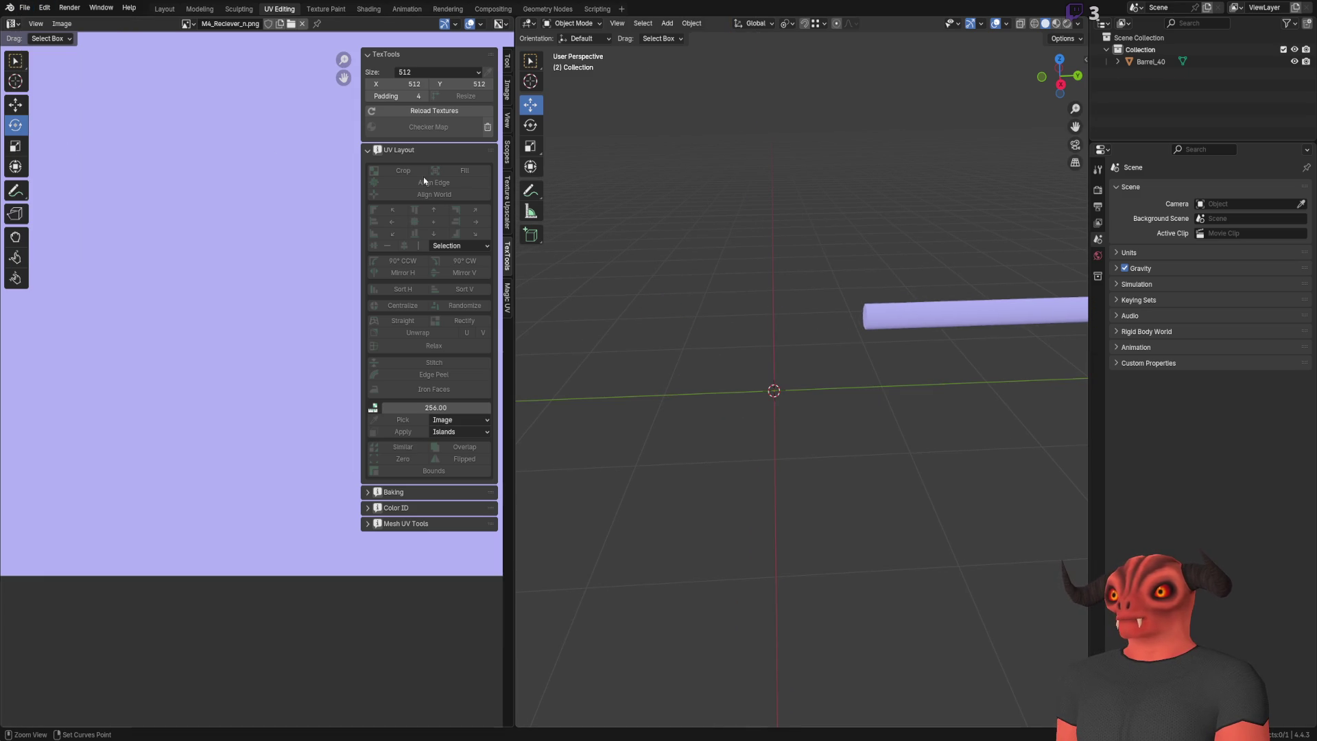
pyautogui.hotkey('ctrl', 'z')
# Step: Slide Barrel_40 along Y into place against the receiver
pyautogui.moveTo(645, 322)
pyautogui.mouseDown(button='middle')
pyautogui.moveTo(653, 271)
pyautogui.moveTo(936, 275)
pyautogui.moveTo(768, 243)
pyautogui.moveTo(753, 343)
pyautogui.moveTo(804, 289)
pyautogui.mouseUp(button='middle')
pyautogui.click(752, 343)
pyautogui.scroll(4, 753, 343)
pyautogui.moveTo(805, 288)
pyautogui.mouseDown()
pyautogui.moveTo(868, 288)
pyautogui.moveTo(851, 294)
pyautogui.moveTo(837, 241)
pyautogui.moveTo(804, 229)
pyautogui.mouseUp()
pyautogui.moveTo(785, 240)
pyautogui.mouseDown(button='middle')
pyautogui.moveTo(908, 328)
pyautogui.moveTo(798, 338)
pyautogui.moveTo(755, 370)
pyautogui.moveTo(850, 306)
pyautogui.moveTo(644, 313)
pyautogui.moveTo(803, 332)
pyautogui.moveTo(824, 306)
pyautogui.mouseUp(button='middle')
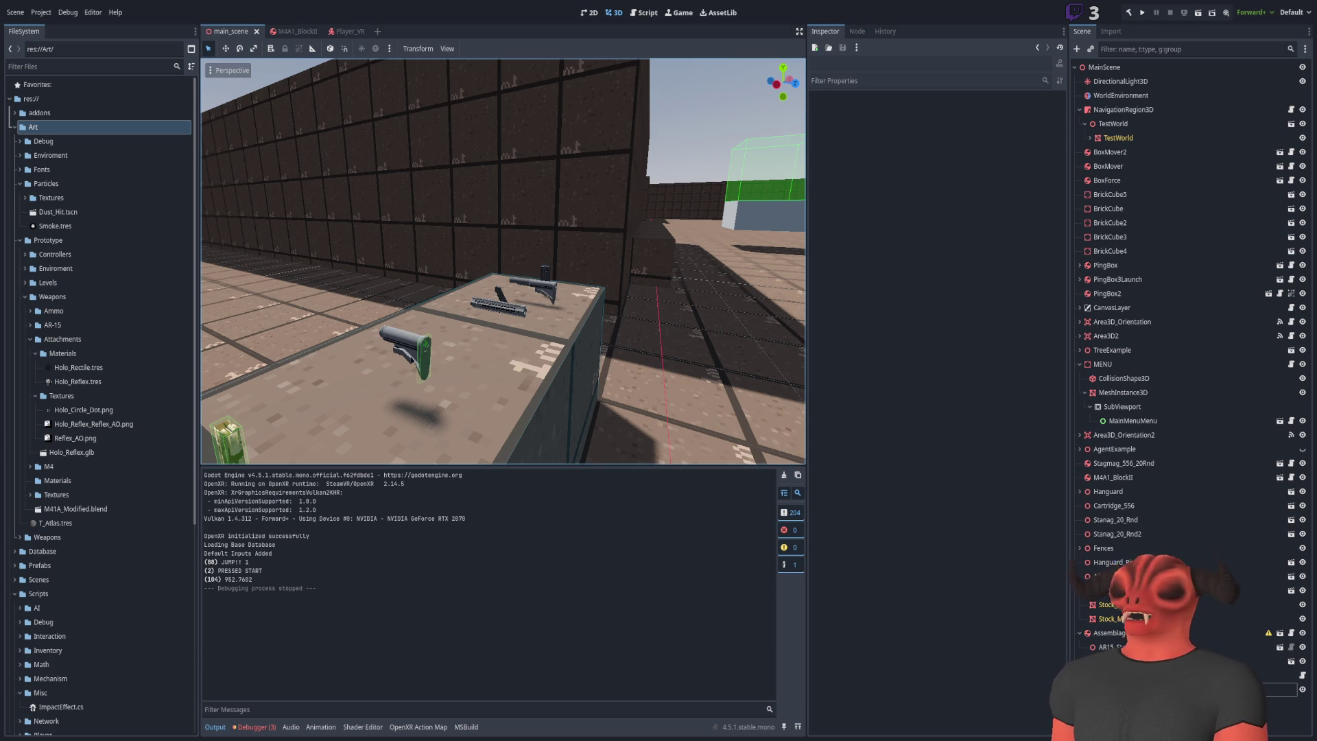
# Step: Switch from Godot back to Blender and orbit to view Barrel_40's muzzle end
pyautogui.hotkey('alt', 'Tab')
pyautogui.moveTo(862, 383)
pyautogui.mouseDown(button='middle')
pyautogui.moveTo(911, 364)
pyautogui.moveTo(852, 359)
pyautogui.moveTo(907, 355)
pyautogui.moveTo(899, 373)
pyautogui.moveTo(832, 382)
pyautogui.moveTo(952, 339)
pyautogui.moveTo(929, 331)
pyautogui.moveTo(728, 412)
pyautogui.moveTo(672, 449)
pyautogui.moveTo(763, 422)
pyautogui.moveTo(715, 409)
pyautogui.moveTo(776, 441)
pyautogui.moveTo(791, 369)
pyautogui.mouseUp(button='middle')
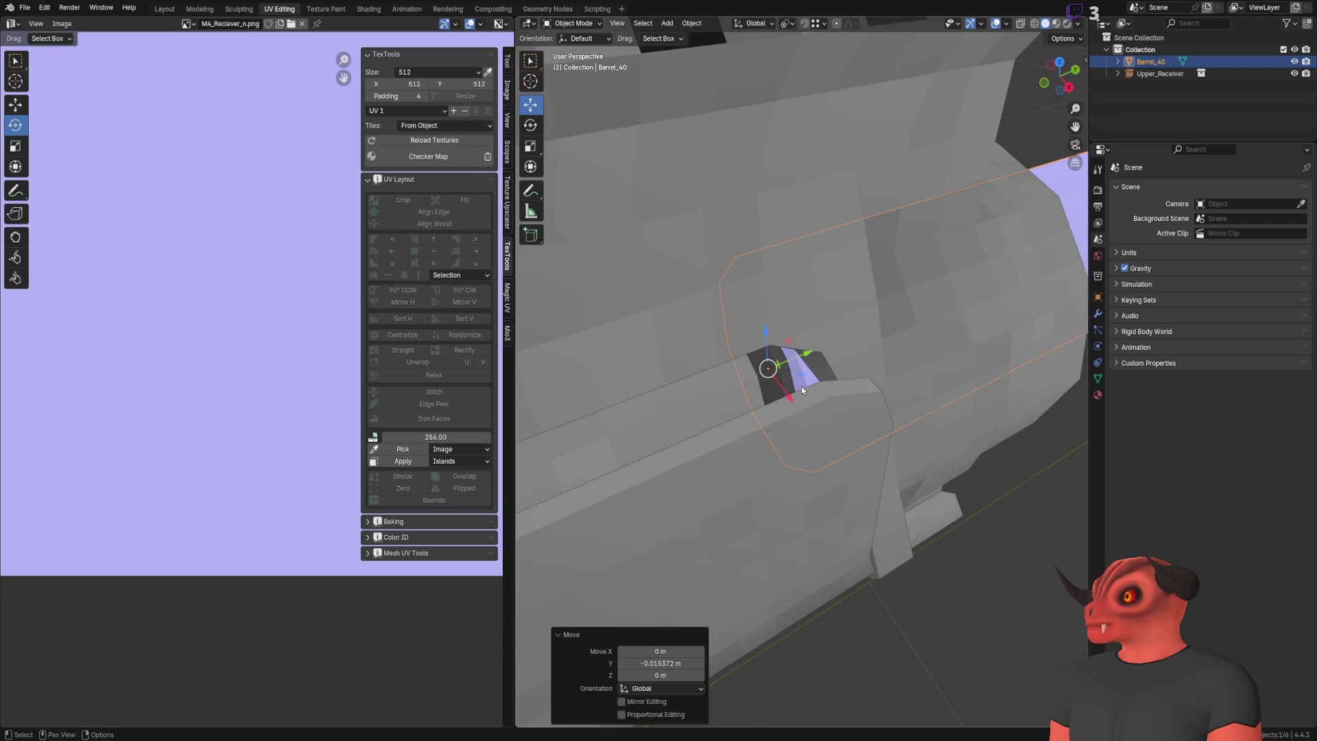
pyautogui.scroll(6, 802, 390)
pyautogui.moveTo(802, 390)
pyautogui.mouseDown(button='middle')
pyautogui.moveTo(806, 344)
pyautogui.moveTo(824, 364)
pyautogui.moveTo(896, 330)
pyautogui.moveTo(580, 356)
pyautogui.moveTo(1059, 359)
pyautogui.moveTo(664, 356)
pyautogui.mouseUp(button='middle')
pyautogui.scroll(3, 768, 358)
pyautogui.scroll(3, 808, 368)
pyautogui.scroll(5, 710, 372)
pyautogui.moveTo(857, 379)
pyautogui.mouseDown(button='middle')
pyautogui.moveTo(789, 361)
pyautogui.moveTo(788, 324)
pyautogui.moveTo(751, 332)
pyautogui.moveTo(775, 355)
pyautogui.moveTo(820, 362)
pyautogui.moveTo(850, 315)
pyautogui.mouseUp(button='middle')
pyautogui.scroll(-6, 750, 336)
# Step: In Edit Mode, add a loop cut on the barrel and slide it toward the receiver
pyautogui.press('Tab')
pyautogui.press('2')
pyautogui.rightClick(850, 312)
pyautogui.press('Escape')
pyautogui.rightClick(778, 412)
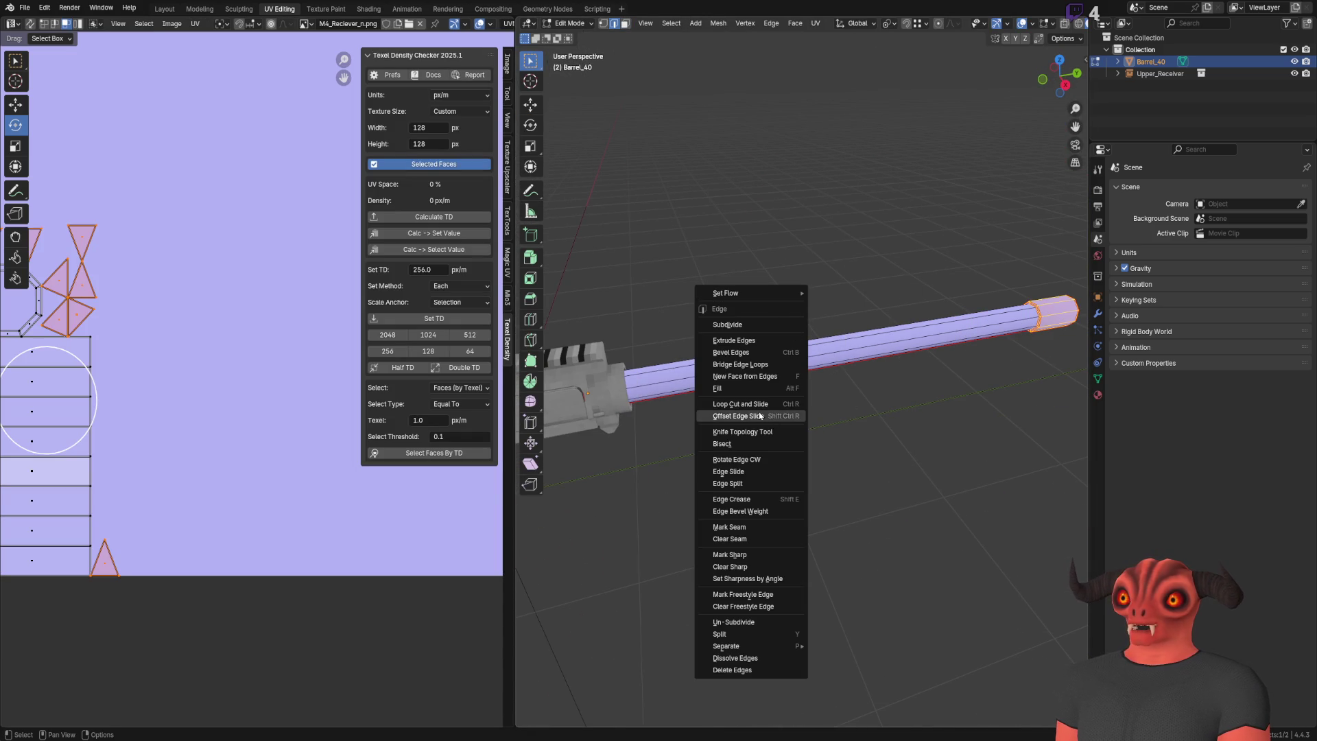
pyautogui.click(741, 405)
pyautogui.click(792, 348)
pyautogui.click(791, 348)
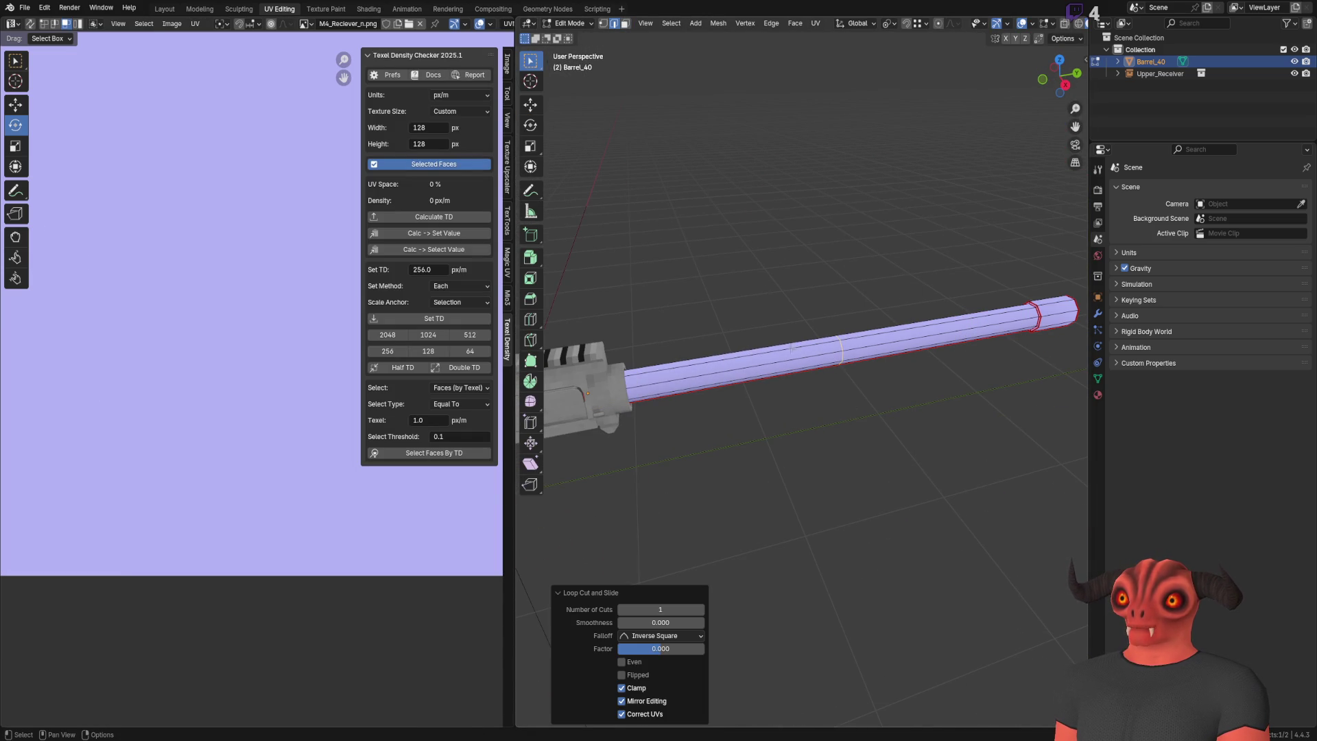
pyautogui.click(531, 105)
pyautogui.moveTo(844, 323); pyautogui.dragTo(619, 359)
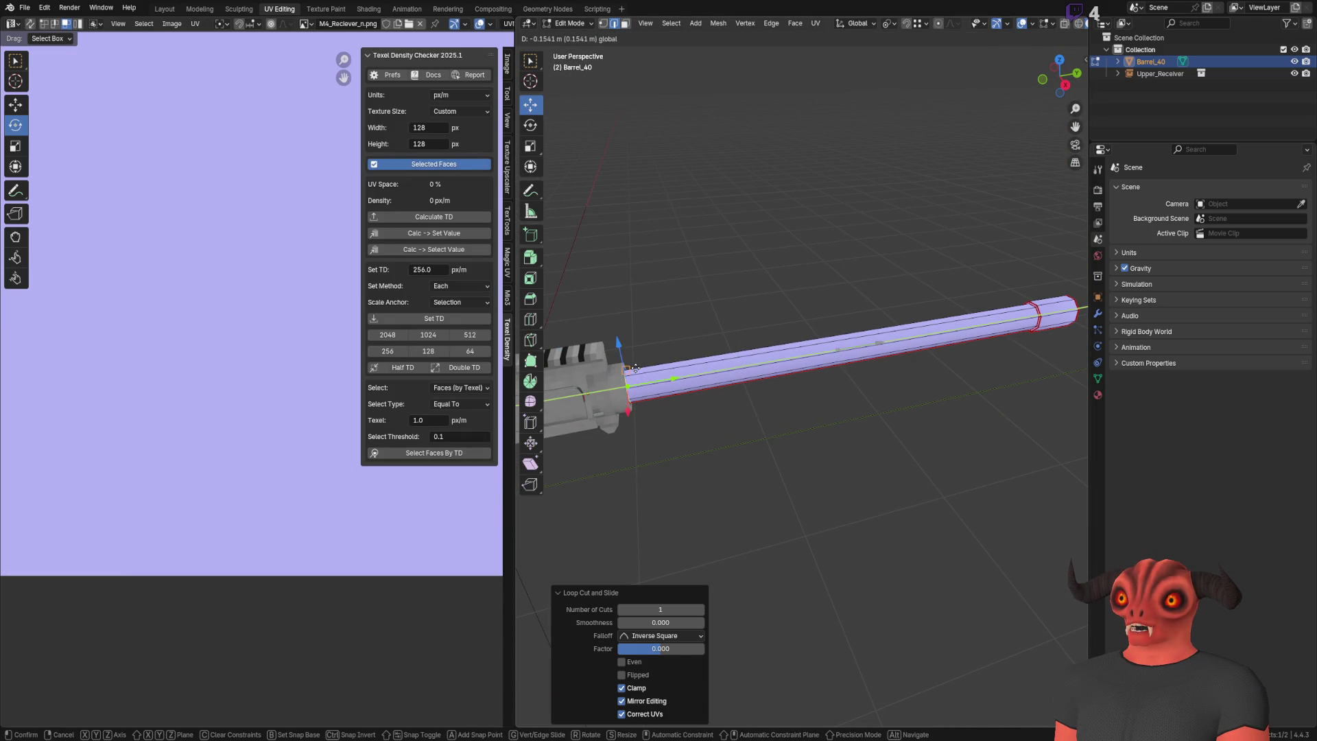
pyautogui.scroll(6, 634, 369)
# Step: Add another loop cut near the receiver joint and nudge the selected faces along the barrel
pyautogui.rightClick(856, 348)
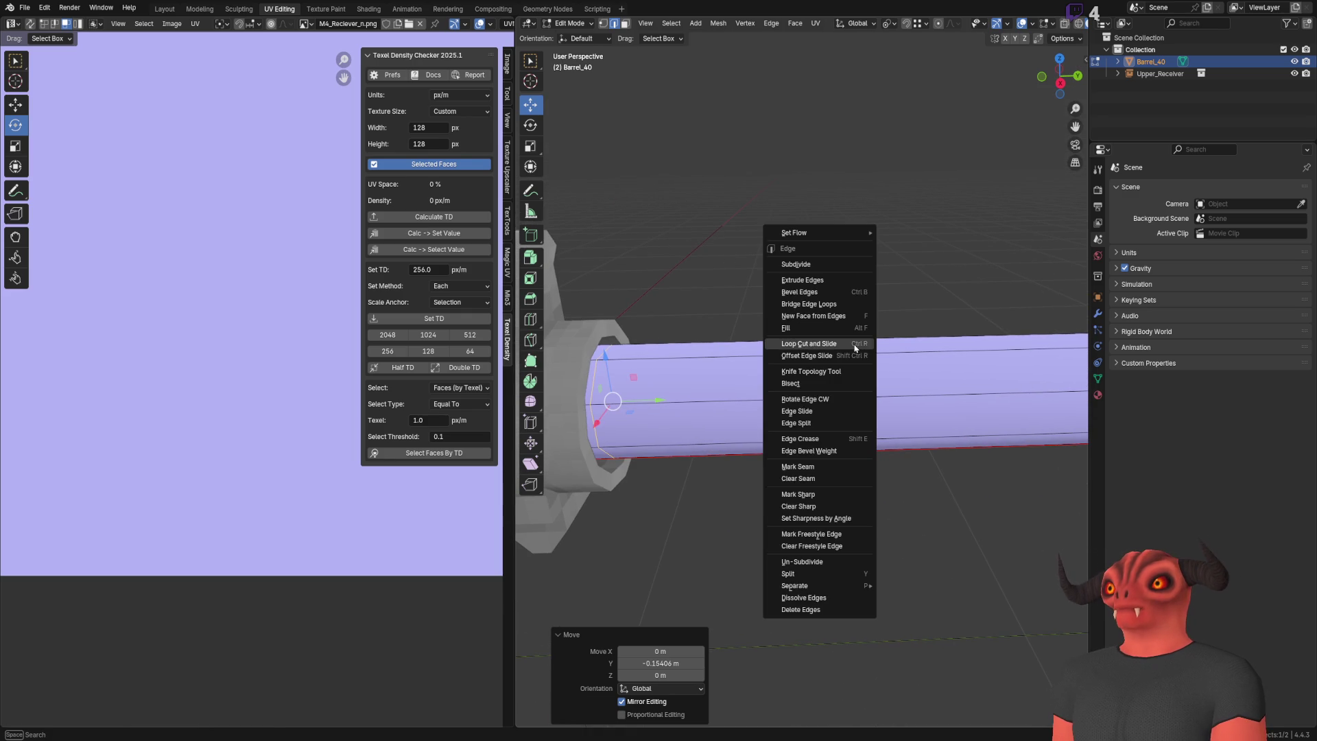
pyautogui.click(856, 346)
pyautogui.click(854, 353)
pyautogui.scroll(-3, 855, 353)
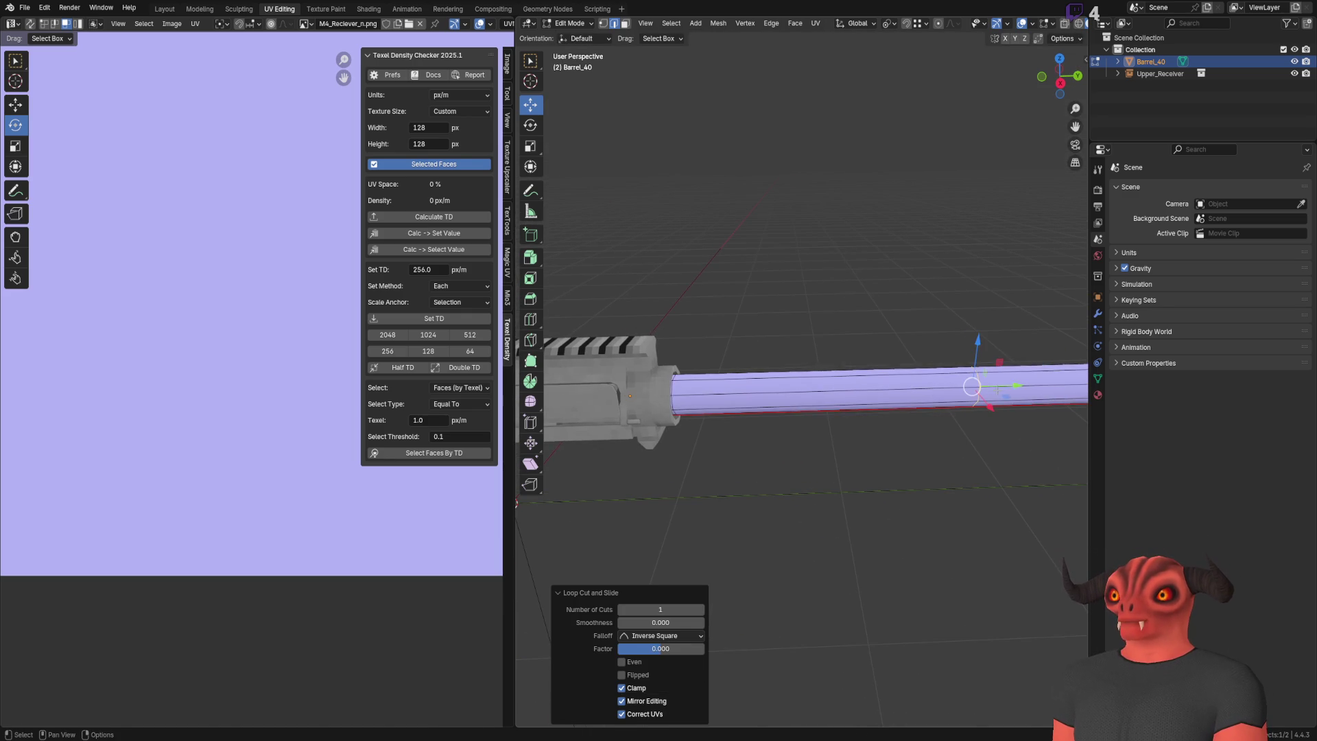
pyautogui.hotkey('ctrl', 'z')
pyautogui.moveTo(1011, 388); pyautogui.dragTo(1014, 387)
pyautogui.press('KP_Decimal')
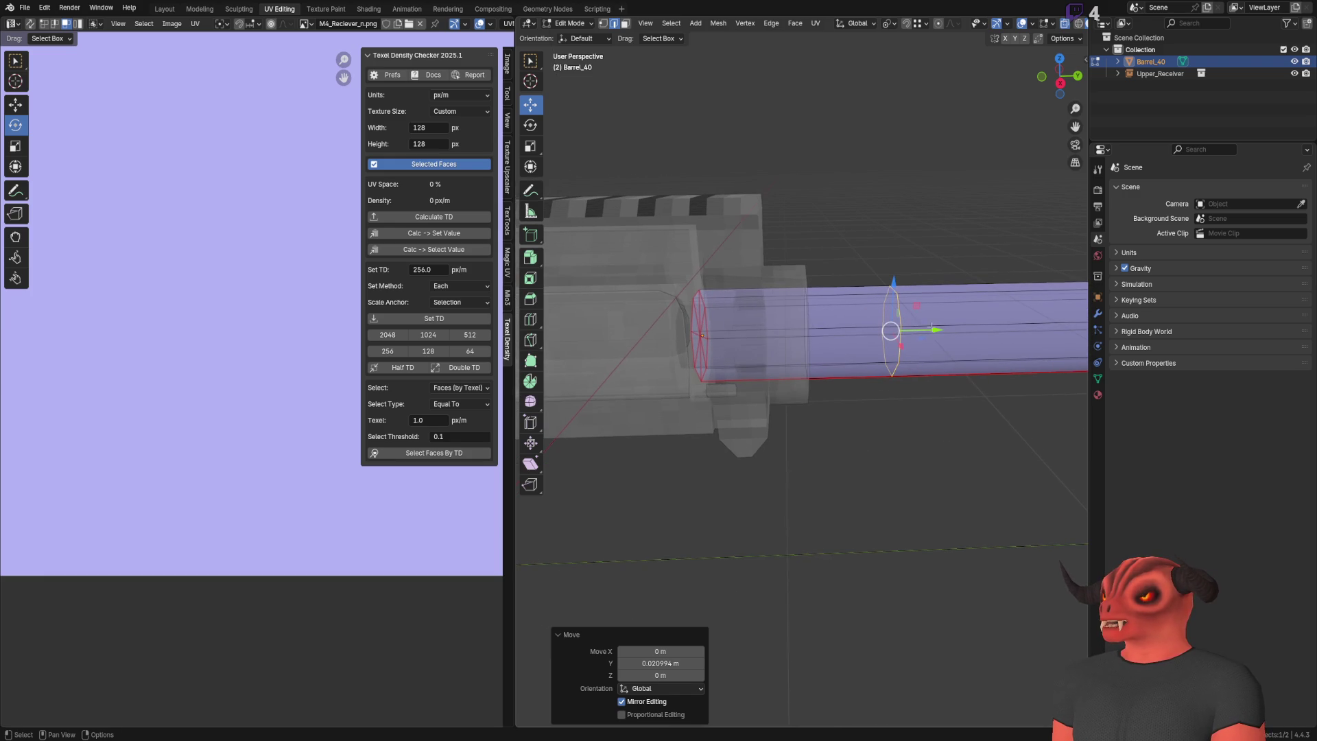
# Step: Move the rear edge loop -0.025944 m along Y into the receiver, then check in Godot
pyautogui.keyDown('alt'); pyautogui.click(813, 328); pyautogui.keyUp('alt')
pyautogui.moveTo(810, 310); pyautogui.dragTo(812, 315, button='middle')
pyautogui.press('g')
pyautogui.press('y')
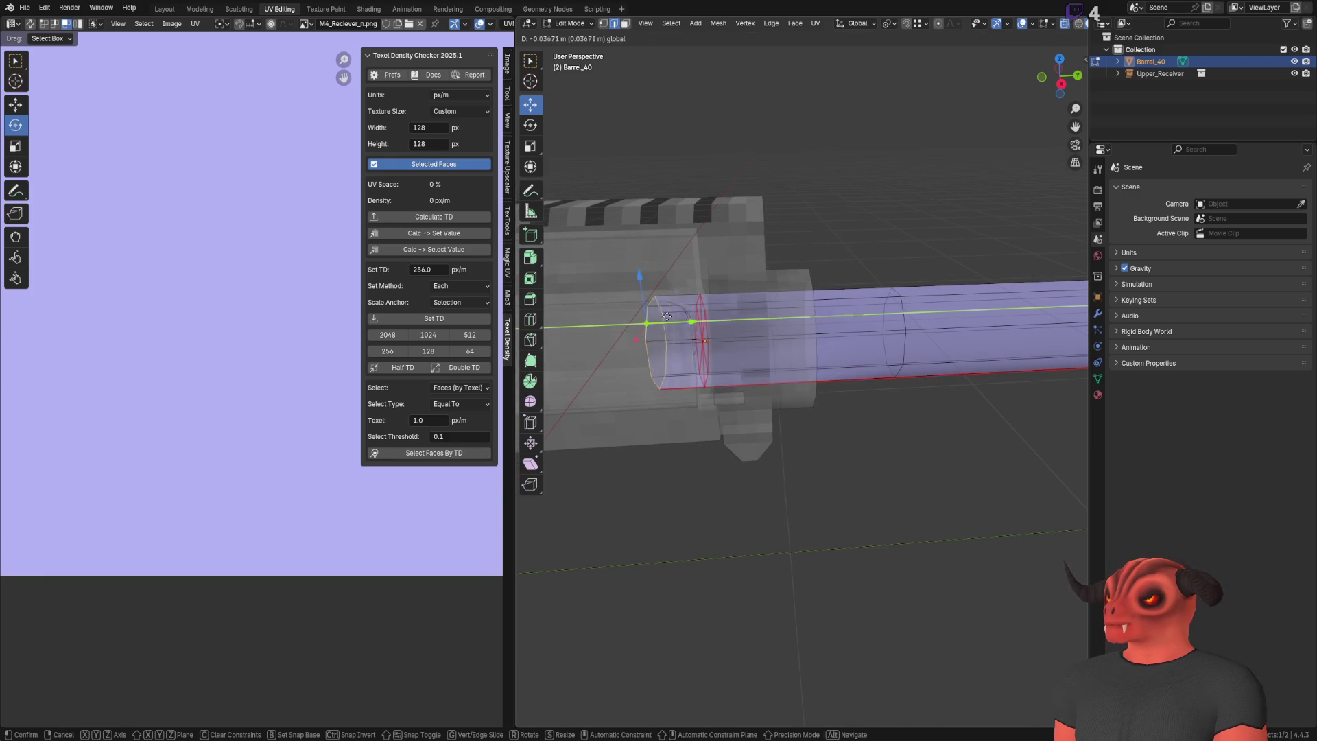
pyautogui.click(691, 295)
pyautogui.hotkey('ctrl', 'z')
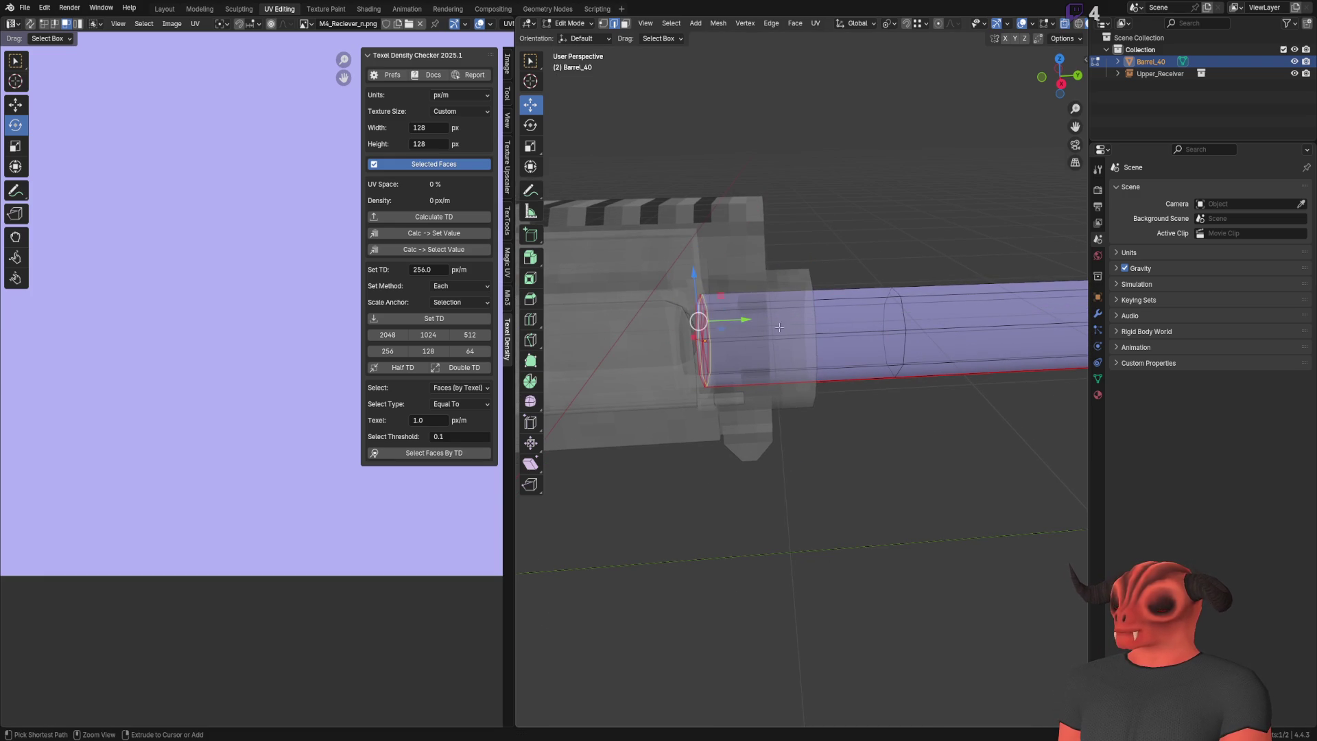
pyautogui.press('g')
pyautogui.press('y')
pyautogui.click(699, 338)
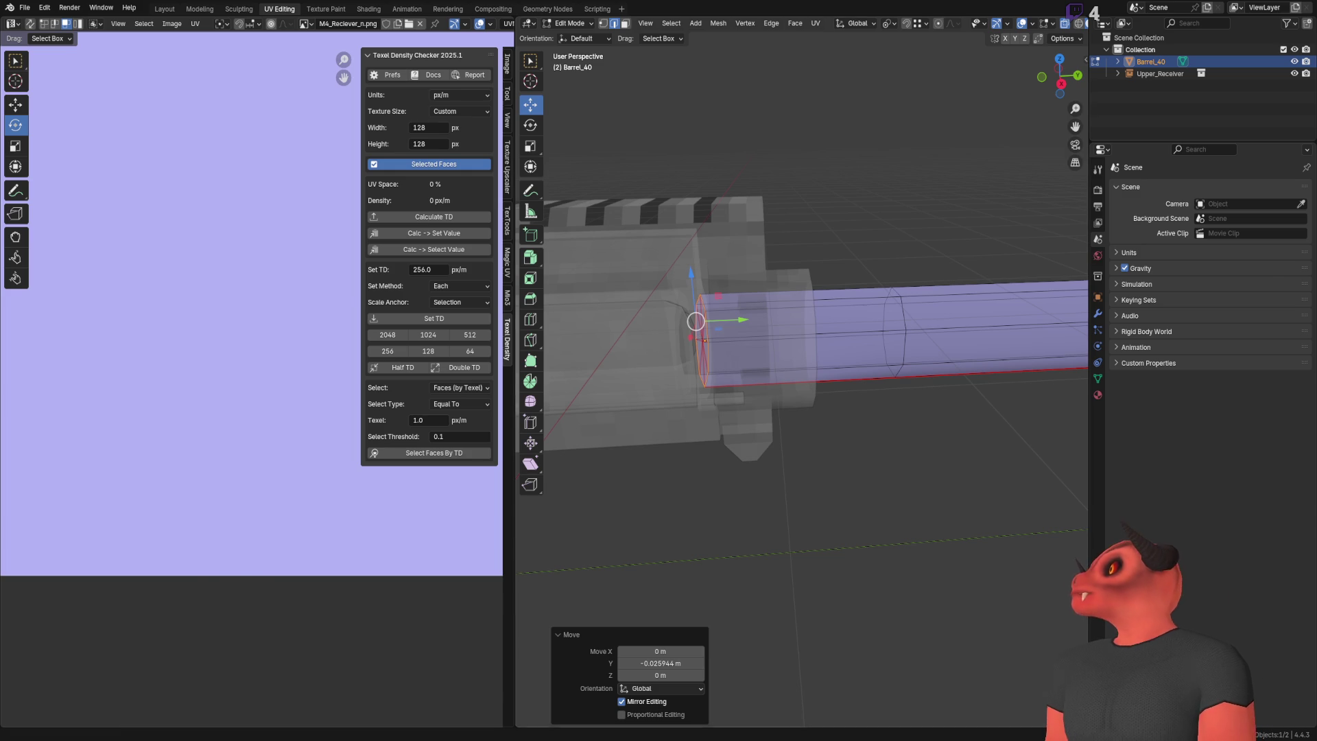
pyautogui.hotkey('alt', 'Tab')
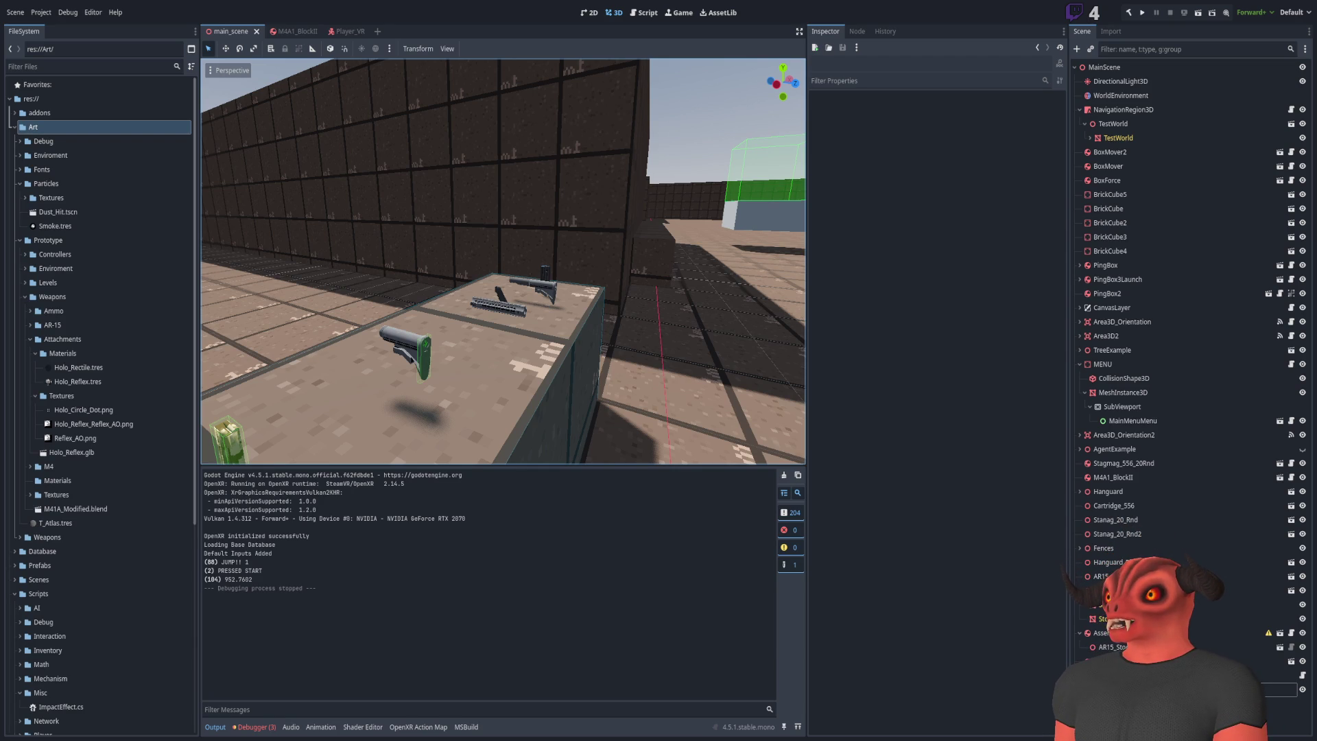
pyautogui.hotkey('alt', 'Tab')
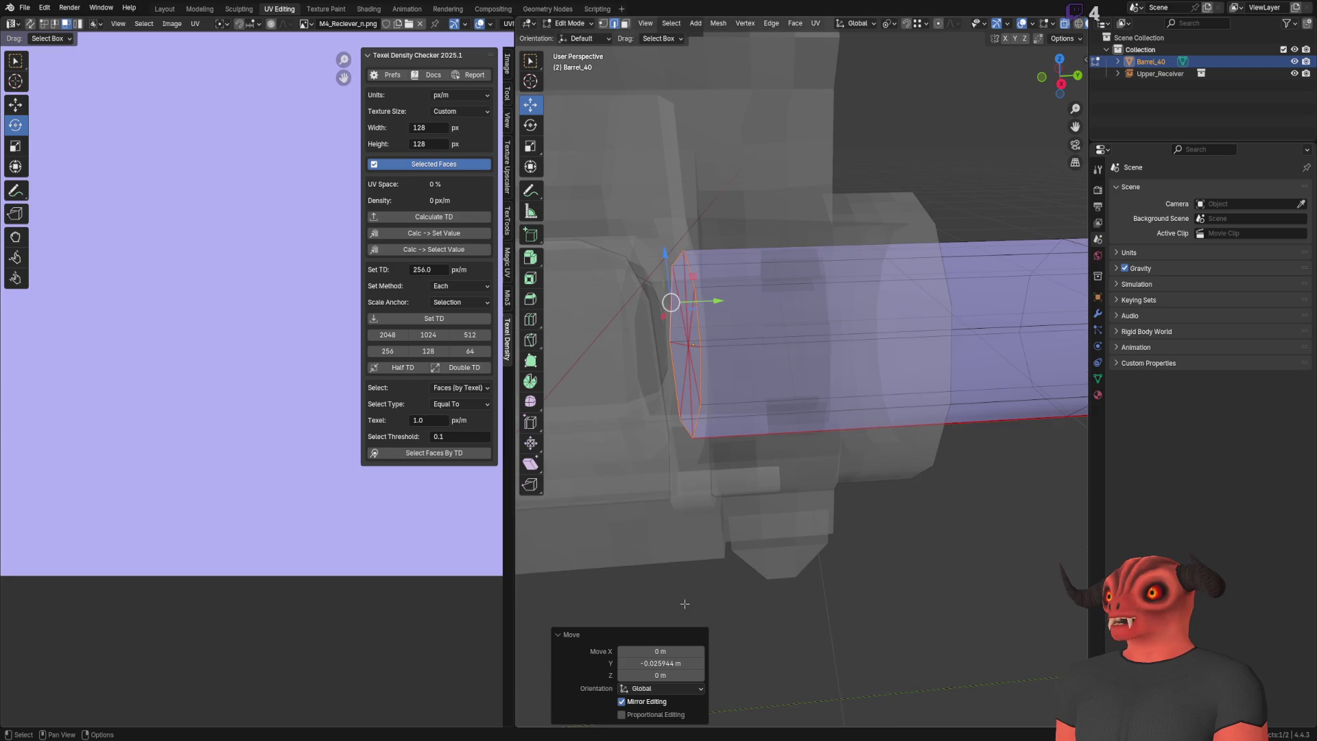
# Step: In Object Mode, turn off Affect Only Origins in the transform options
pyautogui.moveTo(867, 346)
pyautogui.keyDown('shift'); pyautogui.mouseDown(button='middle')
pyautogui.moveTo(748, 279)
pyautogui.moveTo(896, 318)
pyautogui.moveTo(847, 279)
pyautogui.moveTo(844, 297)
pyautogui.moveTo(741, 315)
pyautogui.moveTo(706, 288)
pyautogui.moveTo(858, 194)
pyautogui.mouseUp(button='middle'); pyautogui.keyUp('shift')
pyautogui.keyDown('alt'); pyautogui.click(906, 288); pyautogui.keyUp('alt')
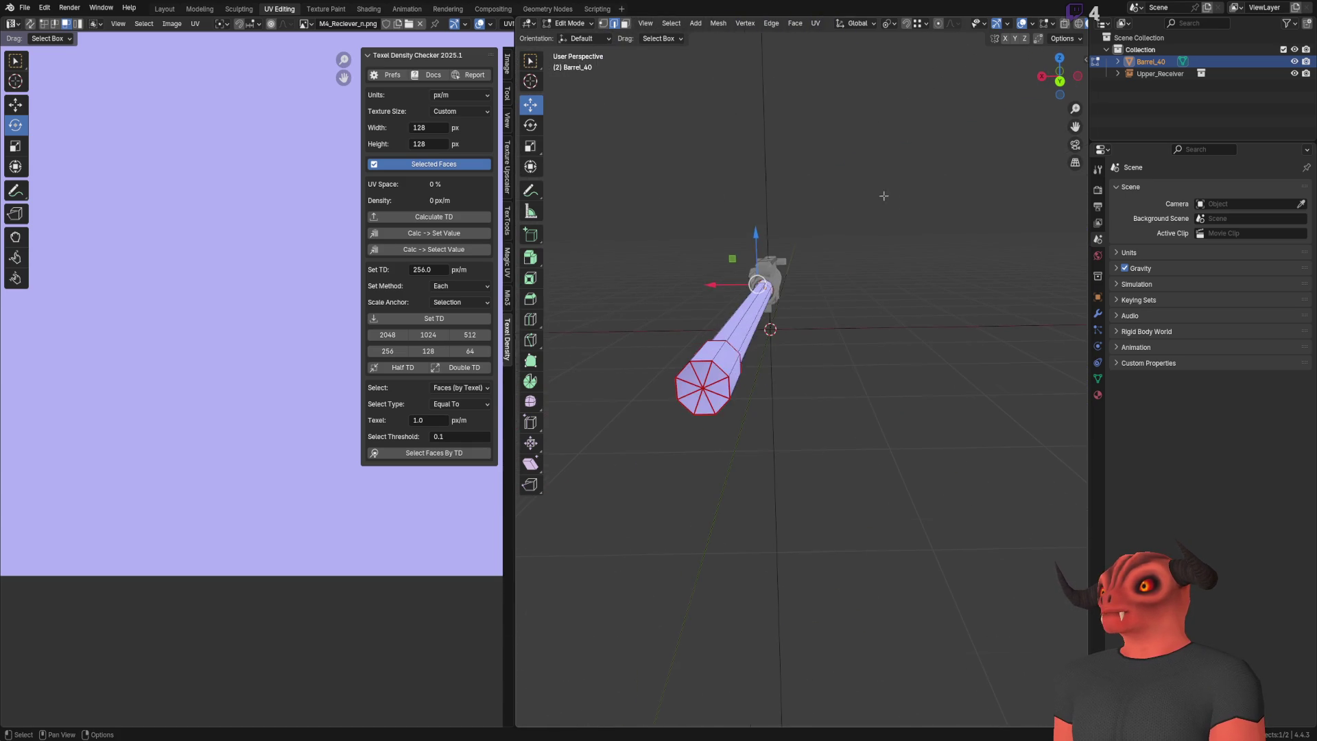
pyautogui.press('Tab')
pyautogui.moveTo(753, 415); pyautogui.dragTo(835, 345, button='middle')
pyautogui.scroll(-6, 835, 345)
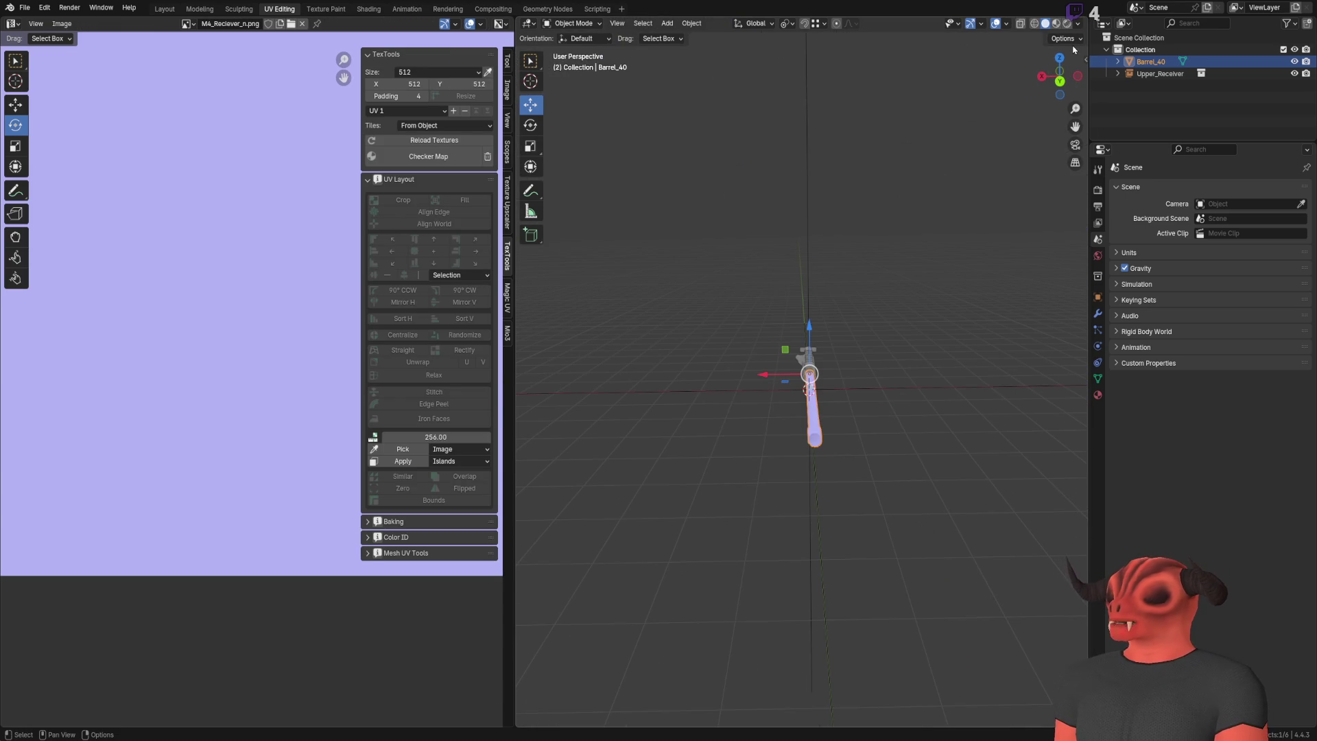
pyautogui.scroll(3, 773, 356)
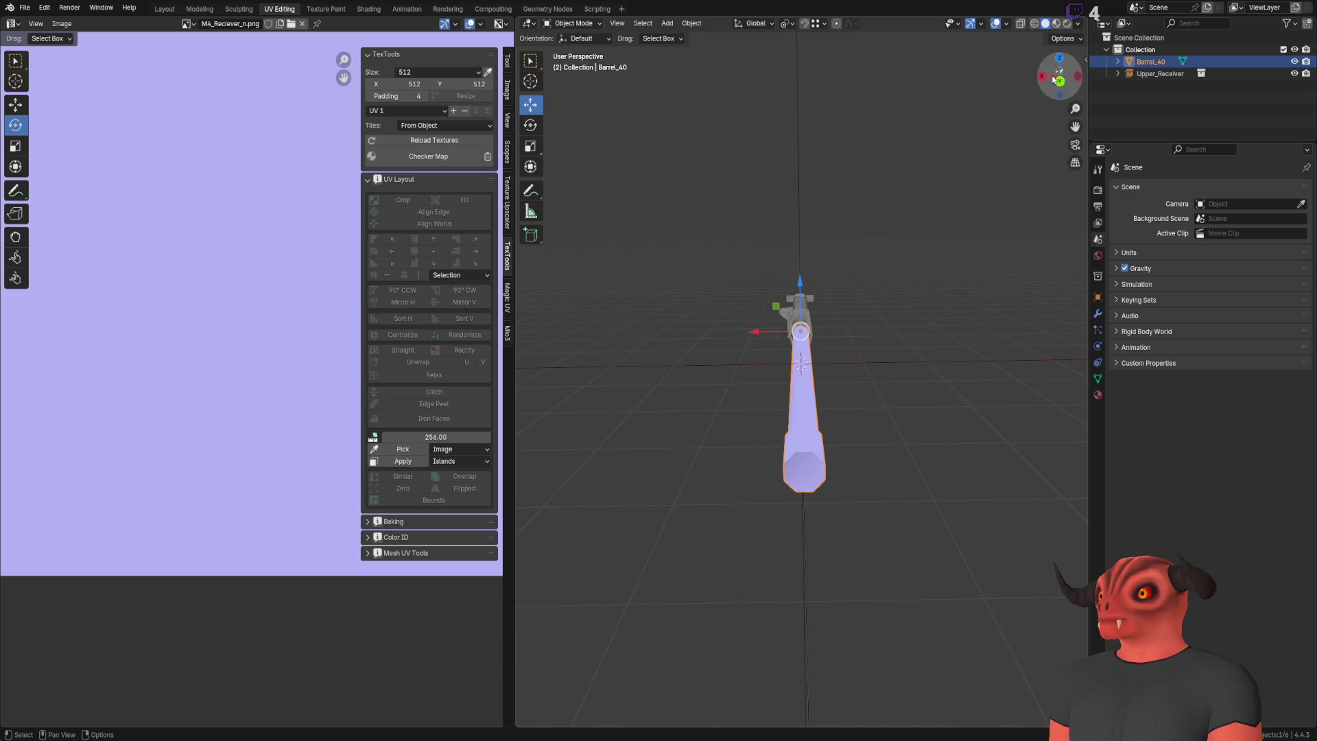
pyautogui.click(1063, 38)
pyautogui.scroll(3, 796, 357)
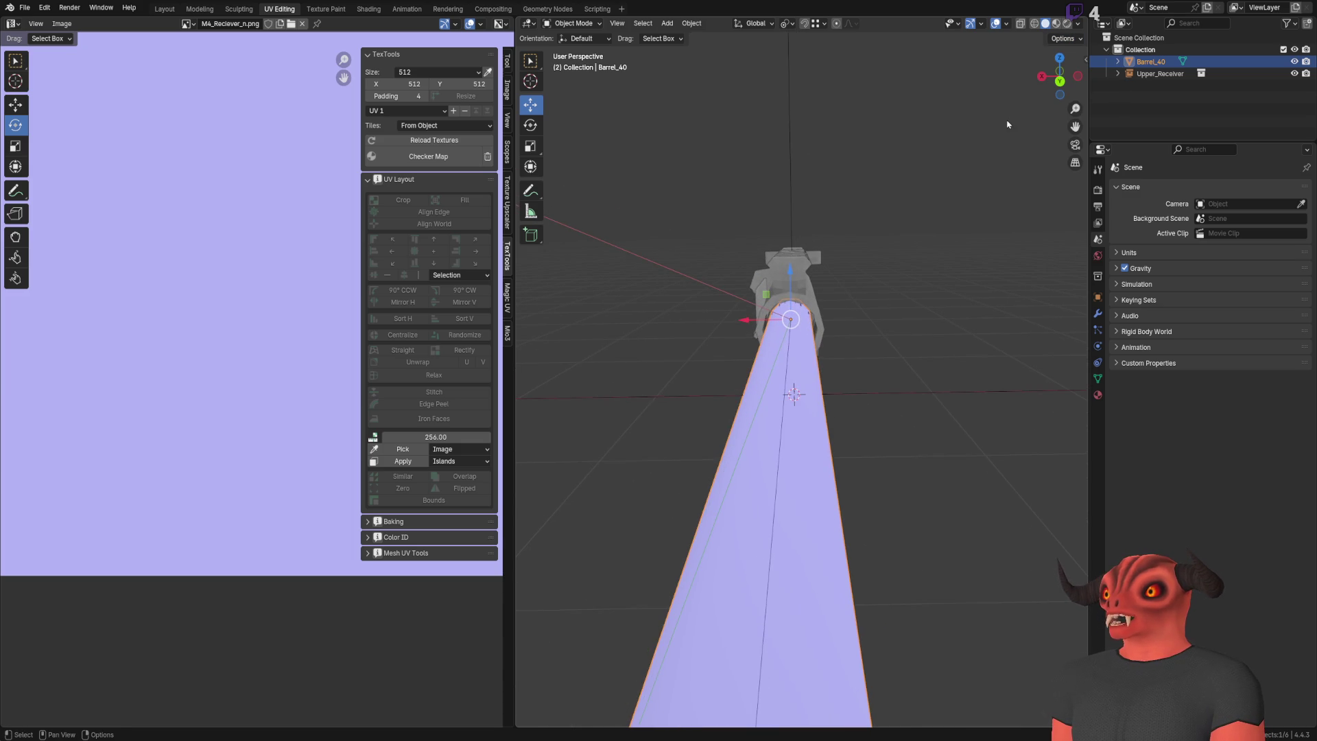
pyautogui.click(1063, 38)
pyautogui.click(1075, 74)
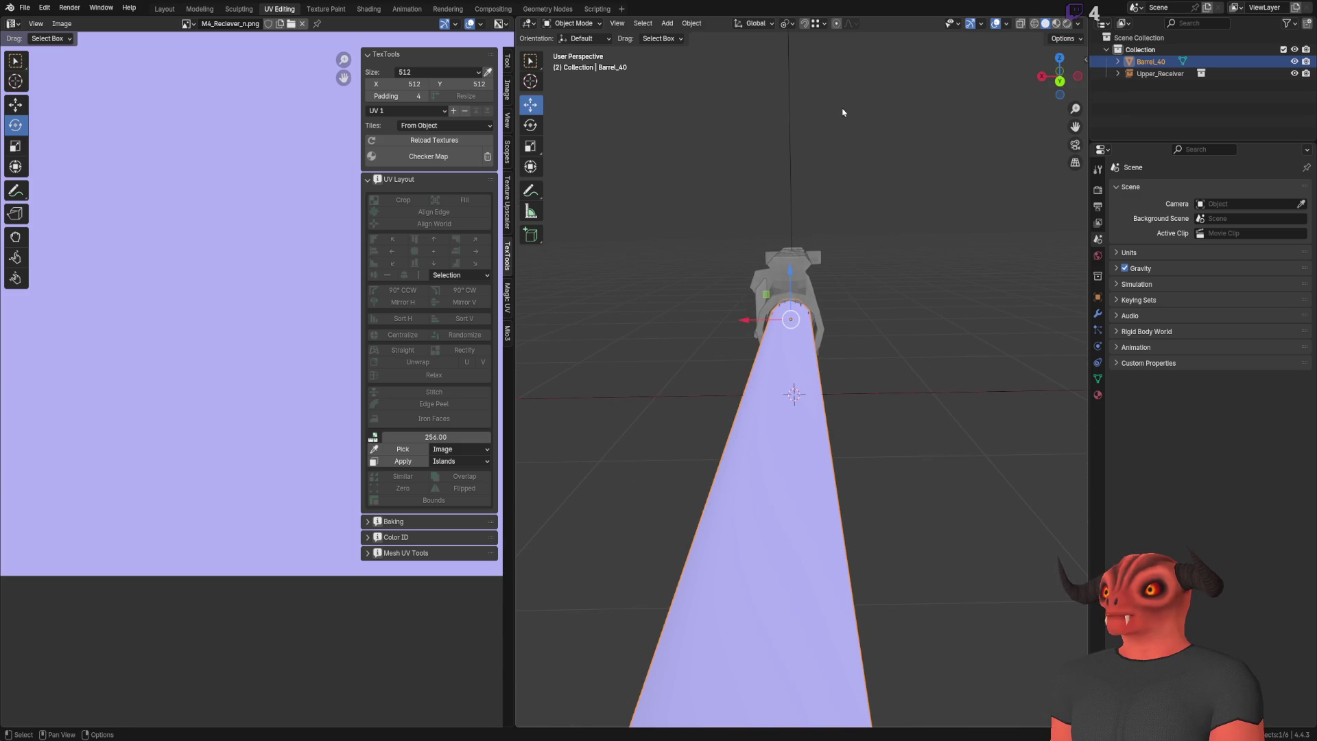
# Step: Set Barrel_40's Y rotation to 0° in the sidebar and return to Edit Mode
pyautogui.moveTo(1078, 65); pyautogui.dragTo(1087, 56)
pyautogui.click(1086, 59)
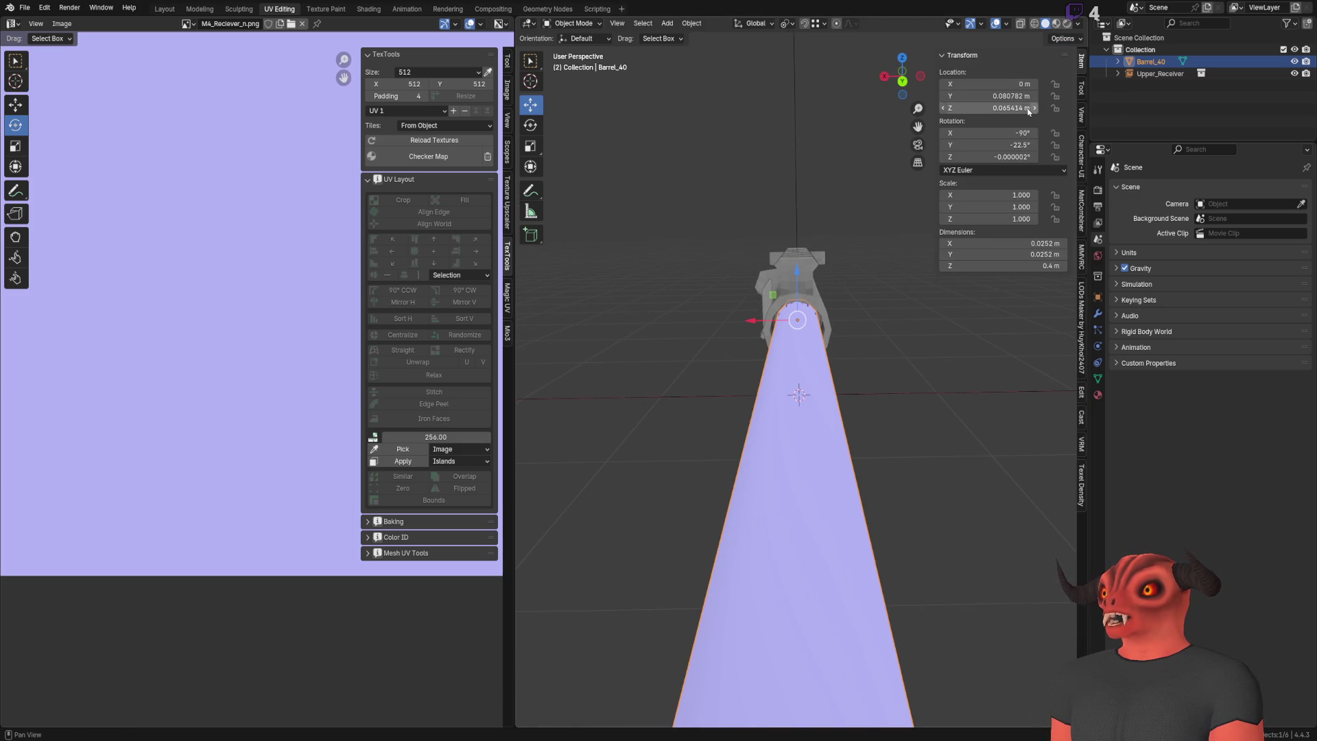
pyautogui.click(1007, 146)
pyautogui.write('0')
pyautogui.press('Return')
pyautogui.scroll(-6, 800, 200)
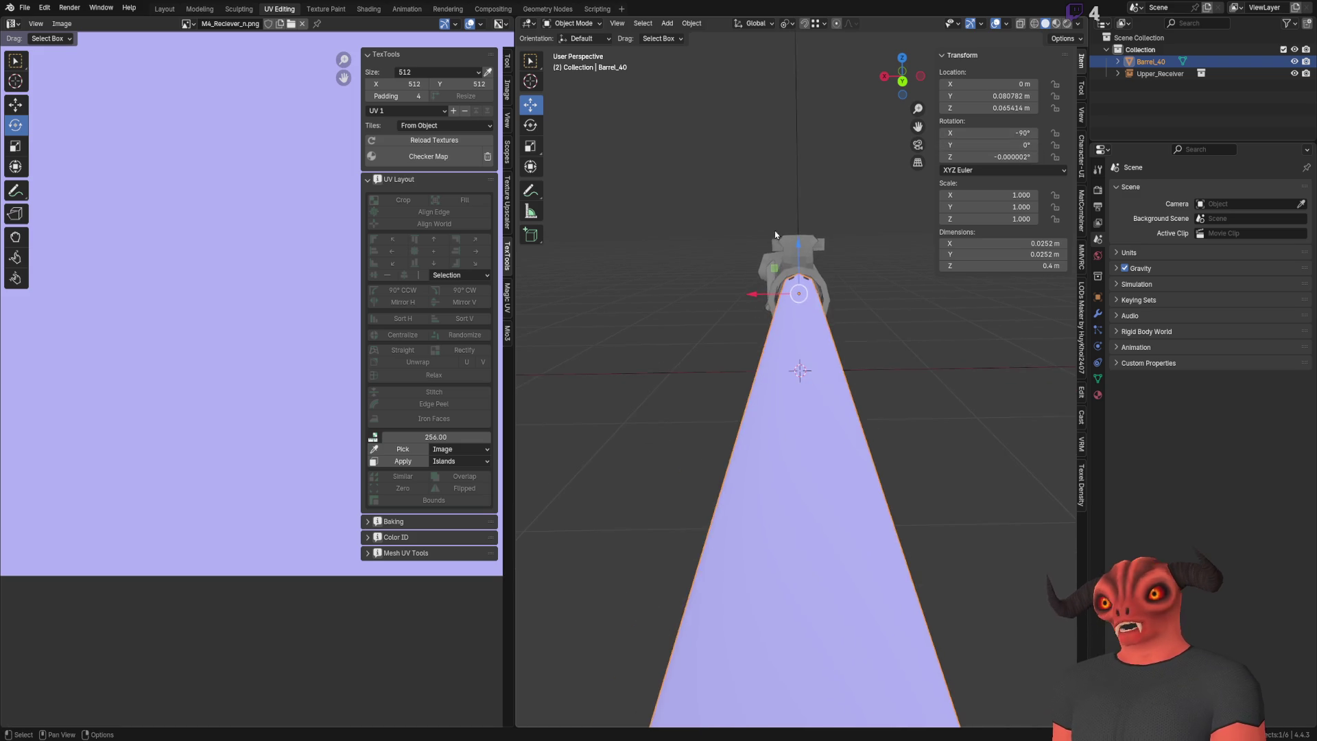
pyautogui.moveTo(801, 201)
pyautogui.mouseDown(button='middle')
pyautogui.moveTo(783, 312)
pyautogui.moveTo(878, 329)
pyautogui.moveTo(945, 380)
pyautogui.moveTo(840, 340)
pyautogui.moveTo(724, 367)
pyautogui.moveTo(746, 354)
pyautogui.mouseUp(button='middle')
pyautogui.press('Tab')
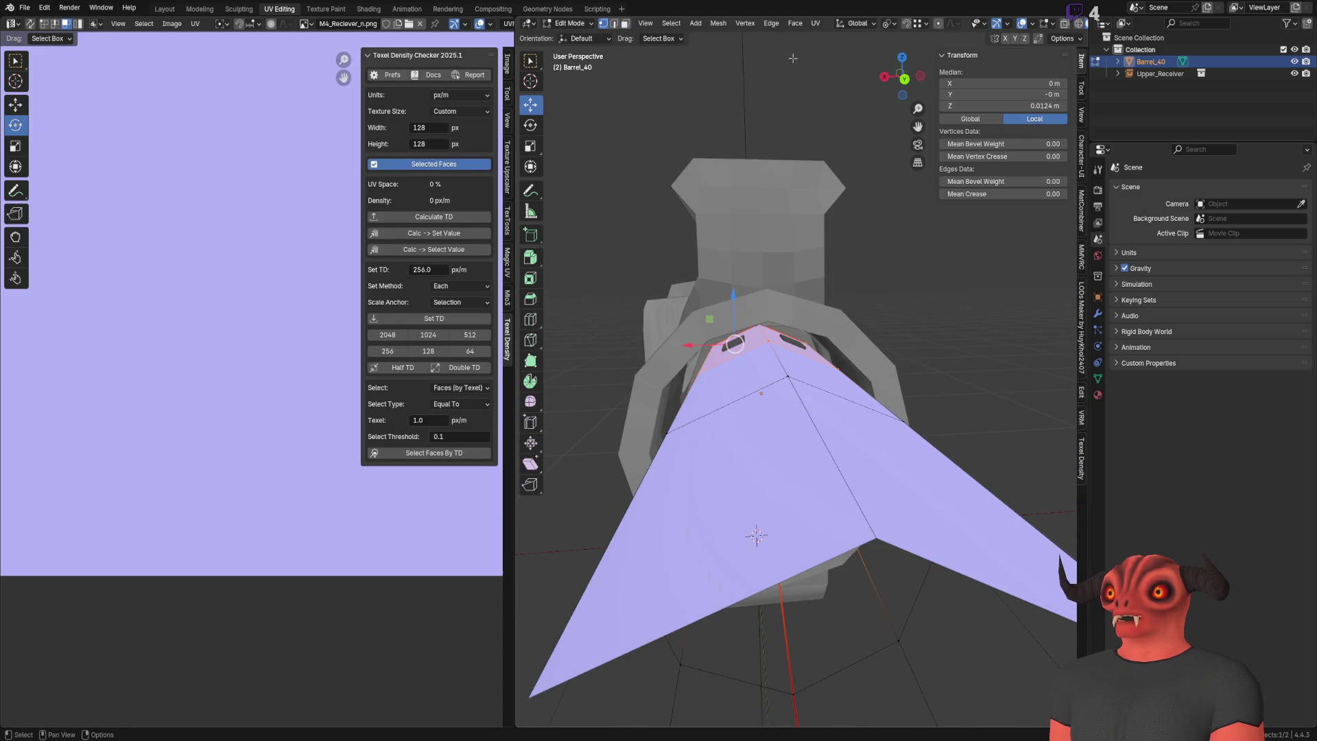
# Step: Set the pivot to Bounding Box Center and scale the barrel's end face up by about 1.283
pyautogui.click(890, 24)
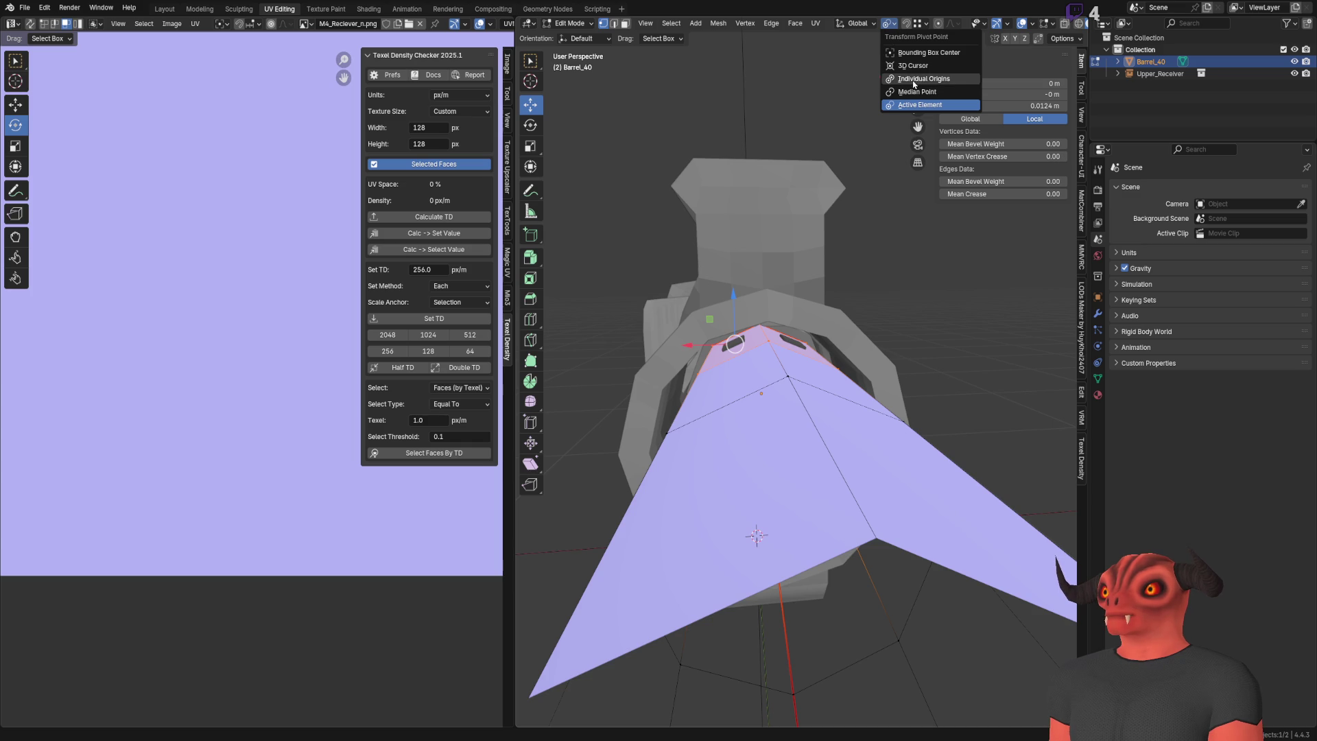
pyautogui.click(915, 55)
pyautogui.moveTo(789, 309)
pyautogui.mouseDown(button='middle')
pyautogui.moveTo(755, 275)
pyautogui.moveTo(721, 291)
pyautogui.moveTo(755, 323)
pyautogui.mouseUp(button='middle')
pyautogui.hotkey('shift', 'space')
pyautogui.press('s')
pyautogui.moveTo(789, 384); pyautogui.dragTo(753, 342)
pyautogui.moveTo(754, 341)
pyautogui.mouseDown(button='middle')
pyautogui.moveTo(852, 362)
pyautogui.moveTo(789, 343)
pyautogui.moveTo(800, 358)
pyautogui.moveTo(733, 328)
pyautogui.moveTo(712, 286)
pyautogui.moveTo(710, 321)
pyautogui.moveTo(774, 189)
pyautogui.mouseUp(button='middle')
pyautogui.scroll(5, 720, 295)
pyautogui.scroll(-5, 774, 188)
# Step: Return to Object Mode, deselect the barrel and orbit close to its dark panel side
pyautogui.press('Tab')
pyautogui.moveTo(789, 288)
pyautogui.mouseDown(button='middle')
pyautogui.moveTo(814, 354)
pyautogui.moveTo(789, 347)
pyautogui.moveTo(785, 369)
pyautogui.moveTo(741, 370)
pyautogui.moveTo(739, 388)
pyautogui.mouseUp(button='middle')
pyautogui.hotkey('alt', 'a')
pyautogui.scroll(8, 789, 346)
pyautogui.scroll(-5, 780, 376)
pyautogui.scroll(5, 781, 376)
pyautogui.scroll(-5, 776, 461)
pyautogui.moveTo(762, 491)
pyautogui.mouseDown(button='middle')
pyautogui.moveTo(838, 450)
pyautogui.moveTo(828, 431)
pyautogui.mouseUp(button='middle')
# Step: Select and grow the barrel's end faces, then shift them 0.00708 m along Y in X-ray
pyautogui.click(817, 581)
pyautogui.press('Tab')
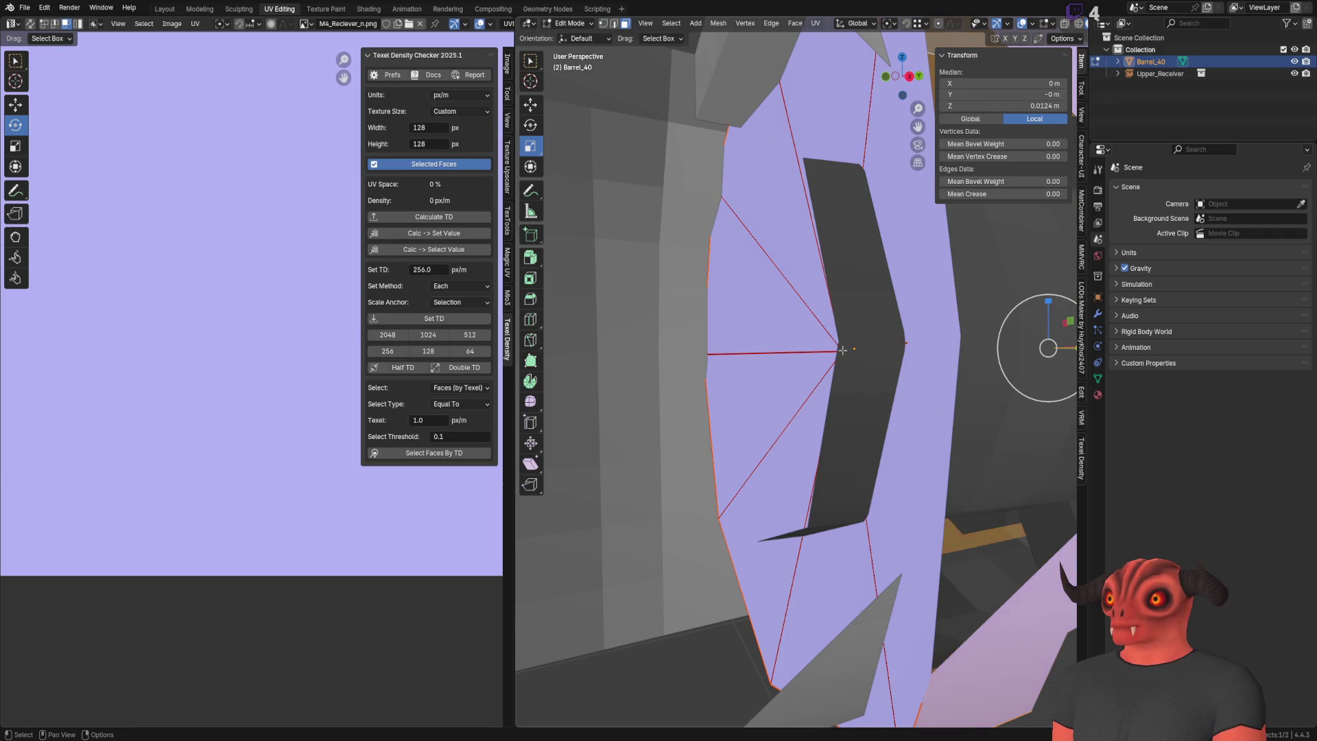
pyautogui.press('ctrl+KP_Add')
pyautogui.press('3')
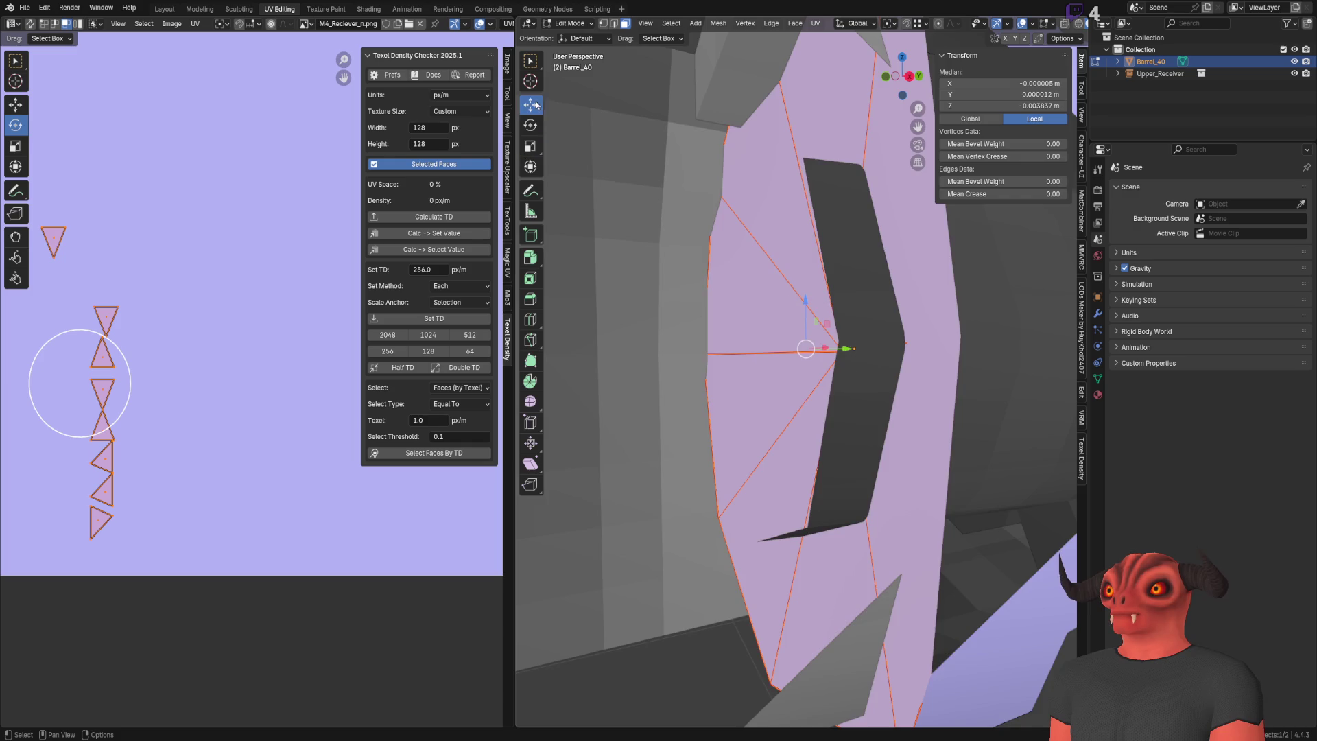
pyautogui.press('KP_Decimal')
pyautogui.hotkey('alt', 'z')
pyautogui.moveTo(755, 363); pyautogui.dragTo(778, 374, button='middle')
pyautogui.moveTo(778, 374); pyautogui.dragTo(801, 377)
pyautogui.moveTo(802, 378); pyautogui.dragTo(796, 370, button='middle')
# Step: Select an edge loop on the barrel and slide it along the barrel
pyautogui.press('2')
pyautogui.keyDown('alt'); pyautogui.click(876, 343); pyautogui.keyUp('alt')
pyautogui.moveTo(916, 355); pyautogui.dragTo(856, 206)
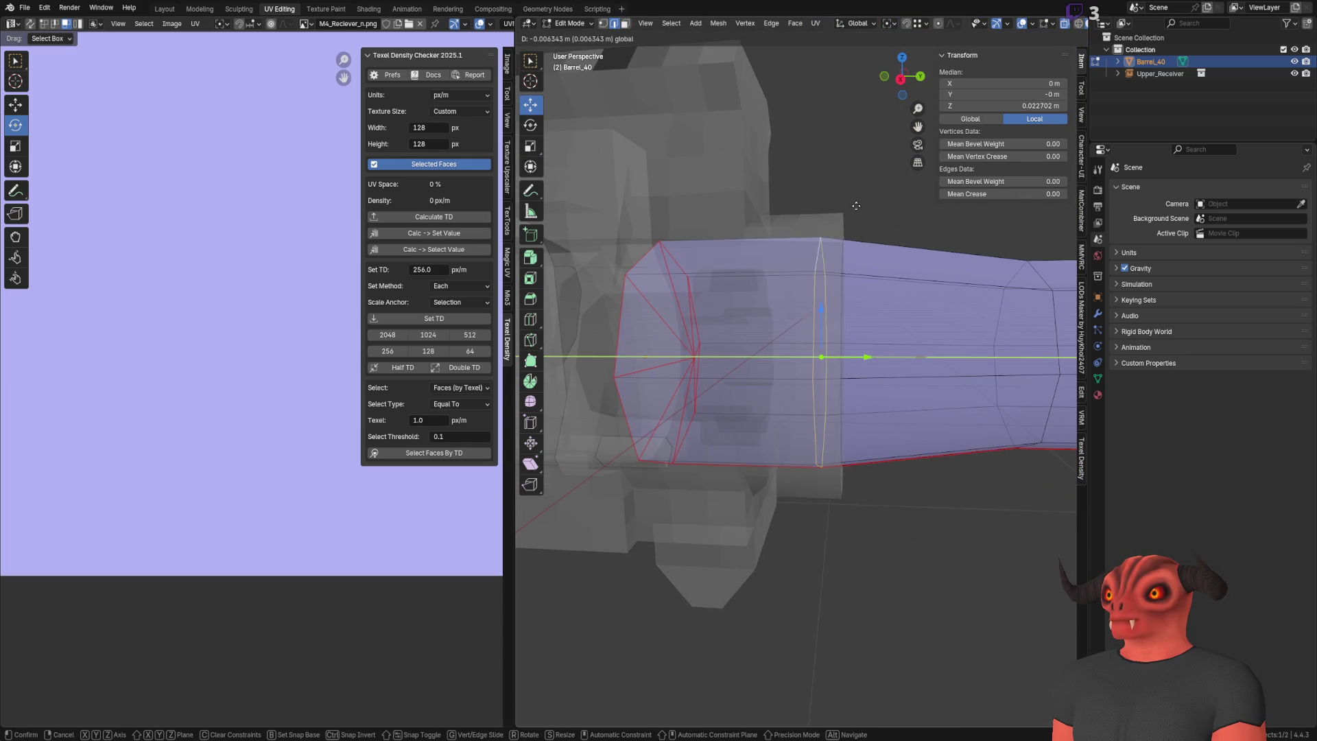
# Step: Confirm the edge loop's new position, turn off X-ray, clear the selection and exit to Object Mode
pyautogui.click(856, 206)
pyautogui.hotkey('alt', 'z')
pyautogui.moveTo(856, 206)
pyautogui.mouseDown(button='middle')
pyautogui.moveTo(824, 177)
pyautogui.moveTo(843, 220)
pyautogui.moveTo(721, 235)
pyautogui.moveTo(805, 340)
pyautogui.moveTo(862, 335)
pyautogui.moveTo(859, 317)
pyautogui.moveTo(835, 303)
pyautogui.moveTo(774, 382)
pyautogui.moveTo(747, 394)
pyautogui.moveTo(807, 294)
pyautogui.moveTo(776, 348)
pyautogui.moveTo(790, 367)
pyautogui.moveTo(840, 360)
pyautogui.mouseUp(button='middle')
pyautogui.hotkey('alt', 'a')
pyautogui.press('Tab')
pyautogui.scroll(-3, 870, 253)
pyautogui.scroll(-2, 746, 250)
pyautogui.scroll(8, 799, 335)
# Step: Select the end cap's centre vertex and surrounding faces and sink them about -0.0028 m along Y
pyautogui.press('Tab')
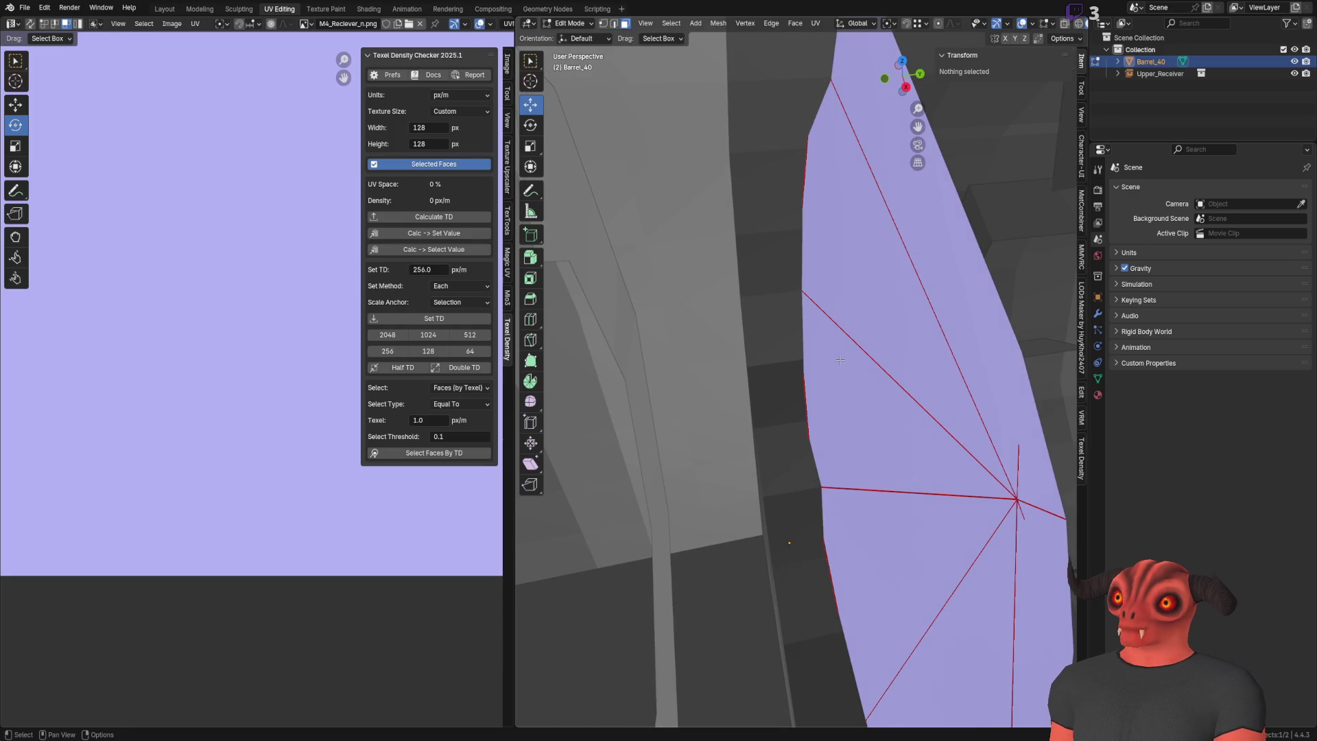
pyautogui.click(1018, 500)
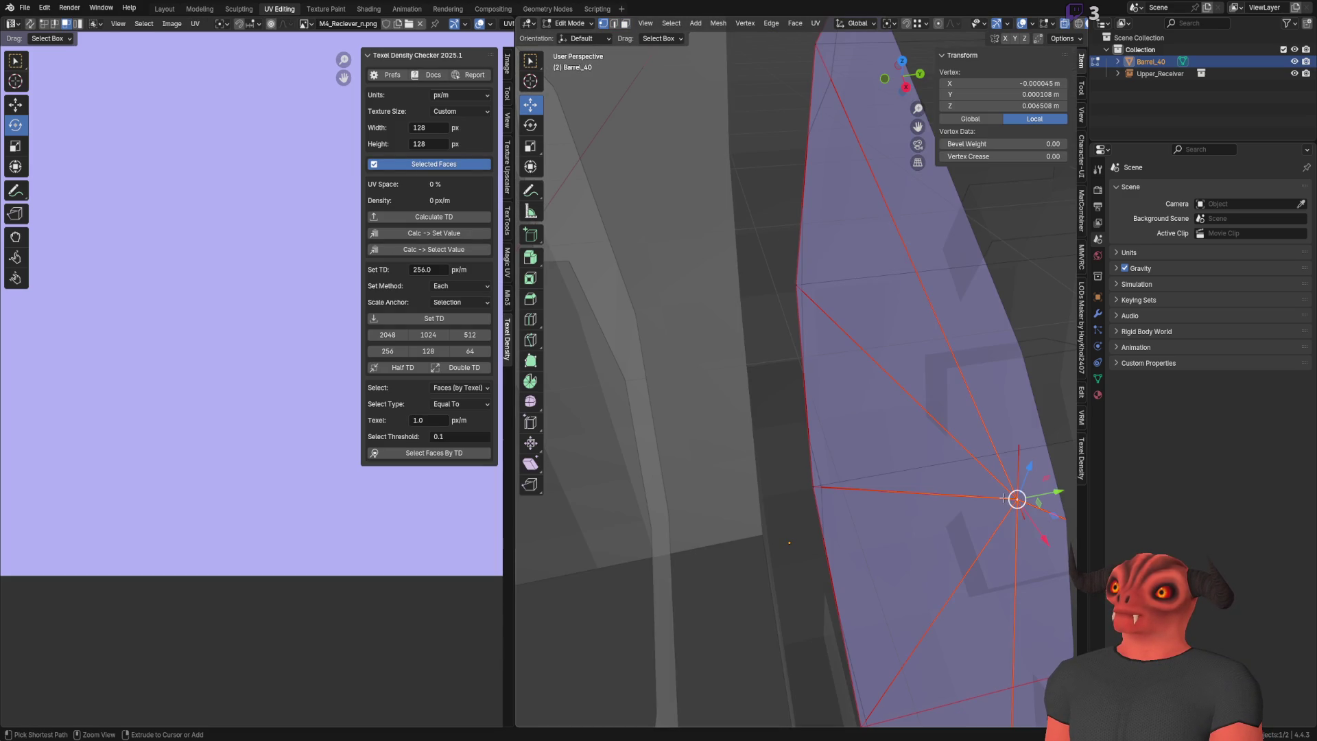
pyautogui.press('ctrl+KP_Add')
pyautogui.moveTo(842, 491)
pyautogui.mouseDown(button='middle')
pyautogui.moveTo(906, 468)
pyautogui.moveTo(765, 453)
pyautogui.moveTo(789, 384)
pyautogui.moveTo(824, 392)
pyautogui.mouseUp(button='middle')
pyautogui.press('g')
pyautogui.press('y')
pyautogui.click(766, 459)
# Step: Set the pivot to Active Element, then return to Object Mode and deselect the barrel
pyautogui.click(857, 23)
pyautogui.click(889, 24)
pyautogui.click(920, 105)
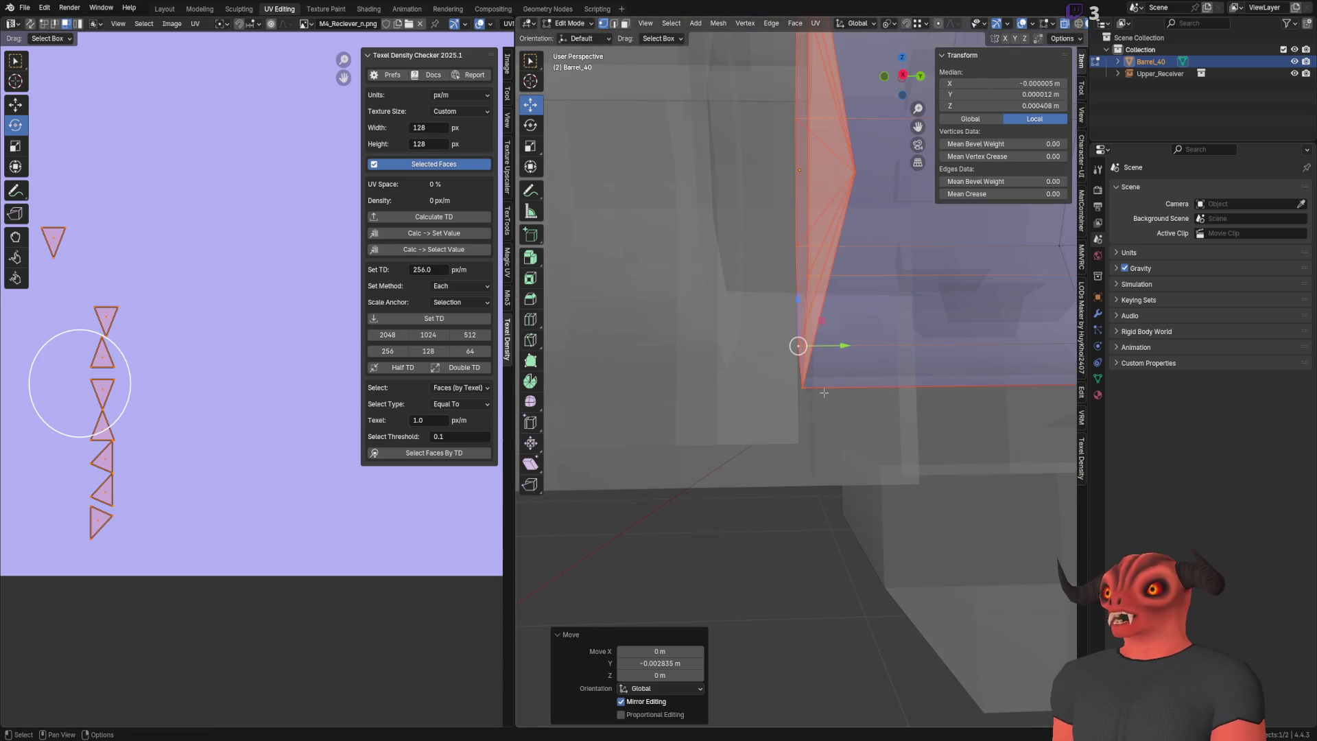
pyautogui.click(825, 347)
pyautogui.moveTo(824, 347)
pyautogui.keyDown('alt'); pyautogui.mouseDown(button='middle')
pyautogui.moveTo(843, 414)
pyautogui.moveTo(732, 391)
pyautogui.moveTo(728, 206)
pyautogui.moveTo(698, 345)
pyautogui.moveTo(666, 298)
pyautogui.moveTo(652, 343)
pyautogui.moveTo(612, 354)
pyautogui.moveTo(675, 459)
pyautogui.moveTo(803, 344)
pyautogui.moveTo(853, 394)
pyautogui.moveTo(837, 368)
pyautogui.mouseUp(button='middle'); pyautogui.keyUp('alt')
pyautogui.press('Tab')
pyautogui.hotkey('alt', 'a')
pyautogui.scroll(2, 852, 381)
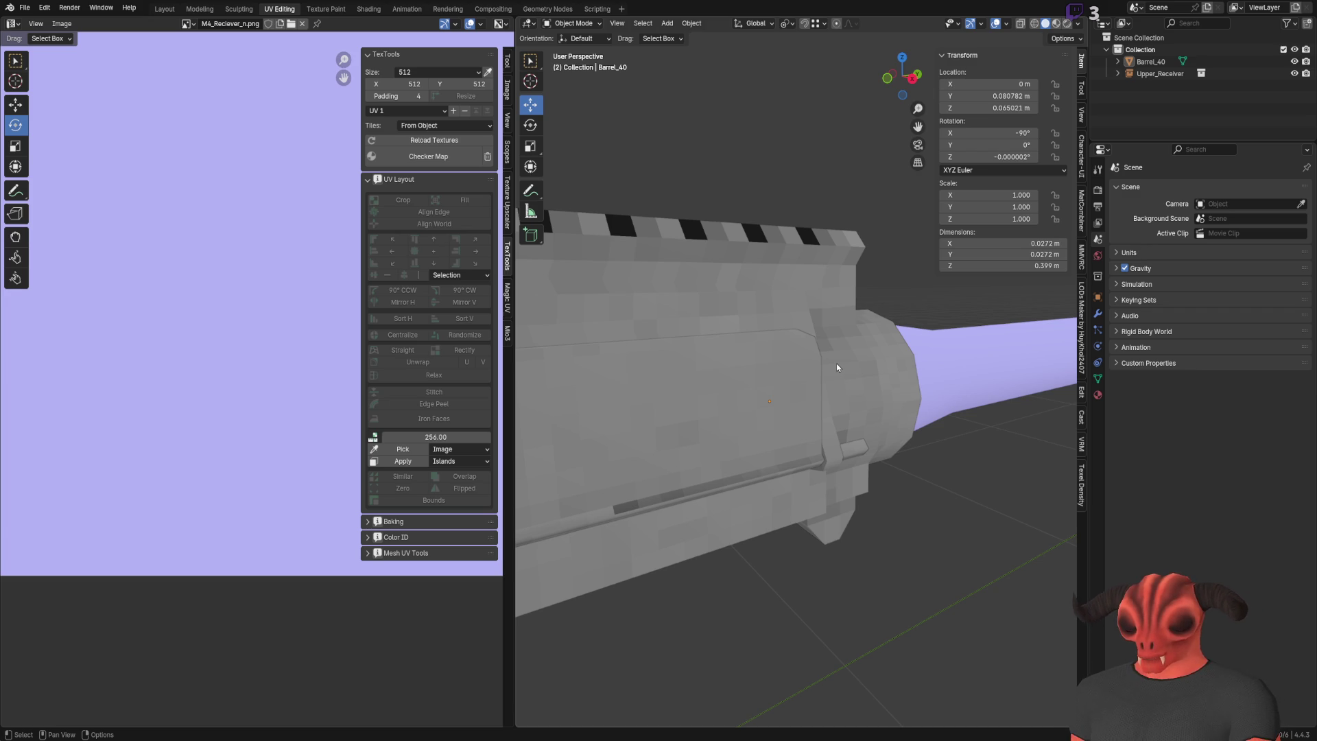
# Step: Zoom out and orbit to a level side view of Barrel_40
pyautogui.scroll(-8, 837, 367)
pyautogui.moveTo(837, 367); pyautogui.dragTo(775, 353, button='middle')
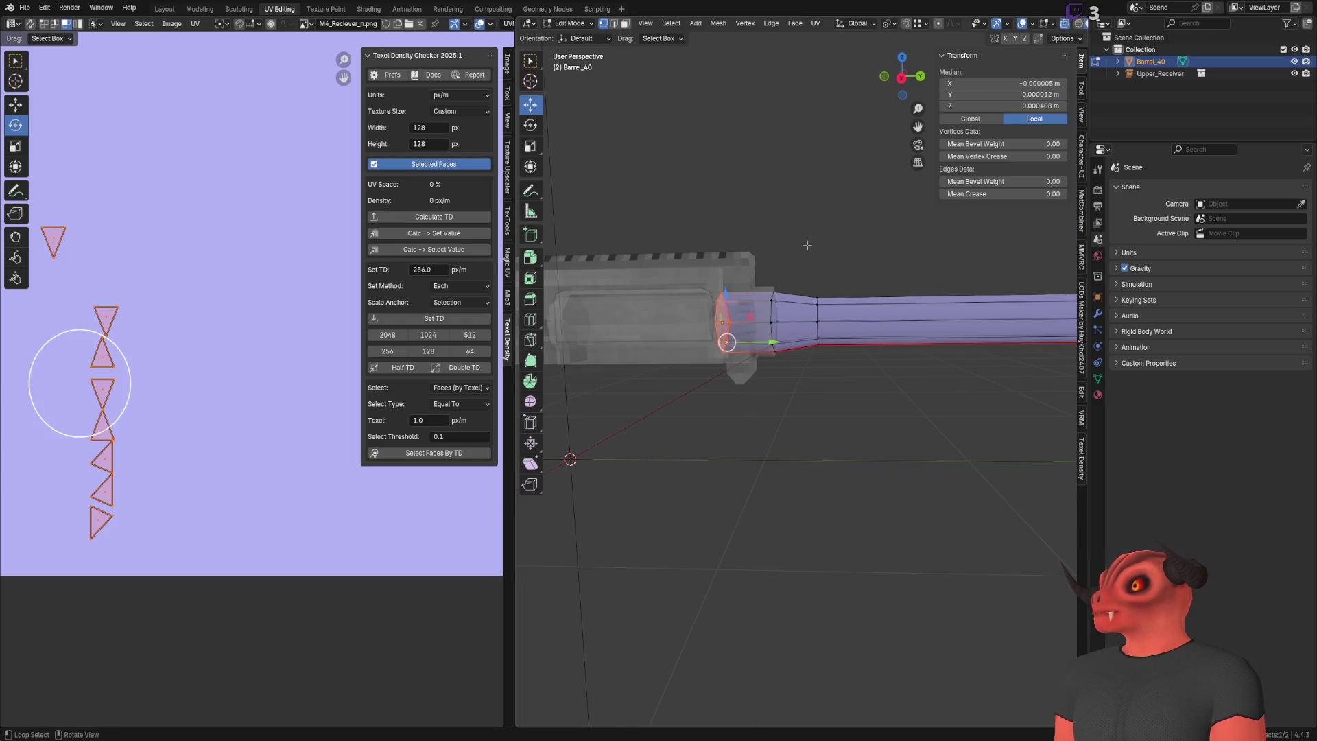
# Step: Select the long barrel section and move it 0.019 m along Y
pyautogui.keyDown('alt'); pyautogui.click(839, 343); pyautogui.keyUp('alt')
pyautogui.moveTo(855, 321); pyautogui.dragTo(846, 323)
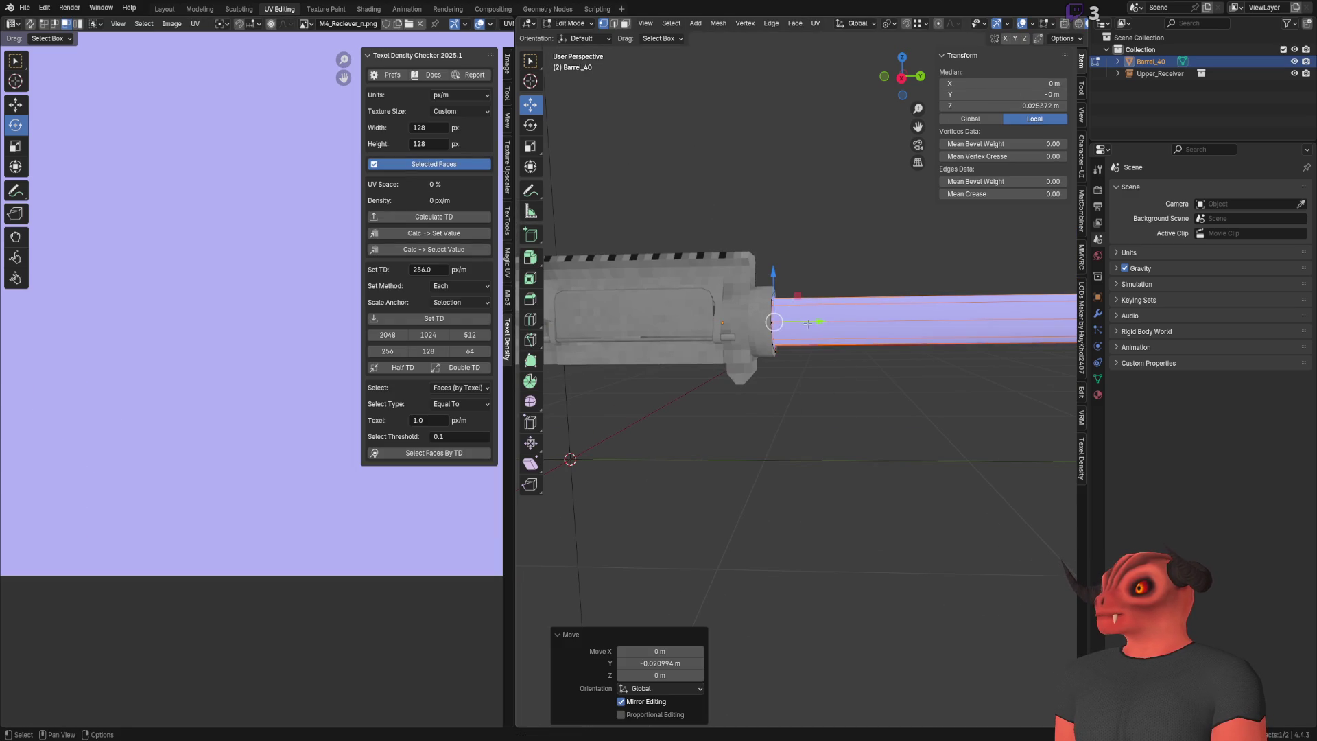
pyautogui.click(658, 663)
pyautogui.moveTo(659, 663); pyautogui.dragTo(635, 677)
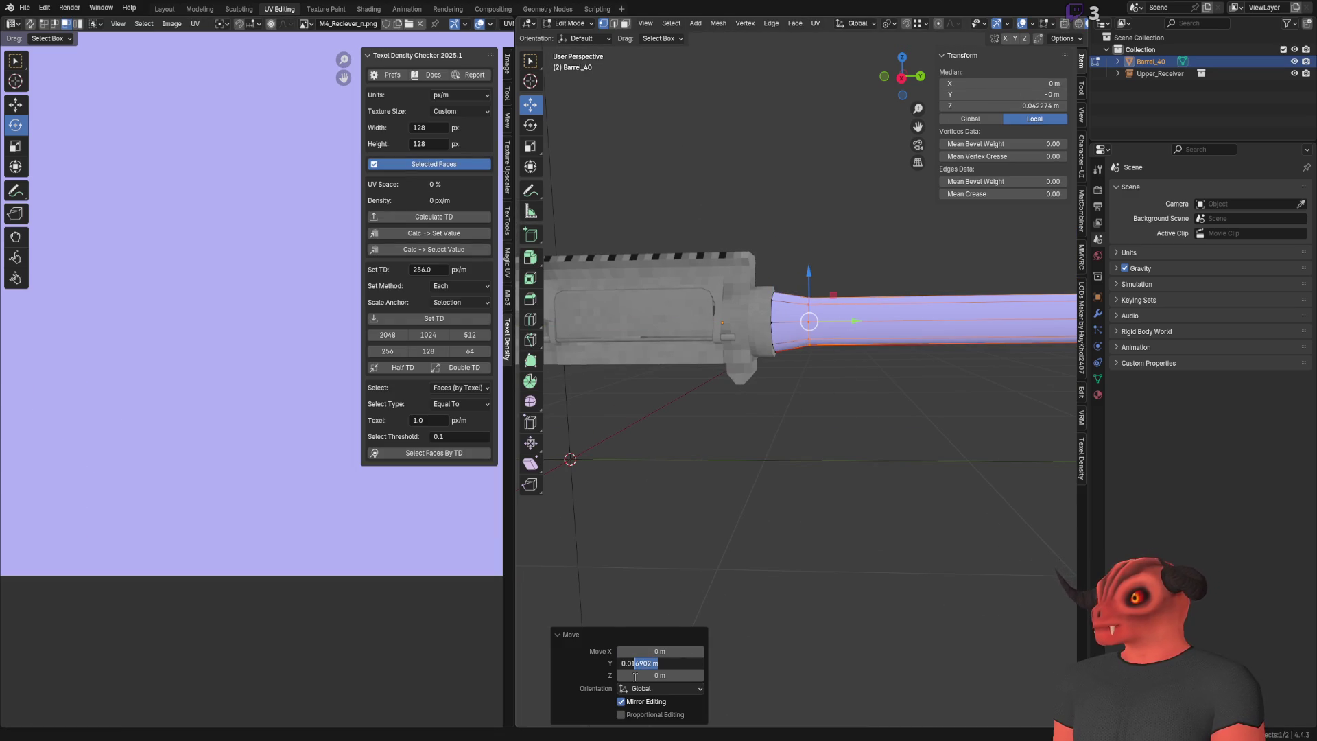
pyautogui.write('9')
pyautogui.press('Return')
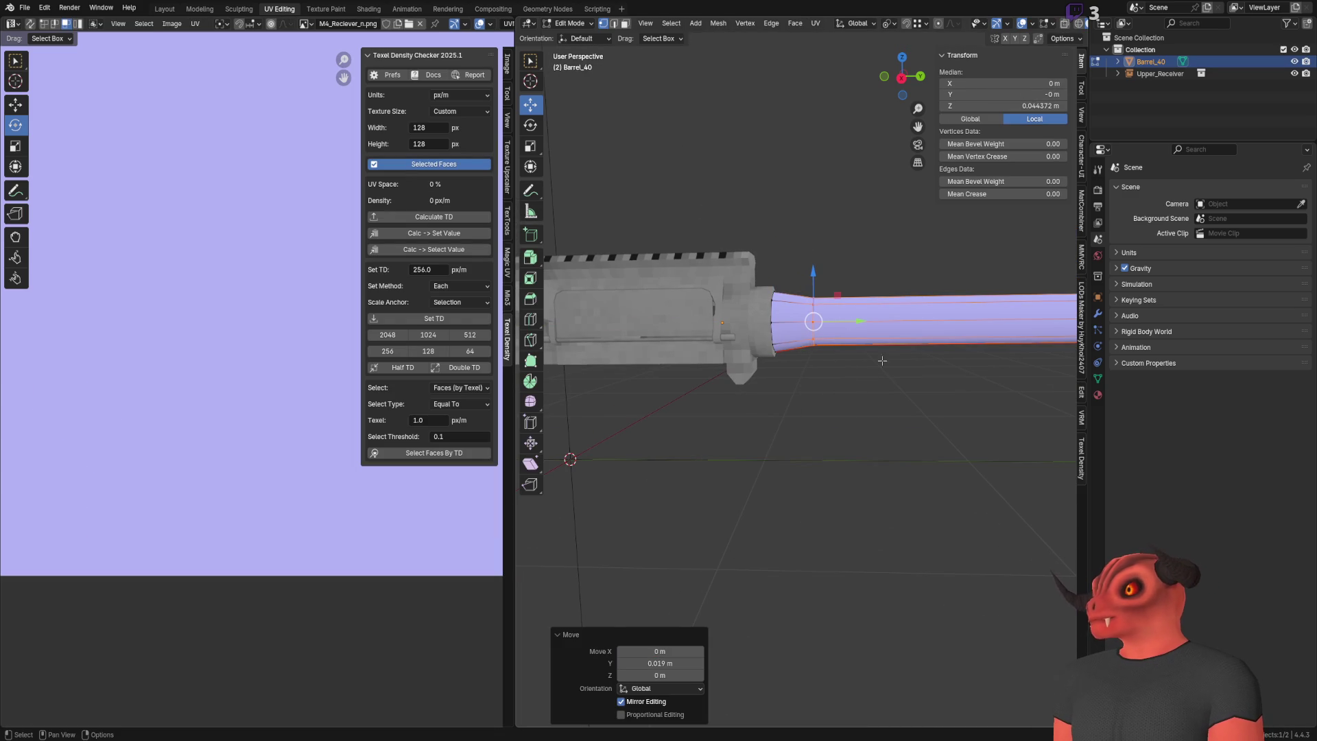
# Step: Select the ring of faces in front of the receiver in X-ray and move it 0.019 m along Y
pyautogui.scroll(4, 880, 363)
pyautogui.keyDown('shift'); pyautogui.moveTo(886, 398); pyautogui.dragTo(918, 424, button='middle'); pyautogui.keyUp('shift')
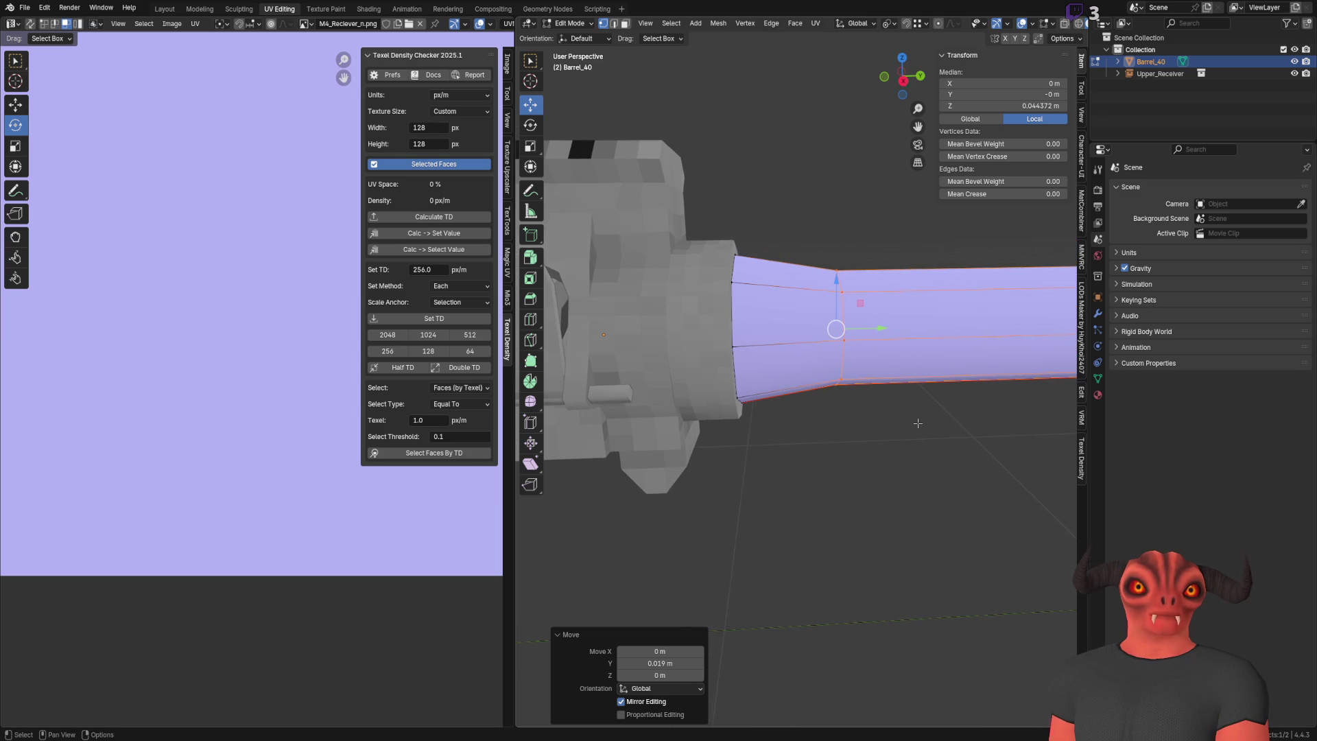
pyautogui.hotkey('alt', 'z')
pyautogui.keyDown('alt'); pyautogui.keyDown('shift'); pyautogui.click(810, 377); pyautogui.keyUp('shift'); pyautogui.keyUp('alt')
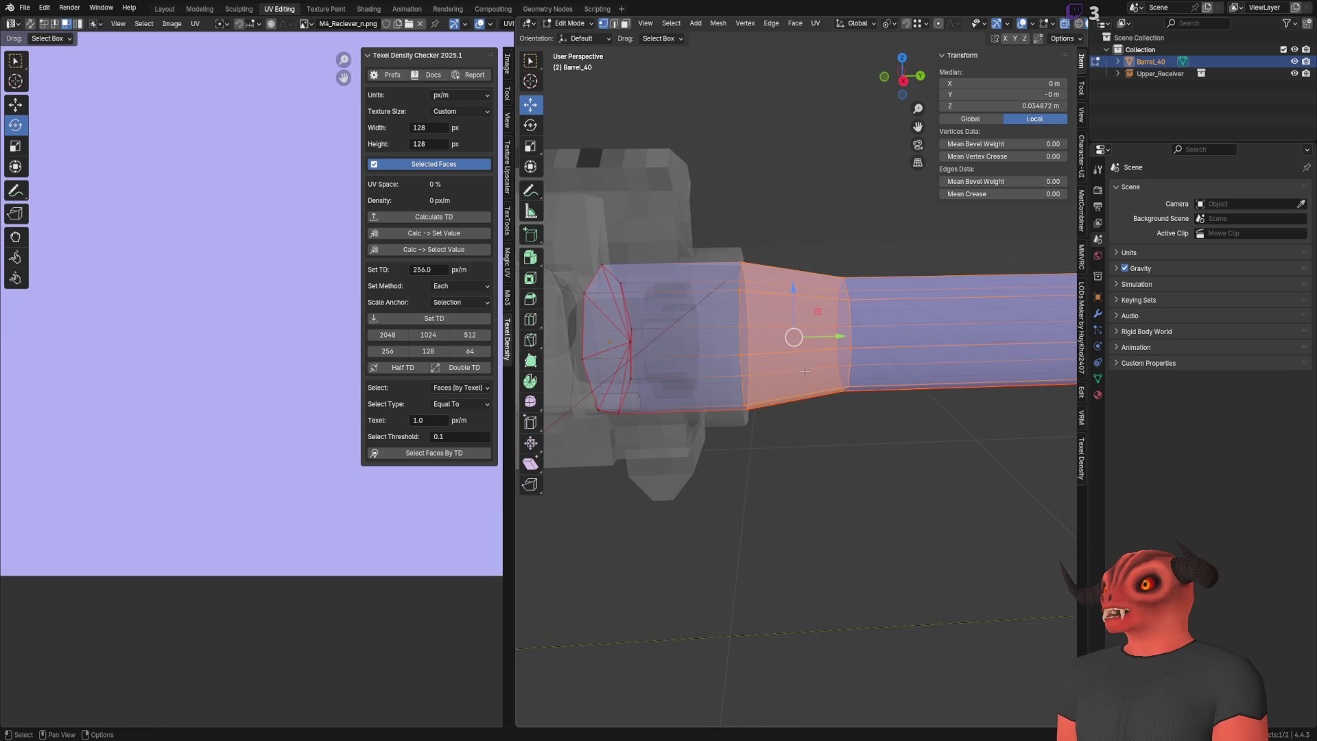
pyautogui.keyDown('alt'); pyautogui.click(750, 293); pyautogui.keyUp('alt')
pyautogui.moveTo(786, 279); pyautogui.dragTo(851, 279)
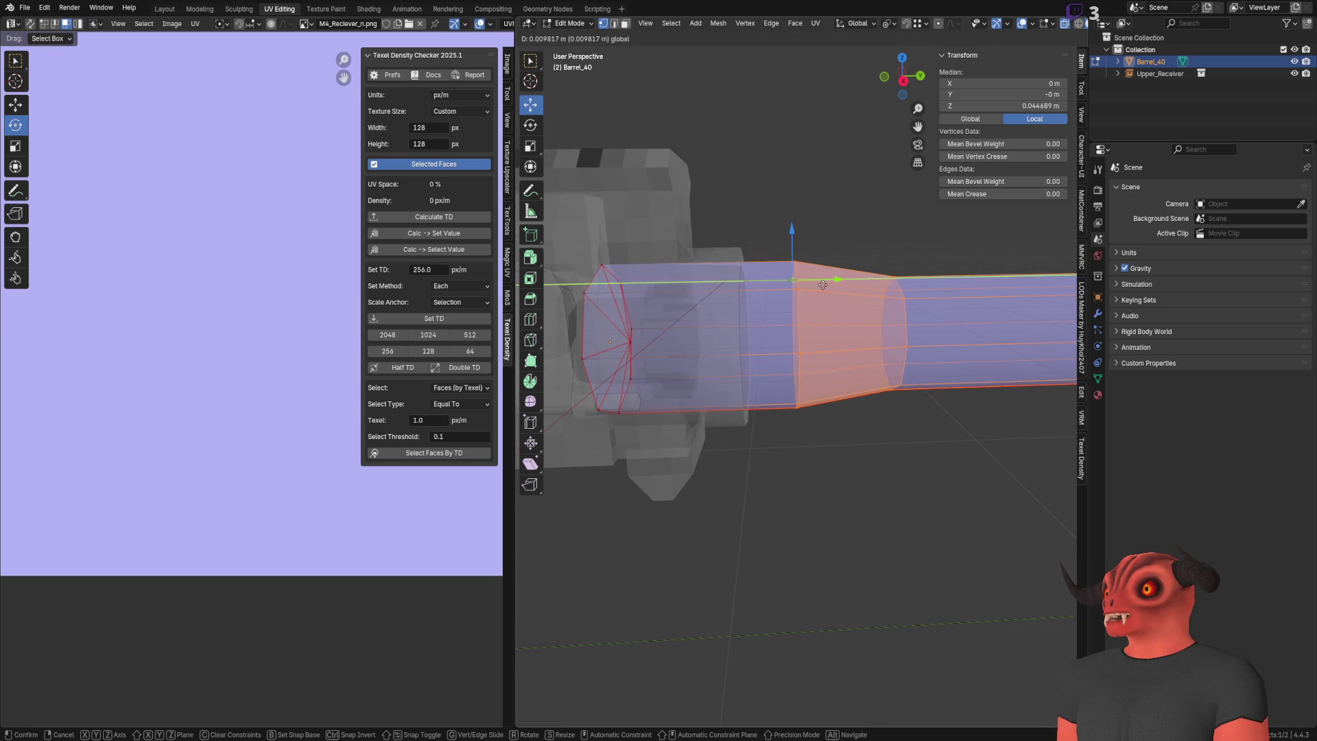
pyautogui.click(659, 663)
pyautogui.moveTo(659, 664)
pyautogui.mouseDown()
pyautogui.moveTo(638, 666)
pyautogui.moveTo(636, 681)
pyautogui.mouseUp()
pyautogui.write('9')
pyautogui.press('Return')
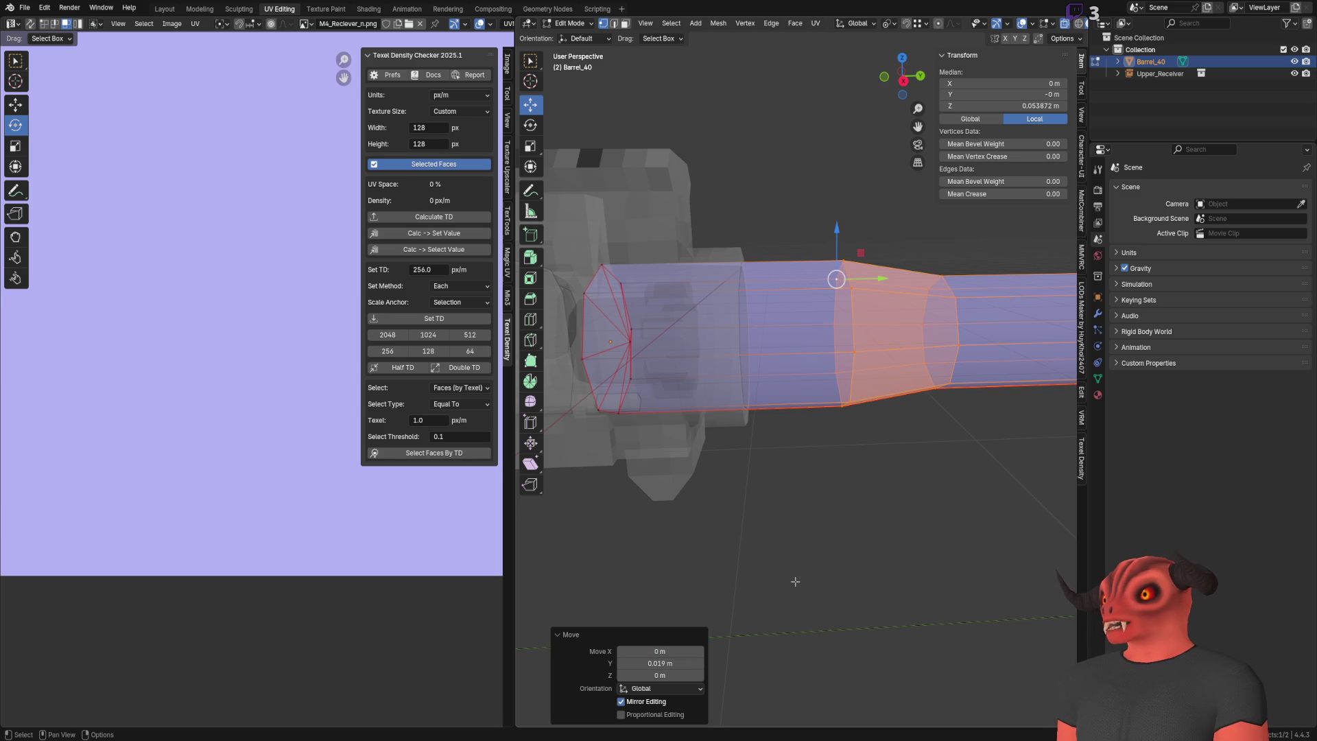
# Step: Clear the selection, orbit to a side view and return to Object Mode
pyautogui.hotkey('alt', 'a')
pyautogui.moveTo(795, 581)
pyautogui.mouseDown(button='middle')
pyautogui.moveTo(835, 386)
pyautogui.moveTo(700, 250)
pyautogui.mouseUp(button='middle')
pyautogui.scroll(5, 700, 250)
pyautogui.press('Tab')
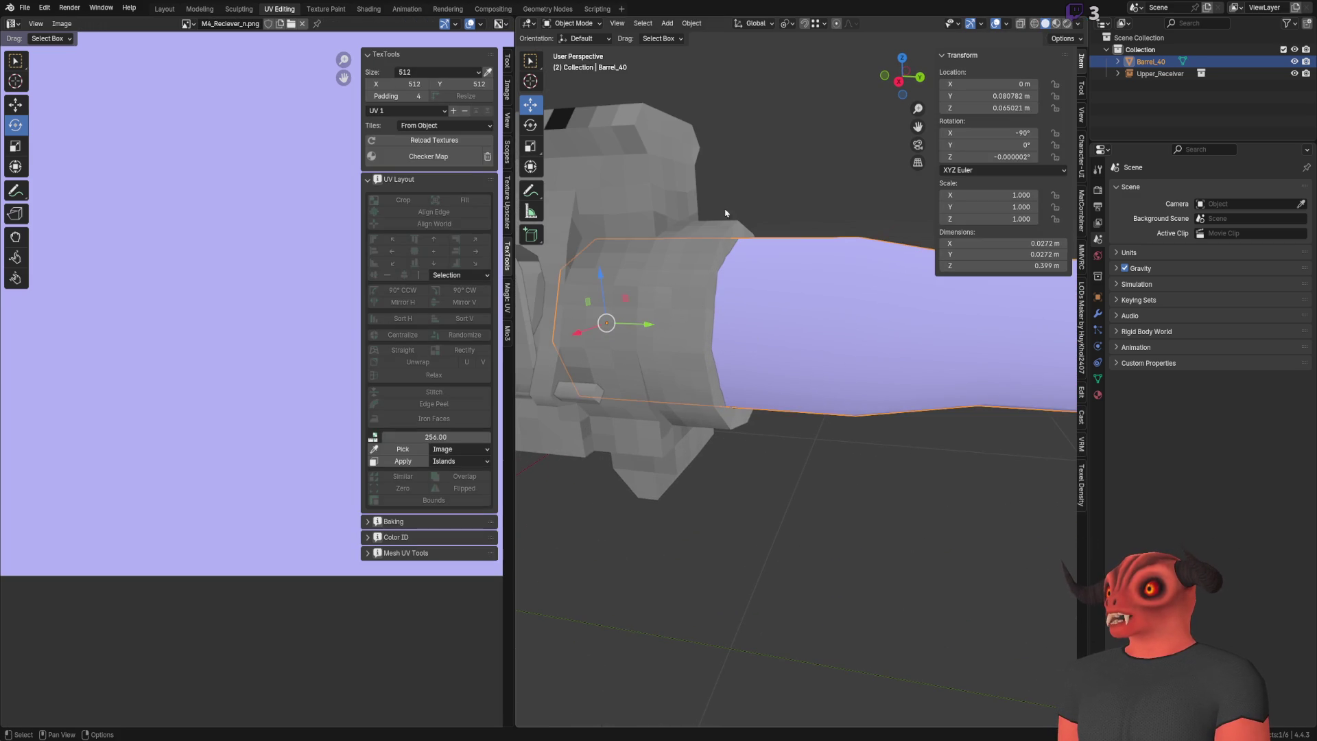
# Step: Enter Edit Mode on Barrel_40 and box-select the edge loop just ahead of the receiver
pyautogui.moveTo(748, 327)
pyautogui.mouseDown(button='middle')
pyautogui.moveTo(848, 192)
pyautogui.moveTo(812, 295)
pyautogui.moveTo(702, 244)
pyautogui.moveTo(728, 237)
pyautogui.mouseUp(button='middle')
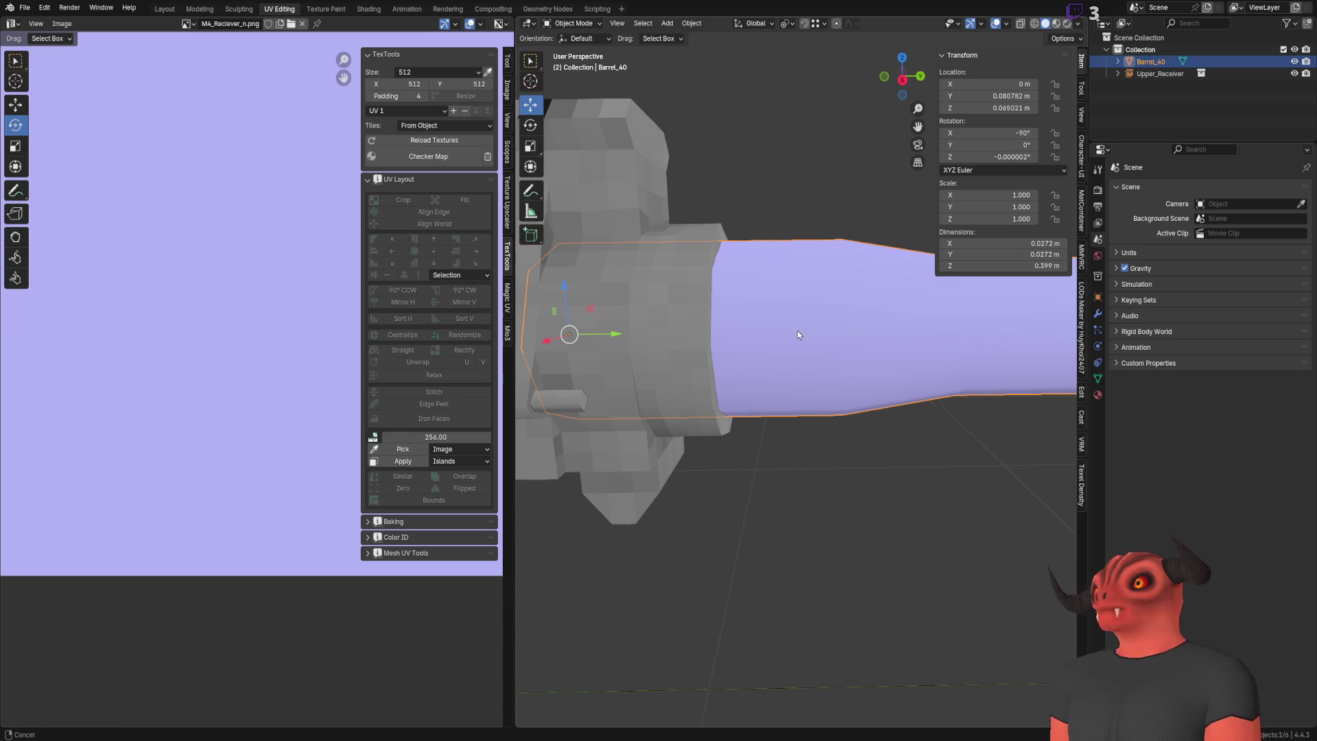
pyautogui.scroll(-4, 719, 315)
pyautogui.keyDown('shift'); pyautogui.moveTo(719, 316); pyautogui.dragTo(752, 312, button='middle'); pyautogui.keyUp('shift')
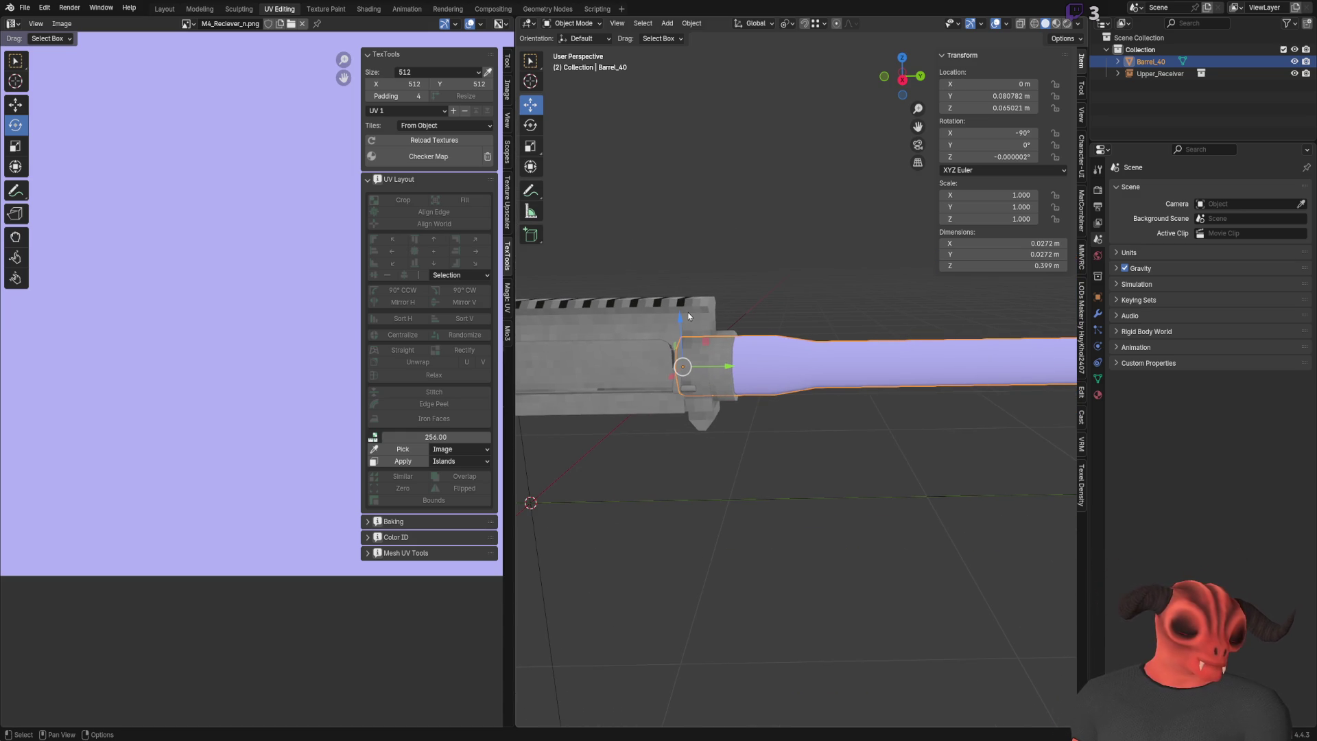
pyautogui.press('Tab')
pyautogui.moveTo(795, 277); pyautogui.dragTo(844, 397)
pyautogui.scroll(3, 844, 397)
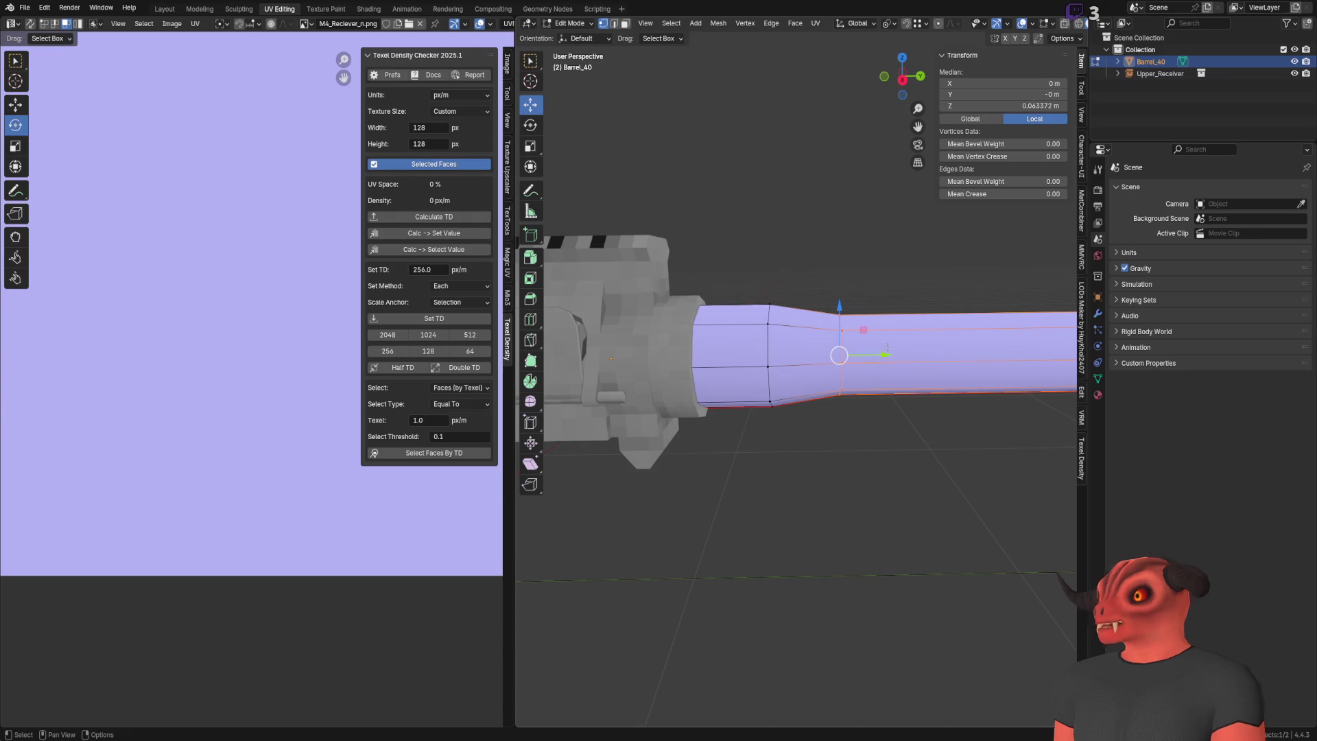
# Step: Move the edge loop along Y, entering 0.012 m and nudging it toward 0.0127 m
pyautogui.press('g')
pyautogui.press('y')
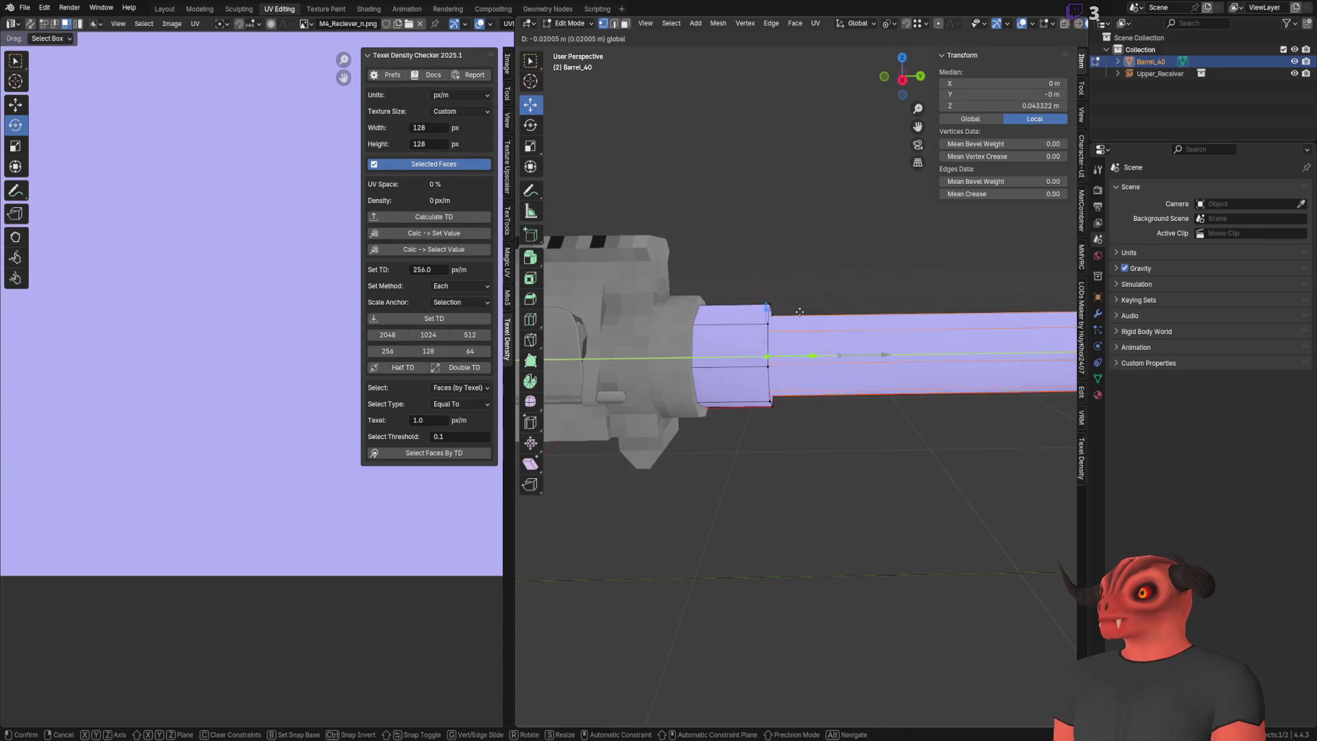
pyautogui.click(796, 330)
pyautogui.press('g')
pyautogui.press('y')
pyautogui.click(859, 330)
pyautogui.doubleClick(630, 664)
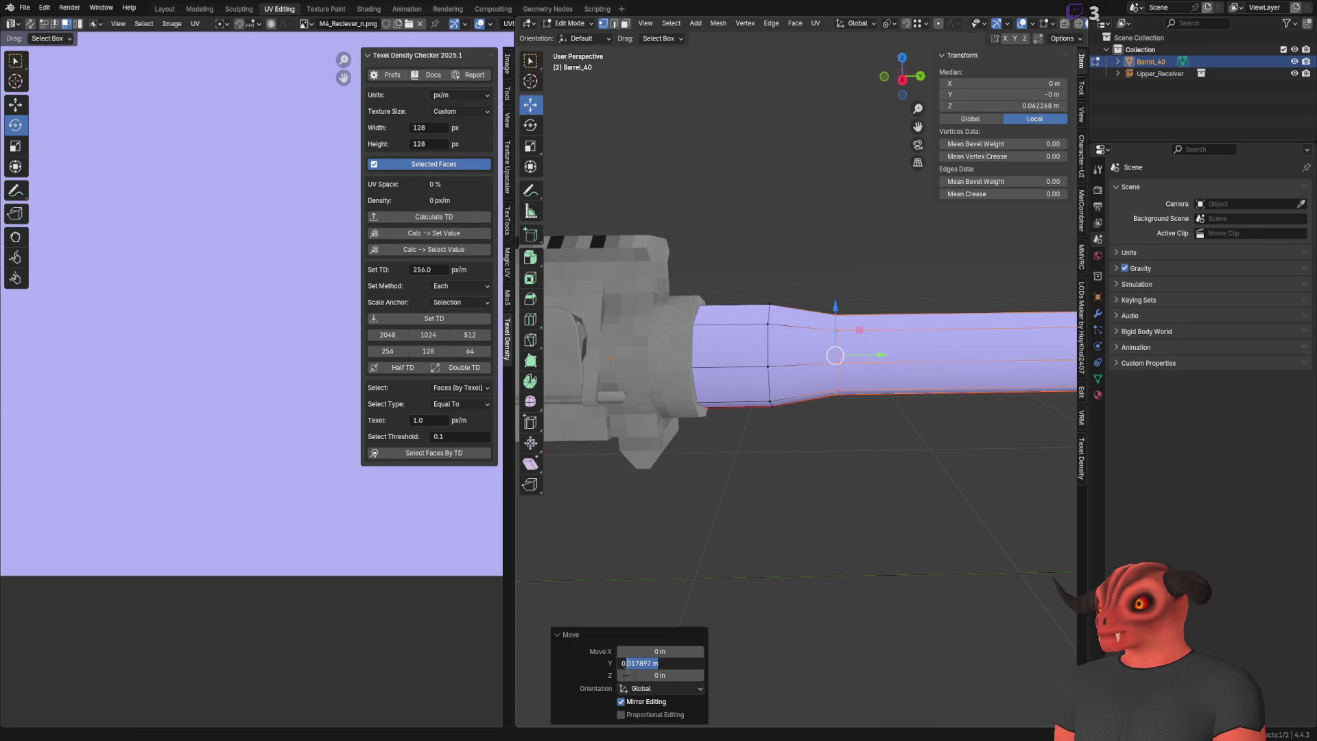
pyautogui.write('12')
pyautogui.press('Return')
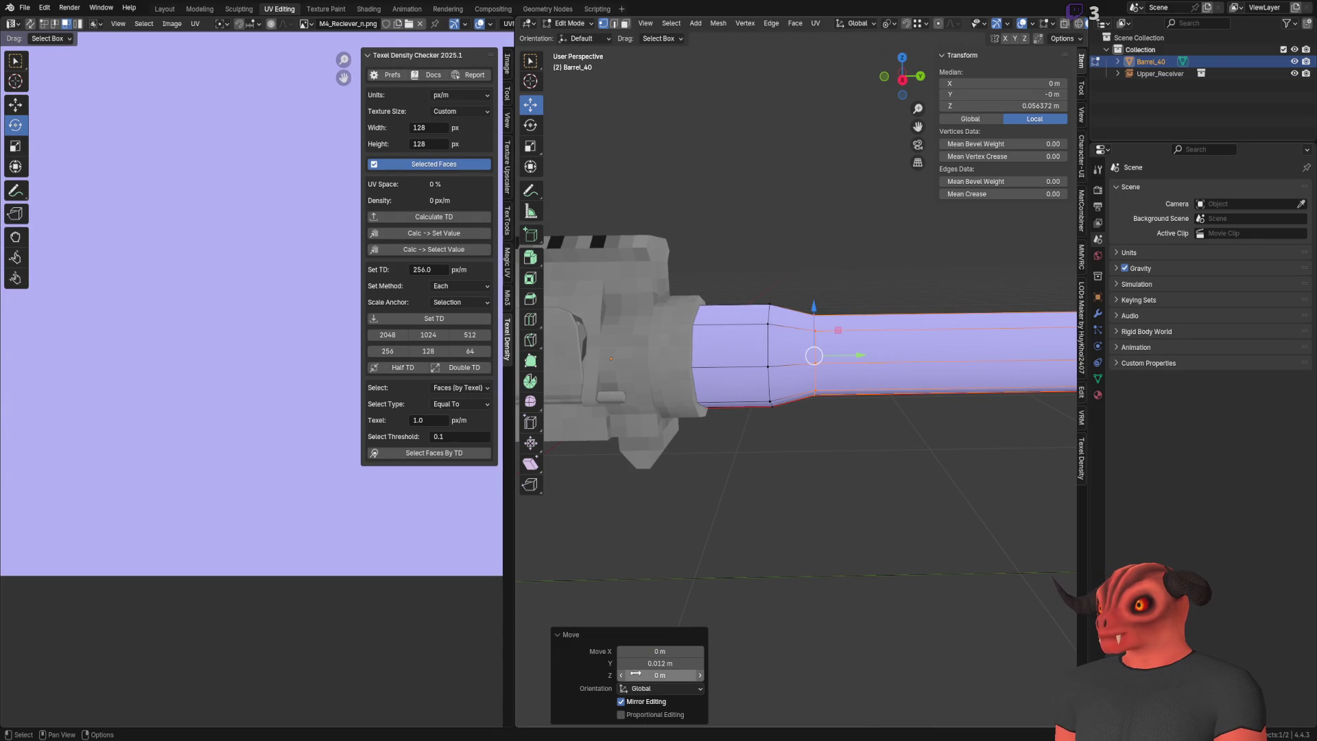
pyautogui.moveTo(666, 663); pyautogui.dragTo(674, 657)
# Step: Deselect, return to Object Mode, glance at Godot and recentre the view on the rifle
pyautogui.click(814, 215)
pyautogui.moveTo(815, 214)
pyautogui.mouseDown(button='middle')
pyautogui.moveTo(715, 282)
pyautogui.moveTo(650, 276)
pyautogui.moveTo(831, 320)
pyautogui.moveTo(758, 310)
pyautogui.mouseUp(button='middle')
pyautogui.press('Tab')
pyautogui.click(830, 320)
pyautogui.hotkey('alt', 'Tab')
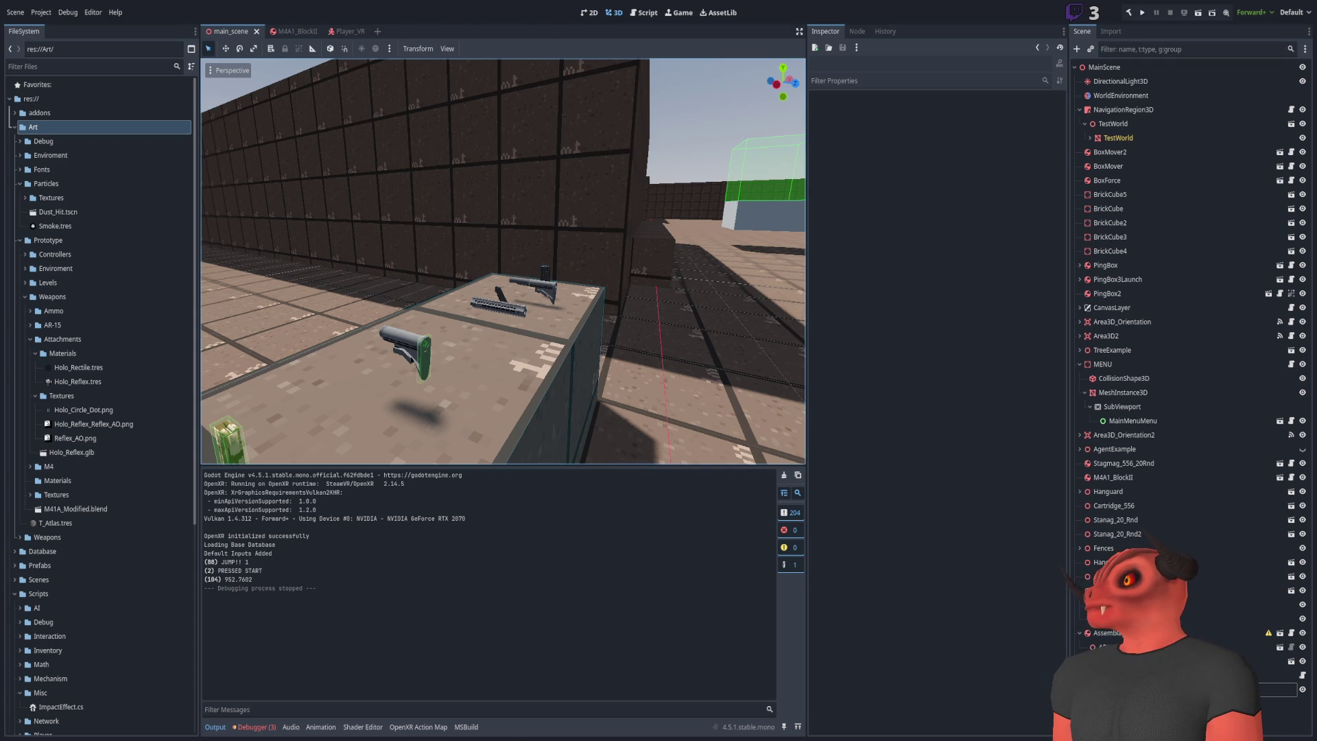
pyautogui.hotkey('alt', 'Tab')
pyautogui.moveTo(784, 431); pyautogui.dragTo(788, 398, button='middle')
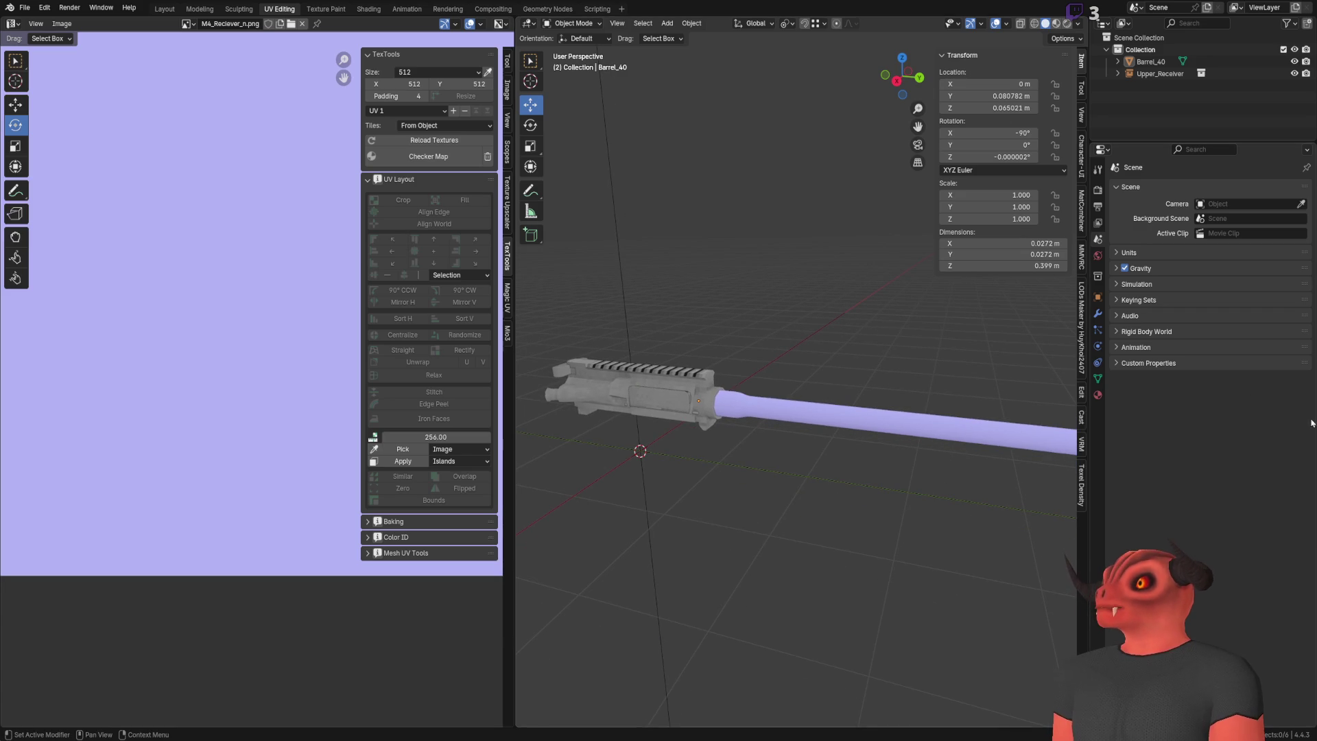
# Step: Switch from Blender to the Godot editor showing main_scene
pyautogui.hotkey('alt', 'Tab')
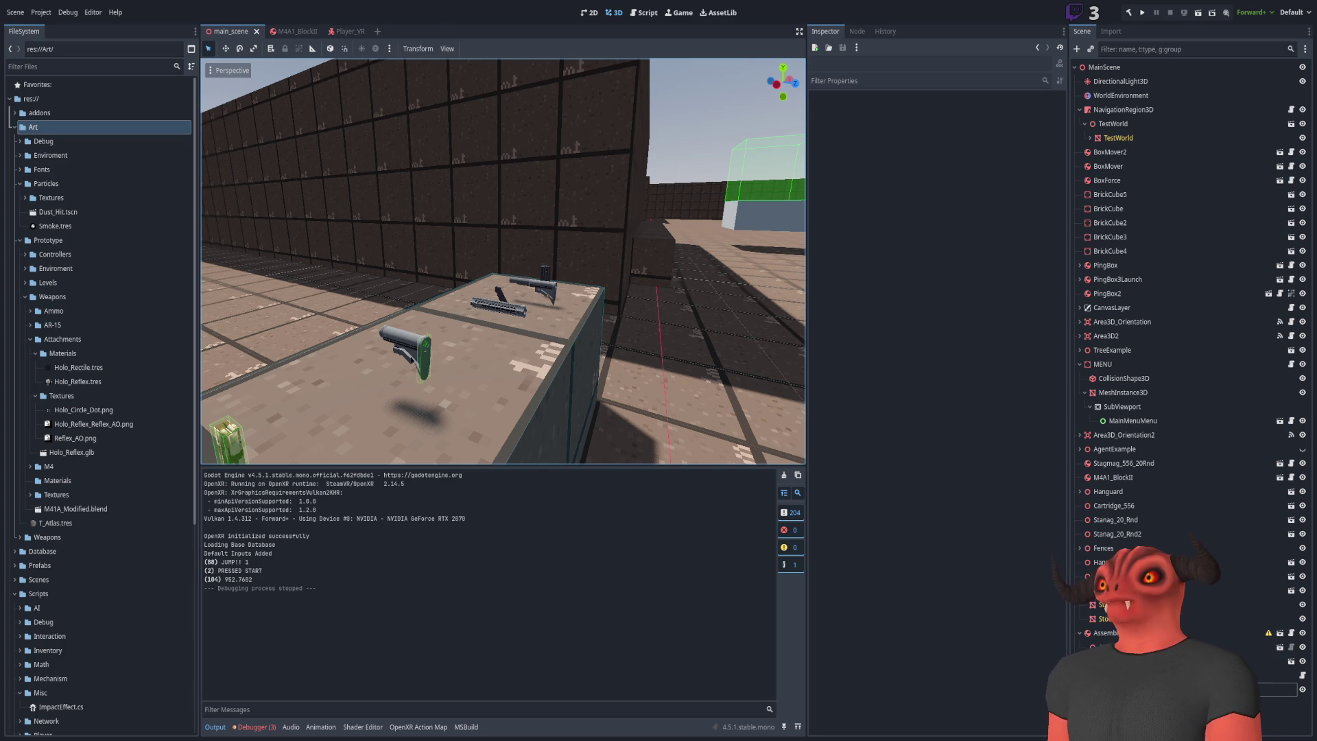
pyautogui.hotkey('alt', 'Tab')
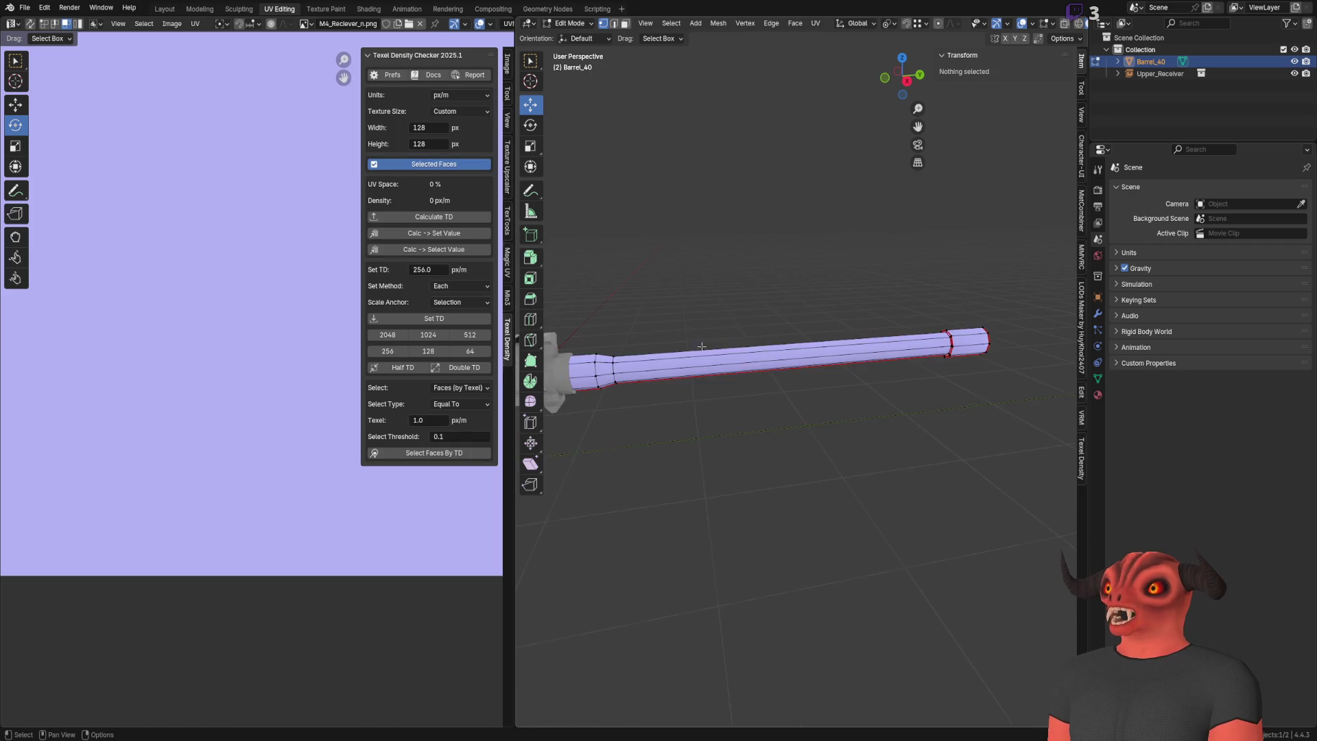
pyautogui.moveTo(702, 345); pyautogui.dragTo(755, 339, button='middle')
pyautogui.scroll(2, 800, 336)
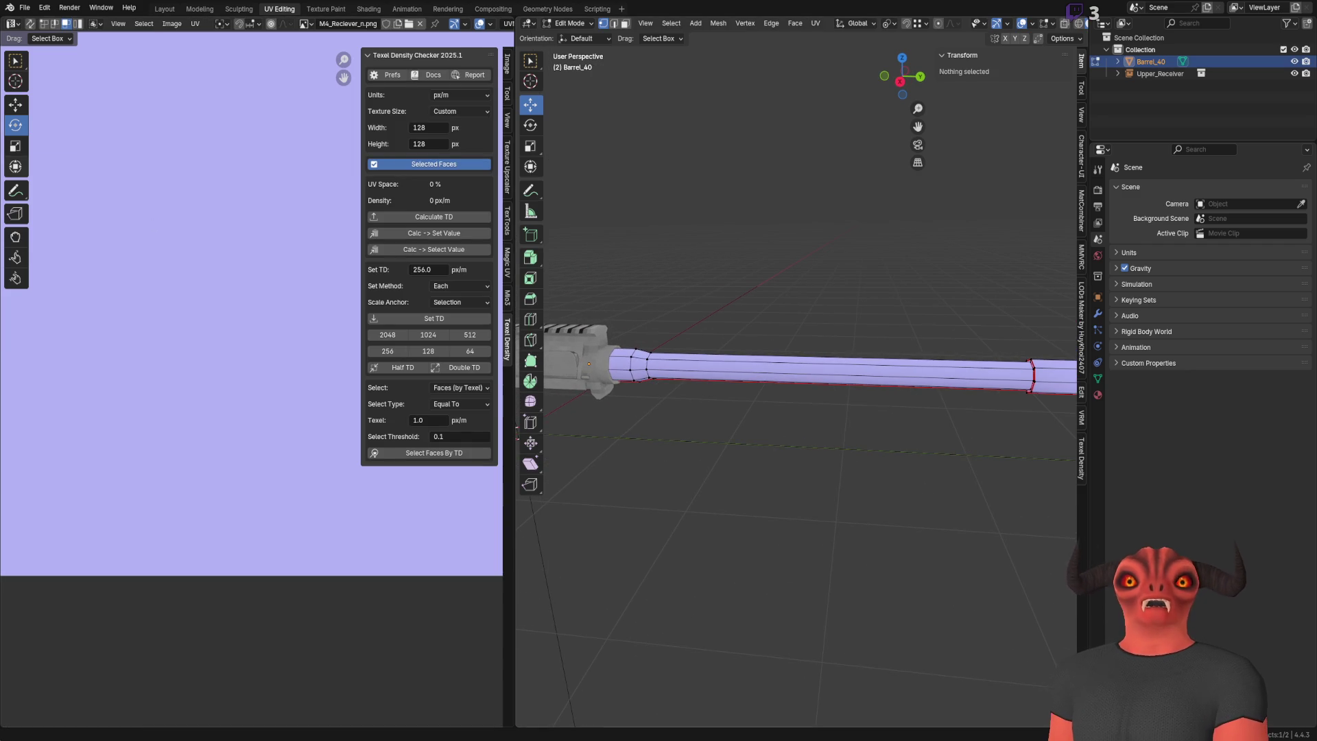
pyautogui.hotkey('alt', 'Tab')
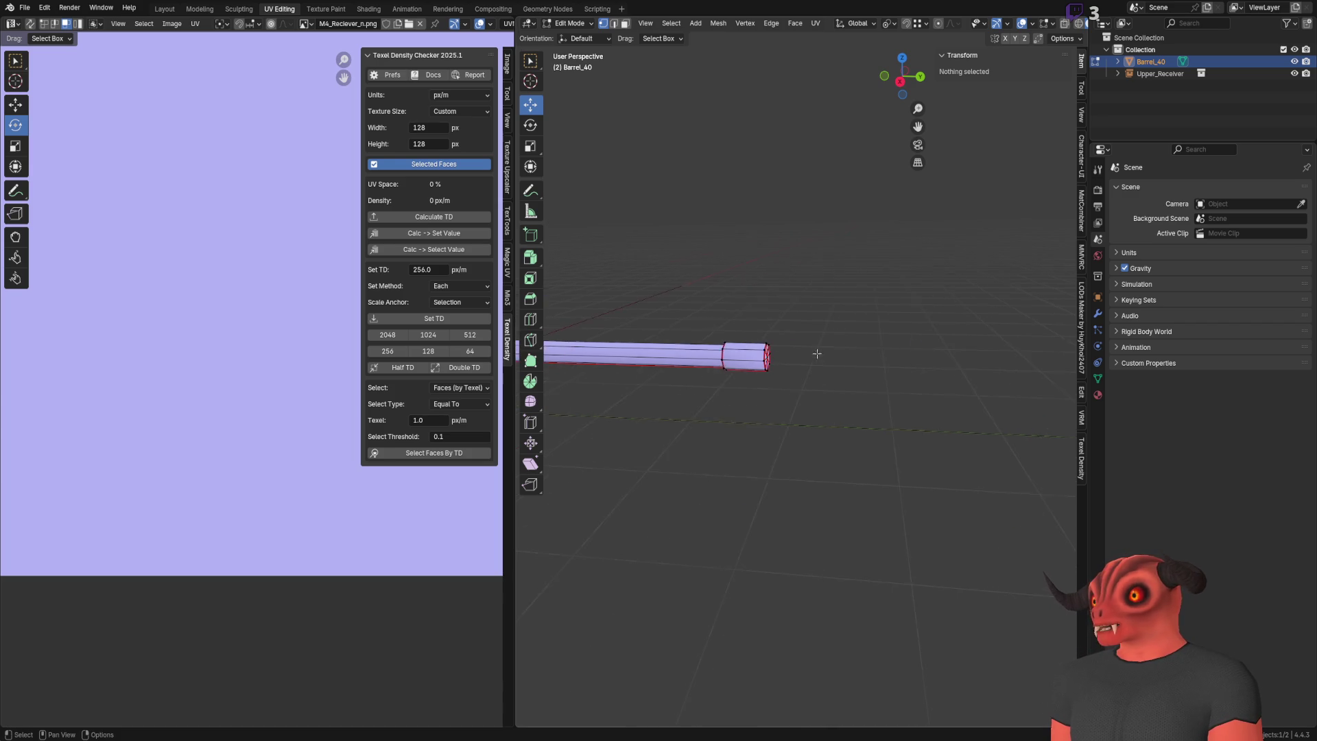
# Step: Separate the barrel's end-section faces into new object Barrel_40.001 and select it in the Outliner
pyautogui.scroll(5, 817, 353)
pyautogui.press('3')
pyautogui.click(846, 279)
pyautogui.press('ctrl+KP_Add')
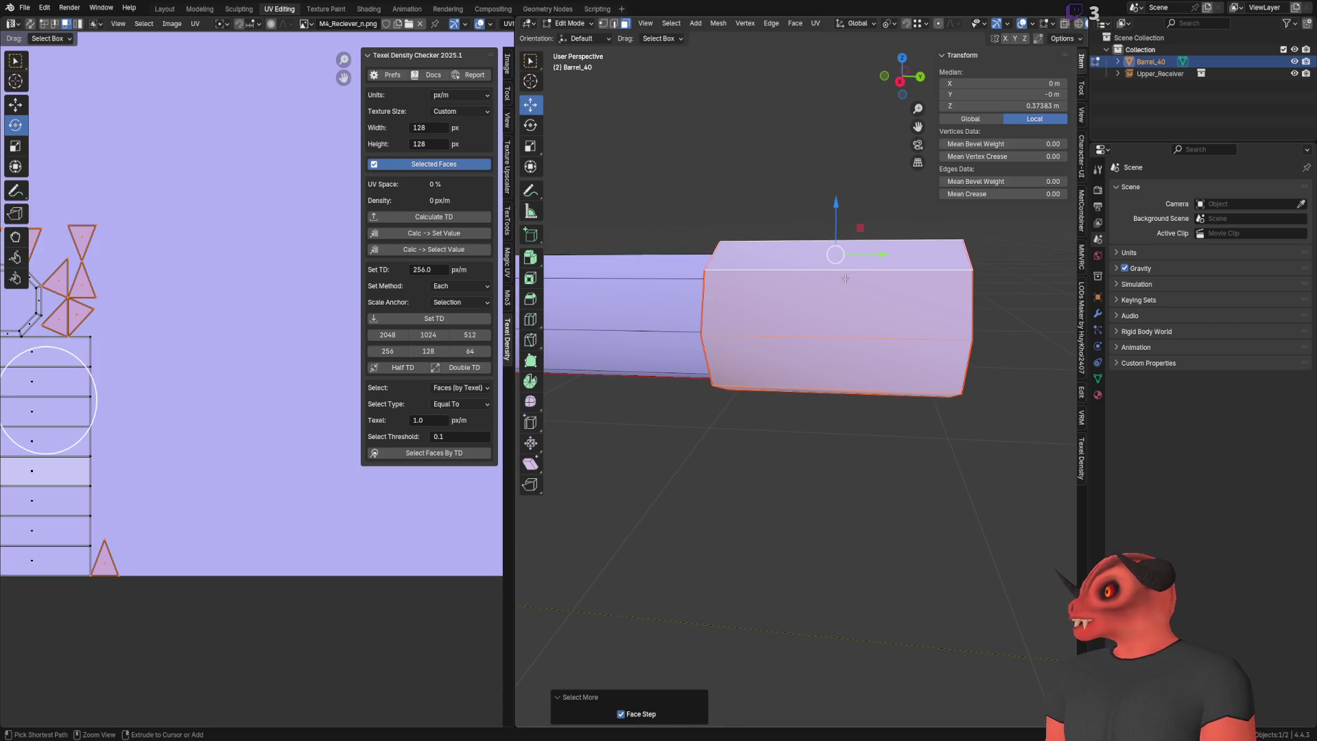
pyautogui.moveTo(845, 278); pyautogui.dragTo(701, 306, button='middle')
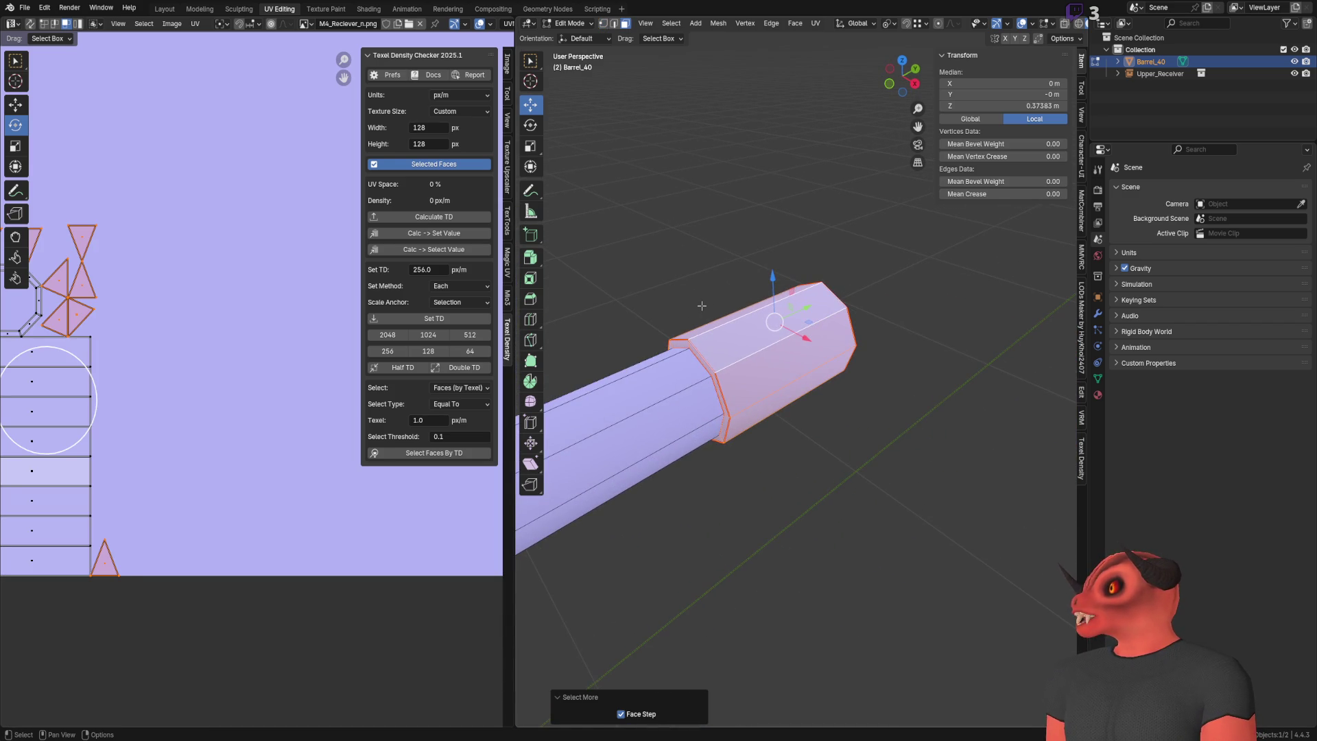
pyautogui.press('p')
pyautogui.click(702, 306)
pyautogui.press('Tab')
pyautogui.click(1159, 74)
pyautogui.doubleClick(1159, 73)
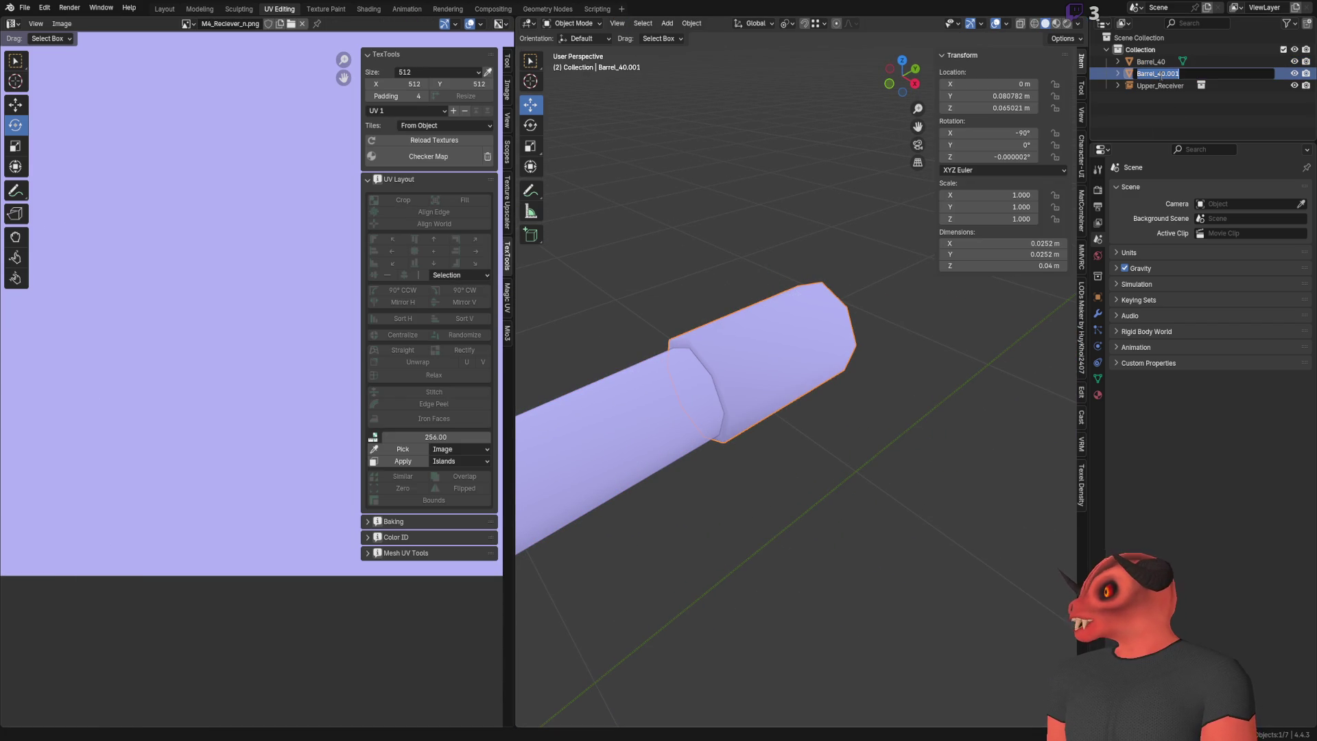
# Step: Rename the separated piece to Muzzle and hide it, making Barrel_40 active
pyautogui.write('Muzzle')
pyautogui.press('Return')
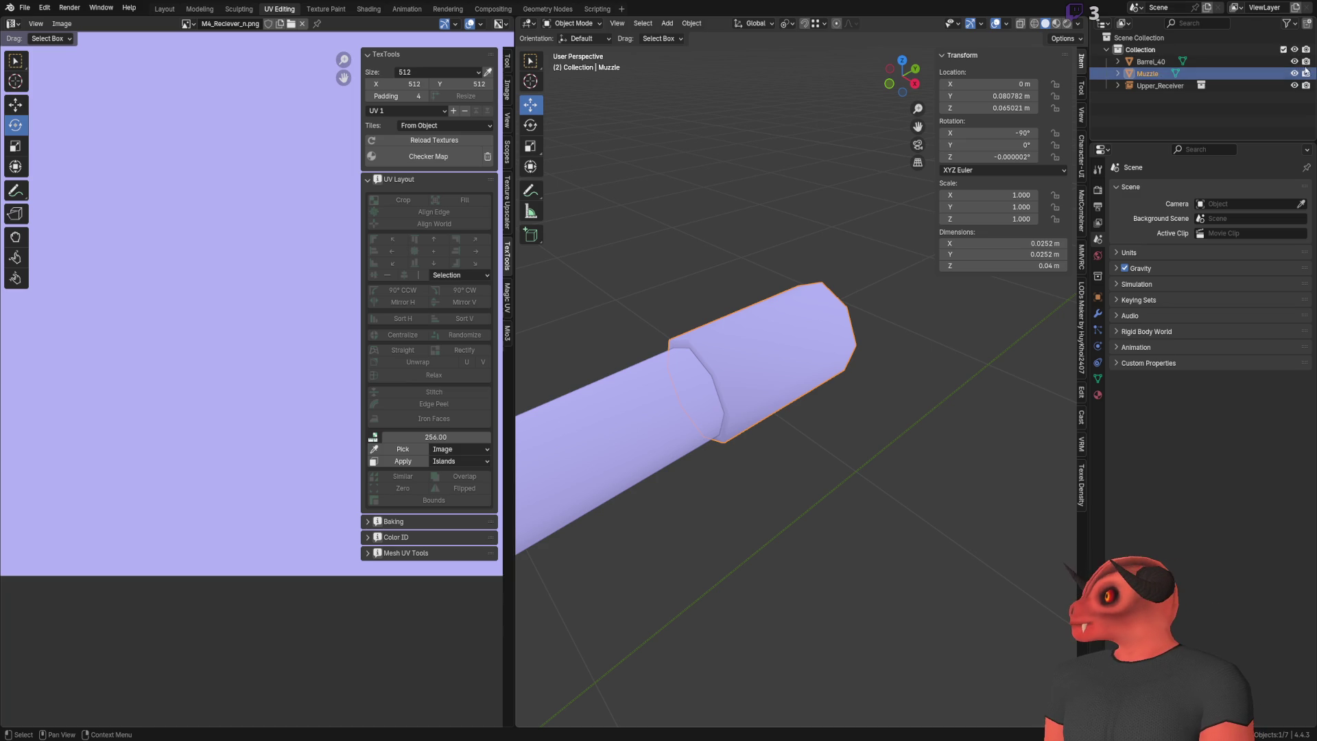
pyautogui.click(1151, 61)
pyautogui.click(1295, 73)
# Step: Cap Barrel_40's open end by extruding its end loop and merging it at center
pyautogui.moveTo(789, 302)
pyautogui.mouseDown(button='middle')
pyautogui.moveTo(861, 318)
pyautogui.moveTo(792, 288)
pyautogui.mouseUp(button='middle')
pyautogui.press('Tab')
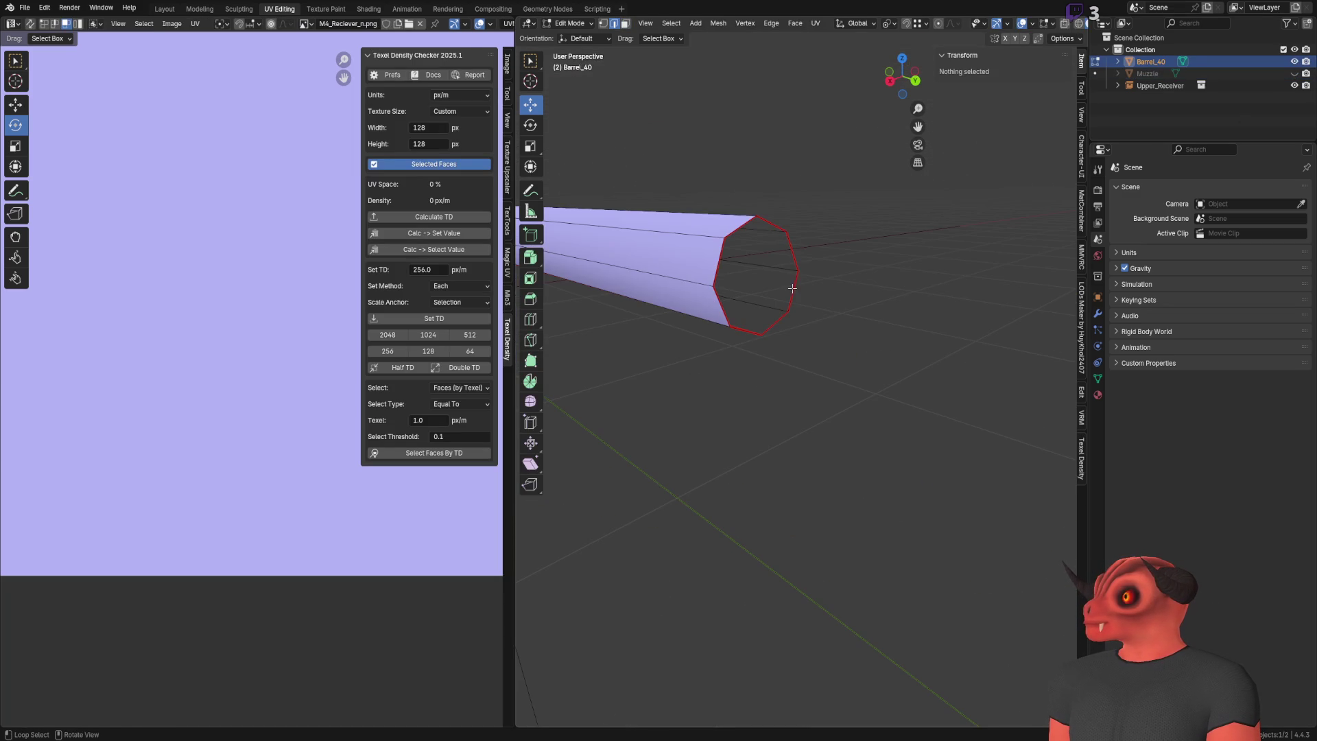
pyautogui.keyDown('alt'); pyautogui.click(793, 288); pyautogui.keyUp('alt')
pyautogui.press('e')
pyautogui.press('Escape')
pyautogui.press('m')
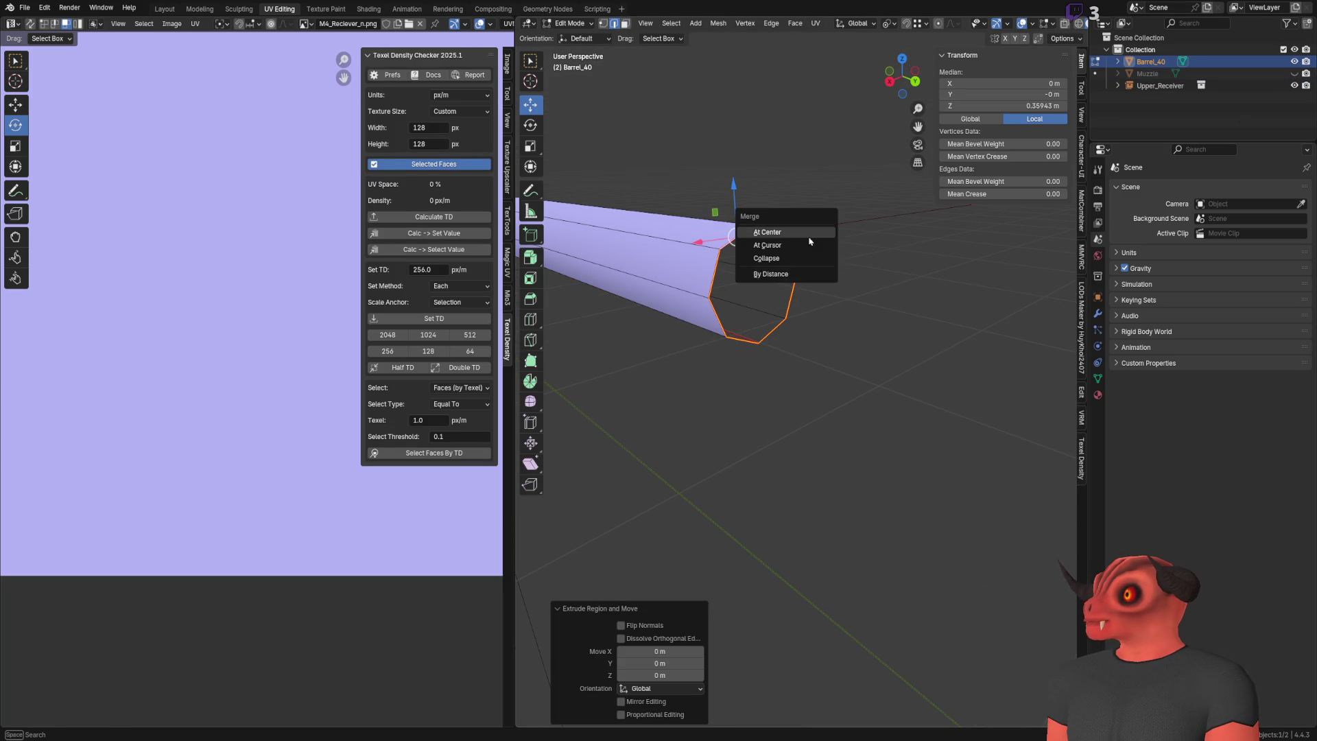
pyautogui.click(810, 236)
pyautogui.moveTo(810, 236)
pyautogui.mouseDown(button='middle')
pyautogui.moveTo(823, 261)
pyautogui.moveTo(793, 236)
pyautogui.moveTo(794, 285)
pyautogui.moveTo(882, 353)
pyautogui.moveTo(767, 295)
pyautogui.mouseUp(button='middle')
pyautogui.scroll(5, 768, 295)
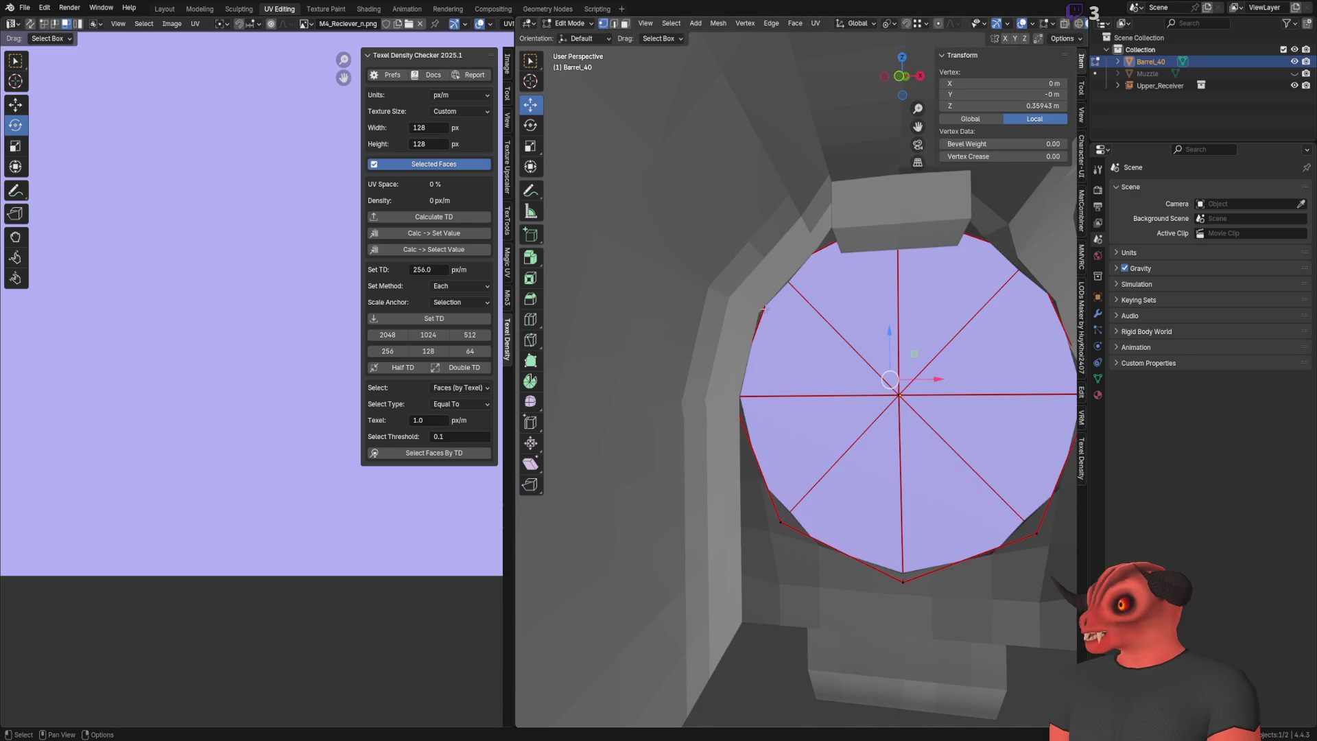
pyautogui.press('Tab')
pyautogui.scroll(-5, 766, 307)
pyautogui.moveTo(766, 307)
pyautogui.mouseDown(button='middle')
pyautogui.moveTo(761, 340)
pyautogui.moveTo(733, 365)
pyautogui.moveTo(686, 367)
pyautogui.mouseUp(button='middle')
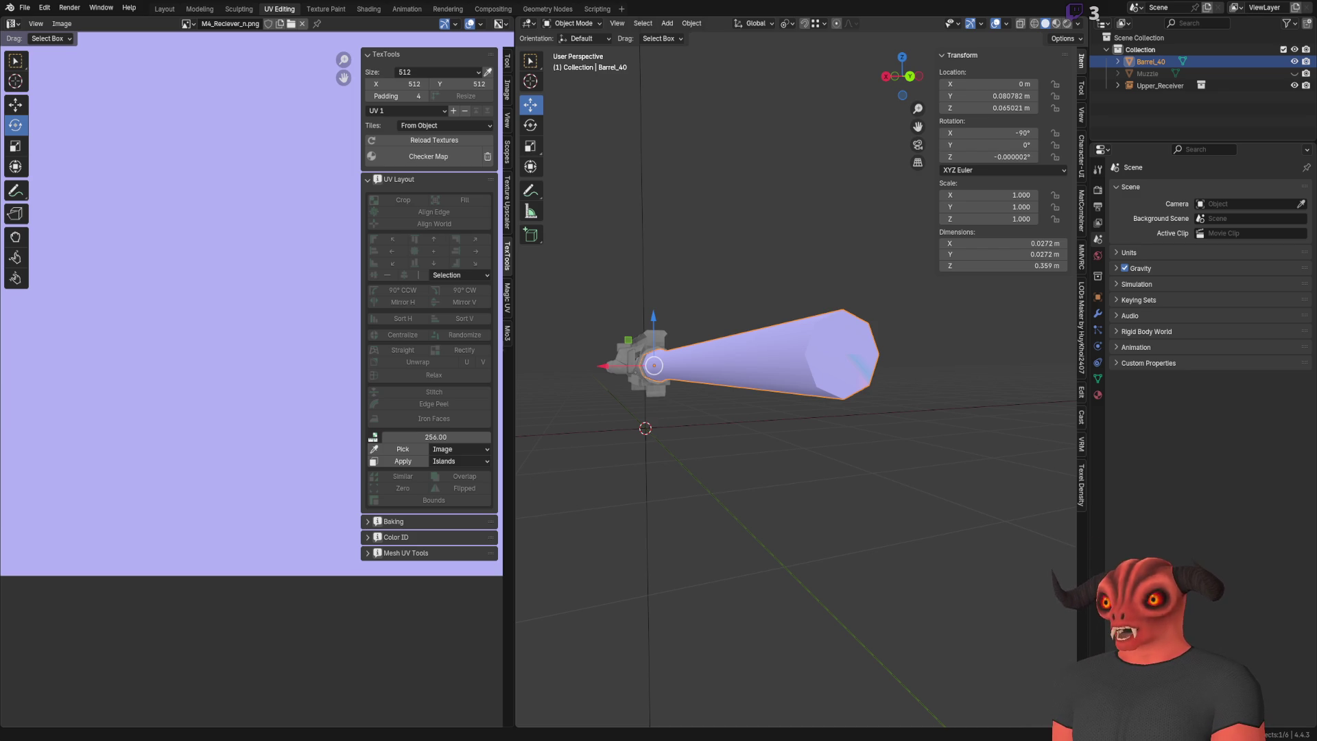
# Step: After checking Godot, deselect all on Barrel_40 and select its capped end's centre vertex
pyautogui.hotkey('alt', 'Tab')
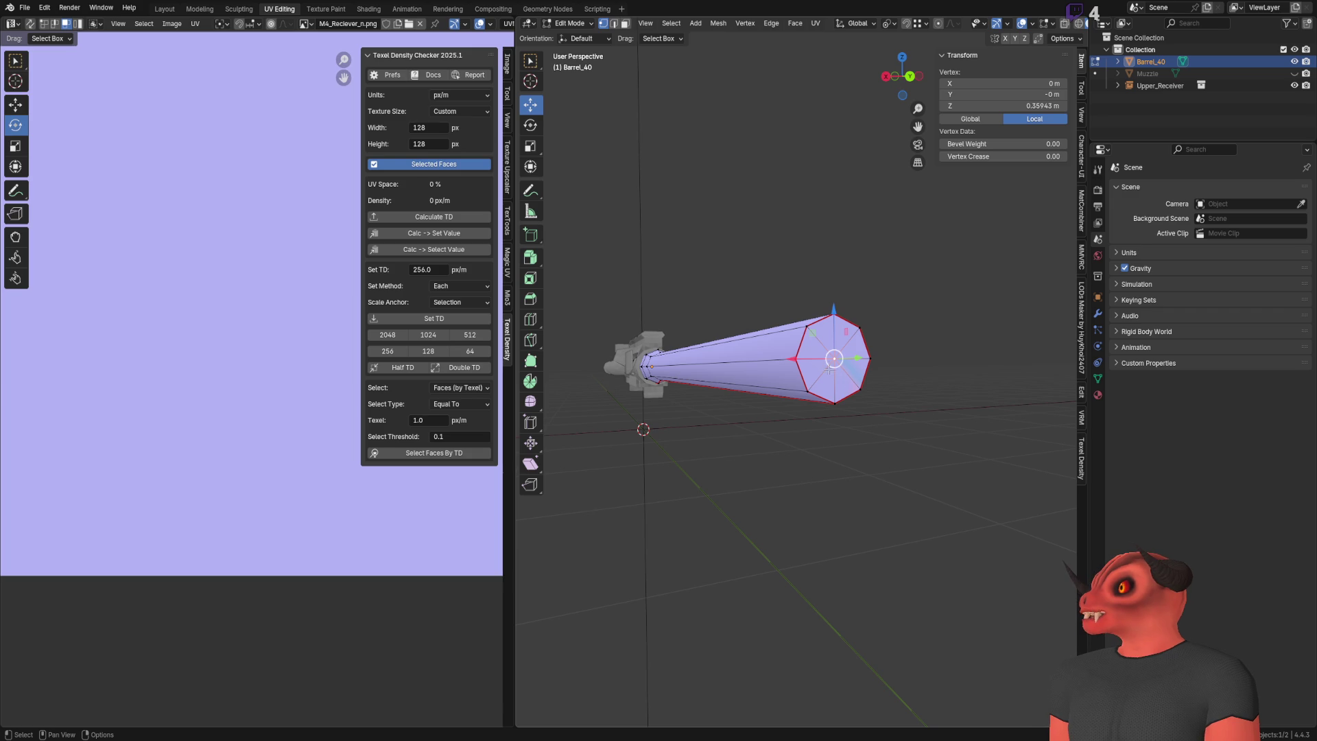
pyautogui.hotkey('alt', 'a')
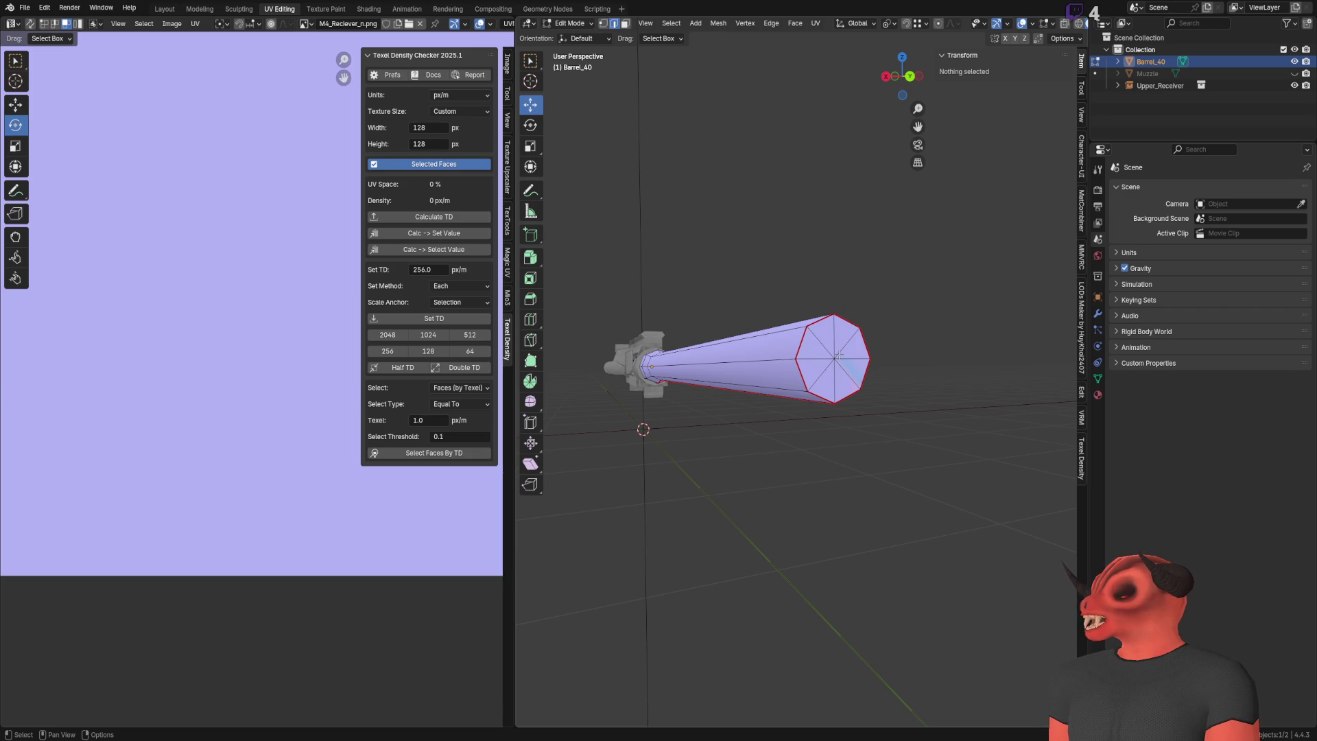
pyautogui.click(834, 356)
# Step: Frame the barrel end and select all faces of its octagonal end cap
pyautogui.press('KP_Decimal')
pyautogui.scroll(-5, 802, 374)
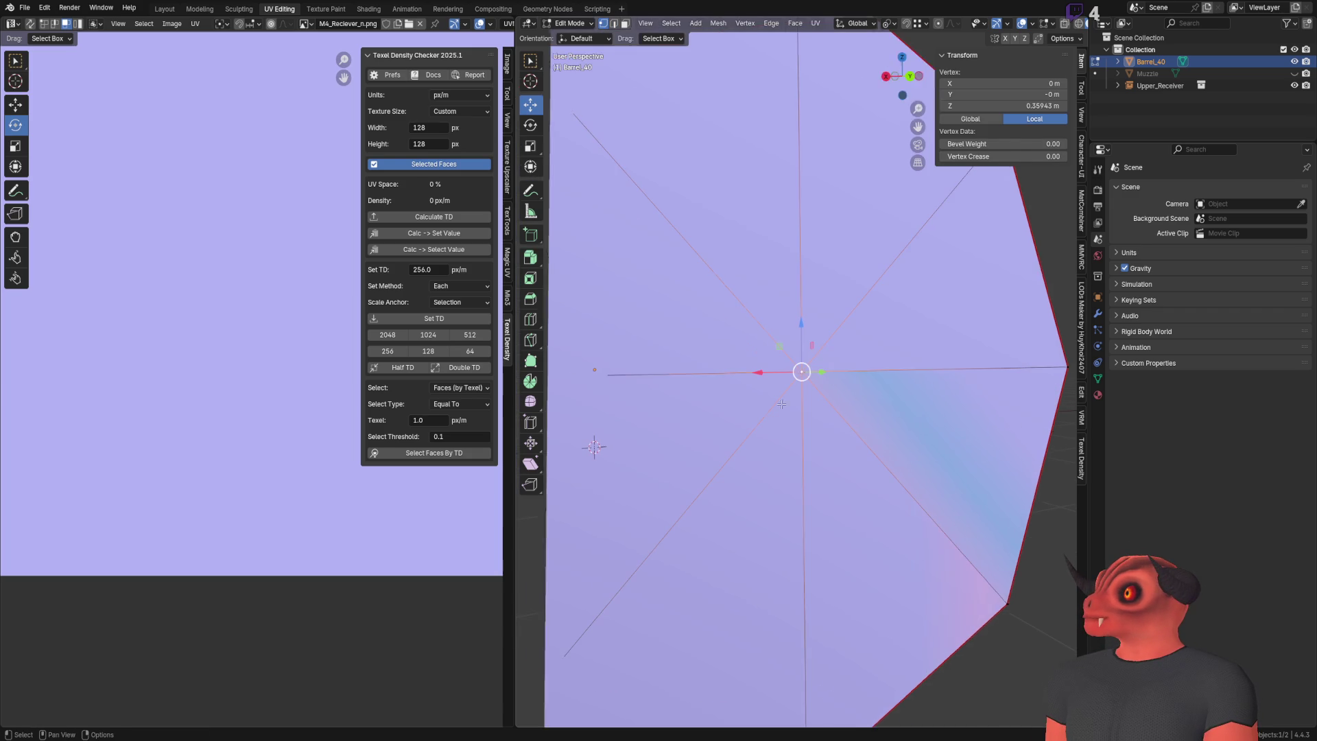
pyautogui.hotkey('alt', 'a')
pyautogui.moveTo(921, 399); pyautogui.dragTo(857, 384, button='middle')
pyautogui.rightClick(844, 376)
pyautogui.moveTo(748, 317); pyautogui.dragTo(839, 396)
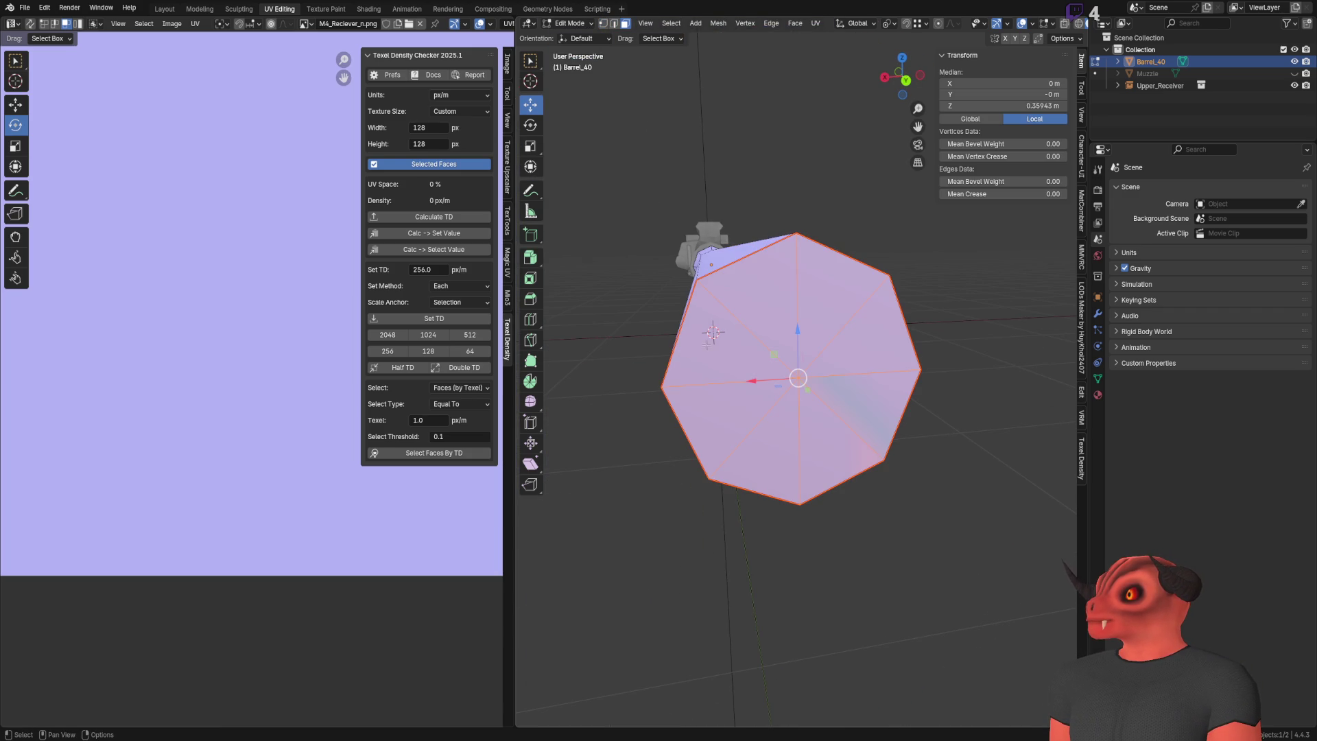
# Step: Inset the end cap faces, trying 0.002 m and then 0.004 m thickness
pyautogui.click(530, 278)
pyautogui.moveTo(807, 367); pyautogui.dragTo(800, 371)
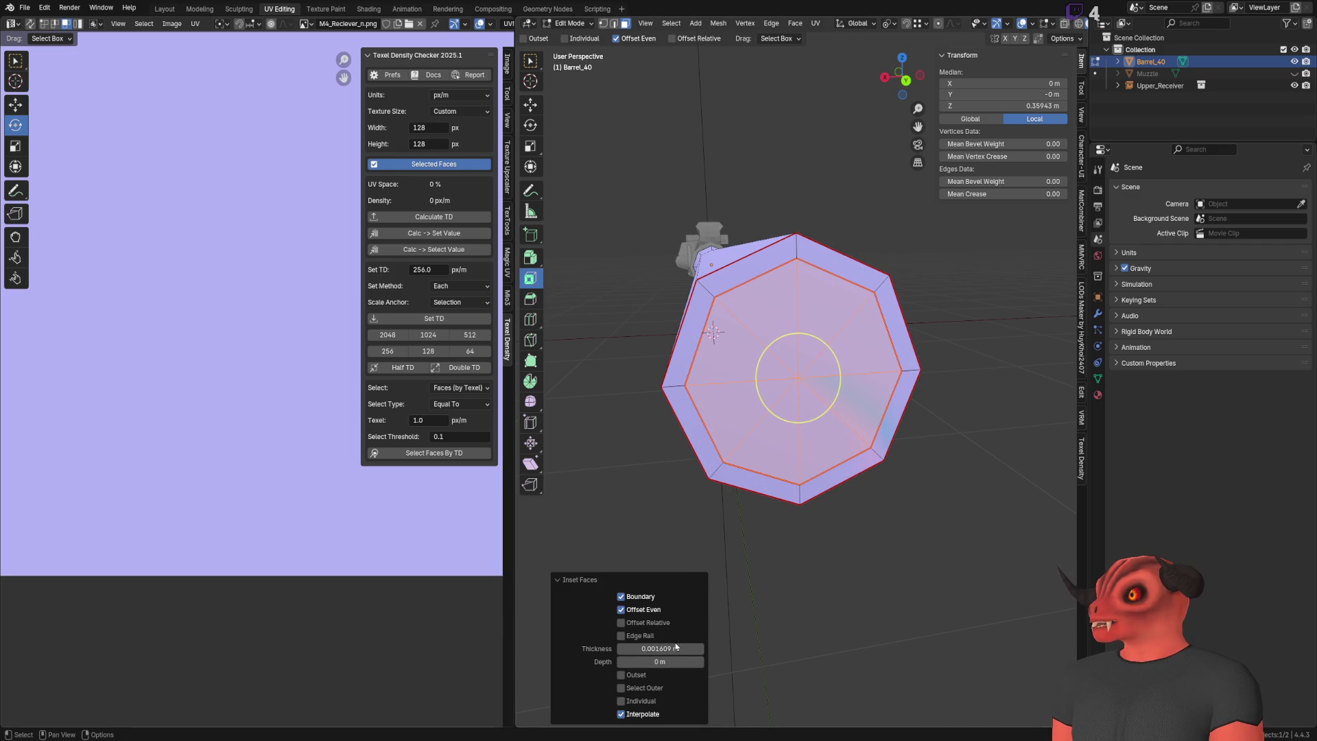
pyautogui.doubleClick(630, 649)
pyautogui.write('002')
pyautogui.press('Return')
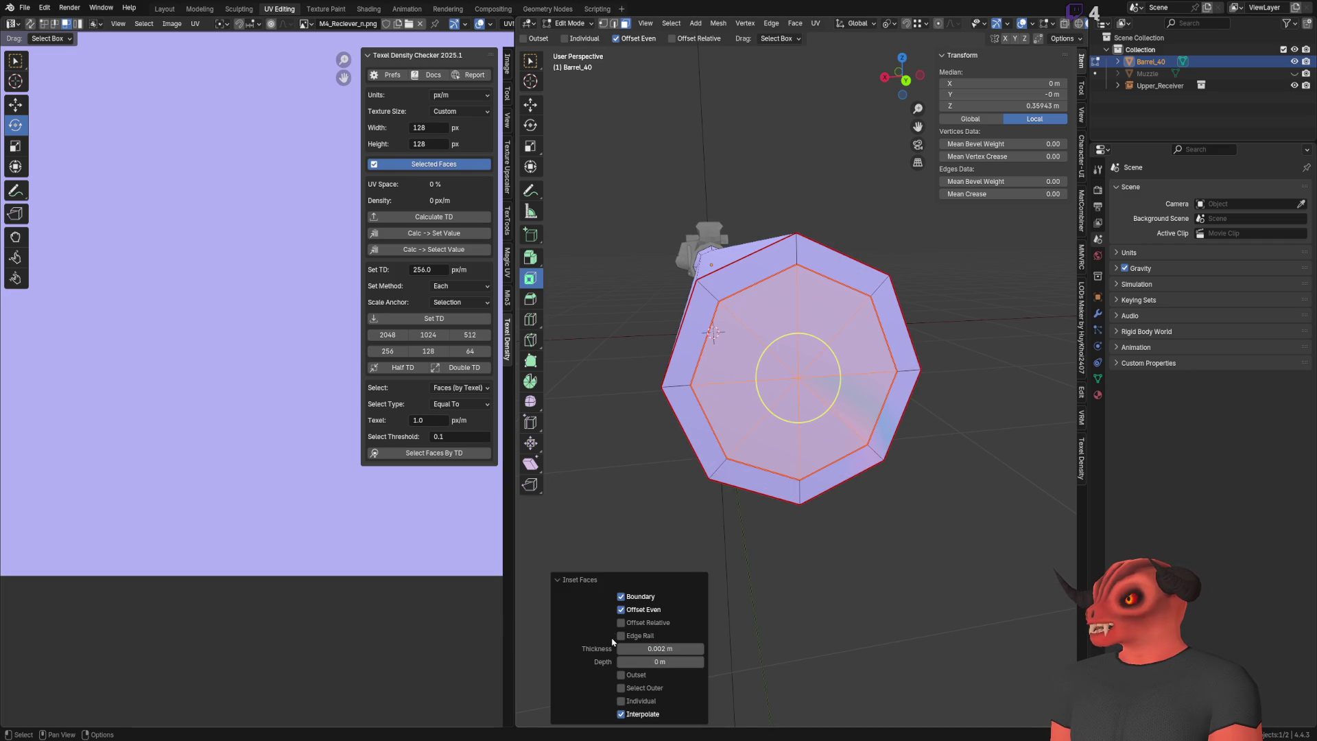
pyautogui.doubleClick(632, 649)
pyautogui.write('004')
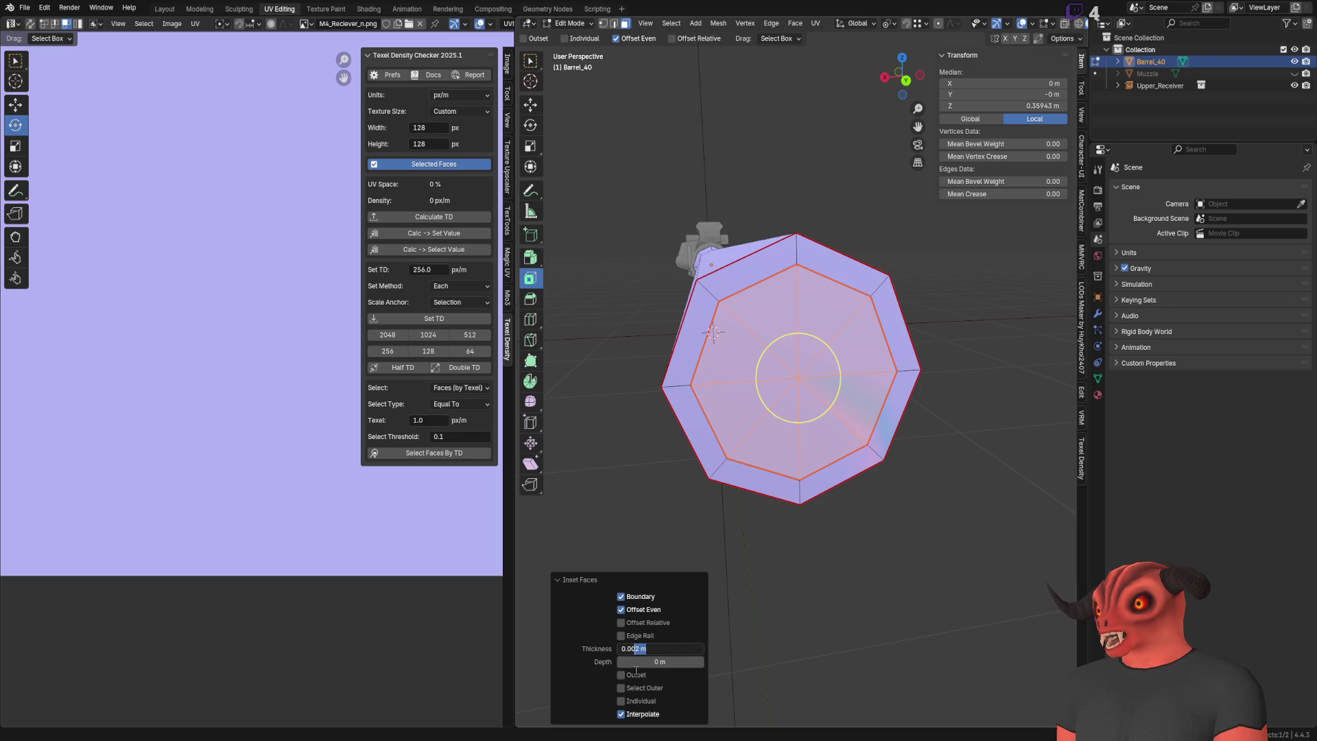
pyautogui.press('Return')
# Step: Refine the inset thickness to 0.003 m, then settle on 0.0035 m
pyautogui.moveTo(642, 669); pyautogui.dragTo(681, 648, button='middle')
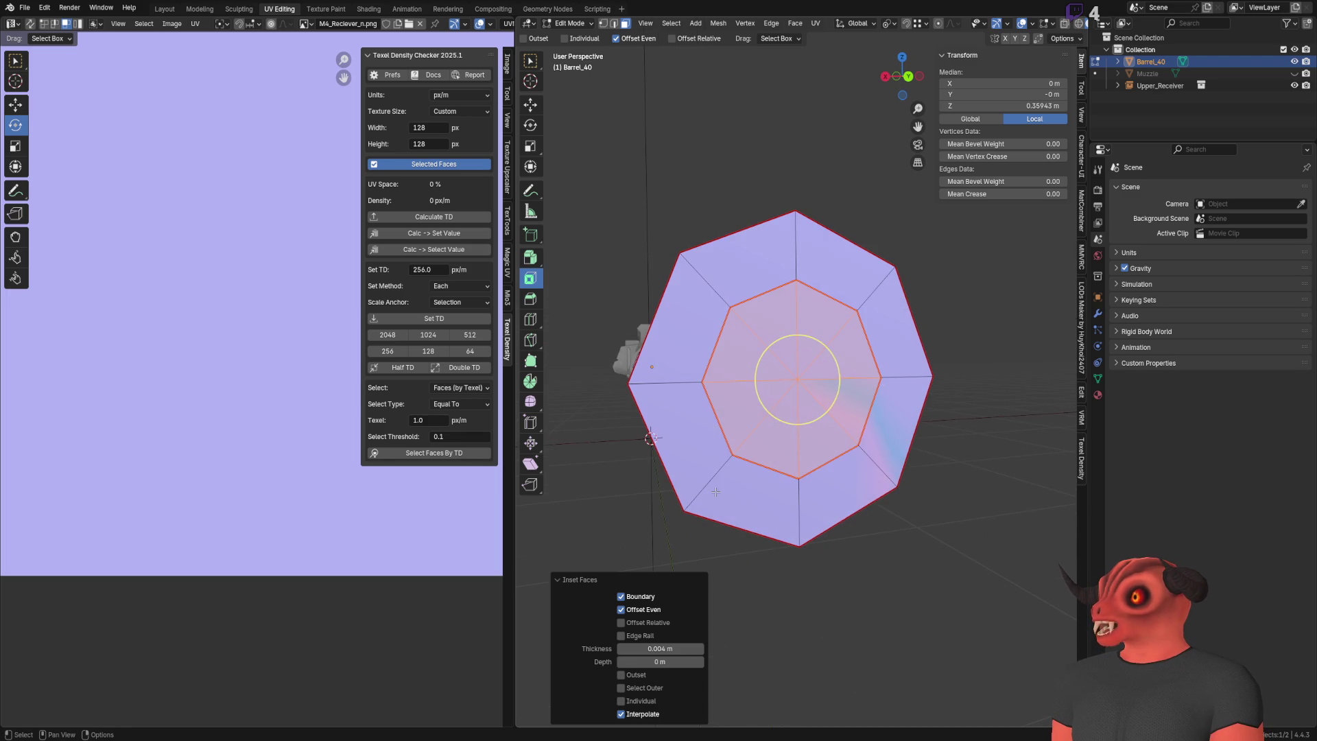
pyautogui.click(681, 649)
pyautogui.moveTo(681, 648)
pyautogui.mouseDown()
pyautogui.moveTo(638, 649)
pyautogui.moveTo(634, 664)
pyautogui.mouseUp()
pyautogui.write('3')
pyautogui.press('Return')
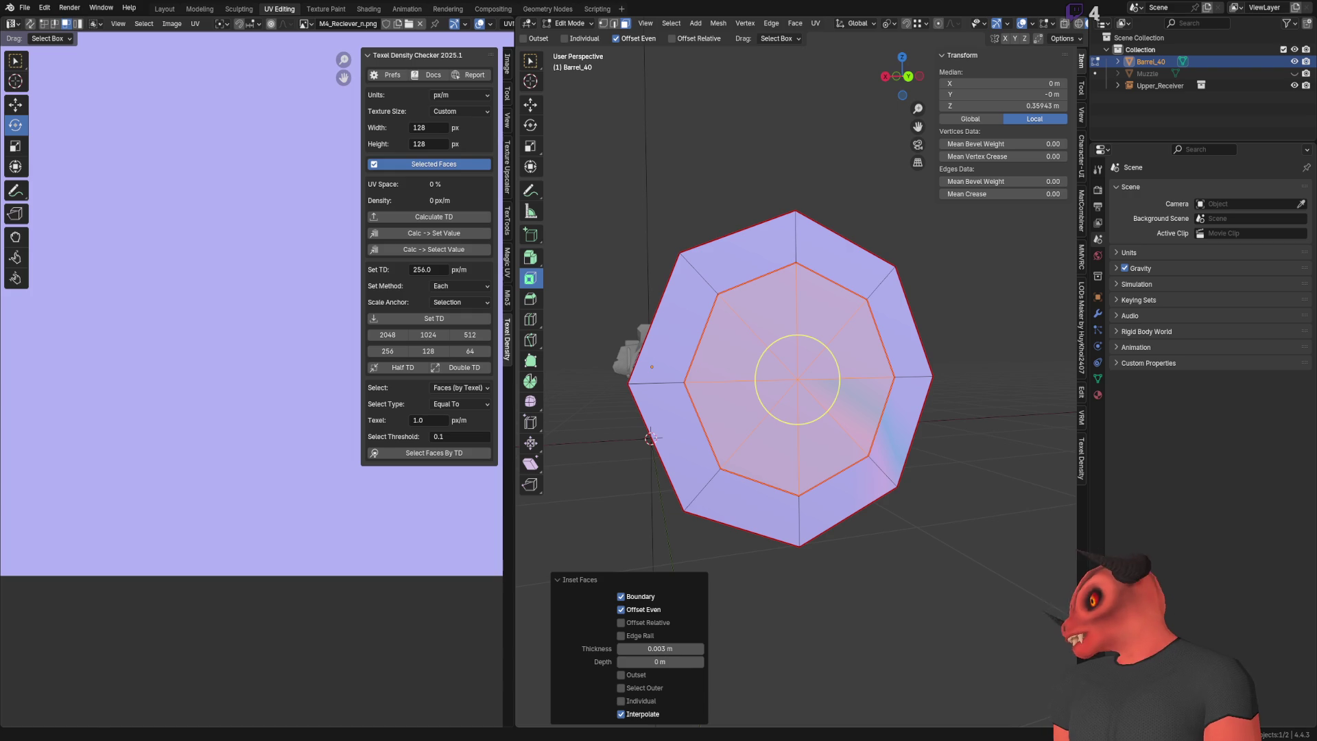
pyautogui.moveTo(686, 316)
pyautogui.mouseDown(button='middle')
pyautogui.moveTo(824, 323)
pyautogui.moveTo(720, 329)
pyautogui.mouseUp(button='middle')
pyautogui.click(672, 647)
pyautogui.press('BackSpace')
pyautogui.press('BackSpace')
pyautogui.write('5')
pyautogui.press('Return')
# Step: View the inset cap front-on and begin moving the selected inner face
pyautogui.moveTo(686, 445)
pyautogui.mouseDown(button='middle')
pyautogui.moveTo(728, 446)
pyautogui.moveTo(752, 374)
pyautogui.moveTo(761, 380)
pyautogui.mouseUp(button='middle')
pyautogui.scroll(3, 728, 445)
pyautogui.hotkey('shift', 'space')
pyautogui.press('g')
pyautogui.press('Home')
# Step: Sink the inset face into the barrel along Y to set the bore depth
pyautogui.scroll(5, 782, 388)
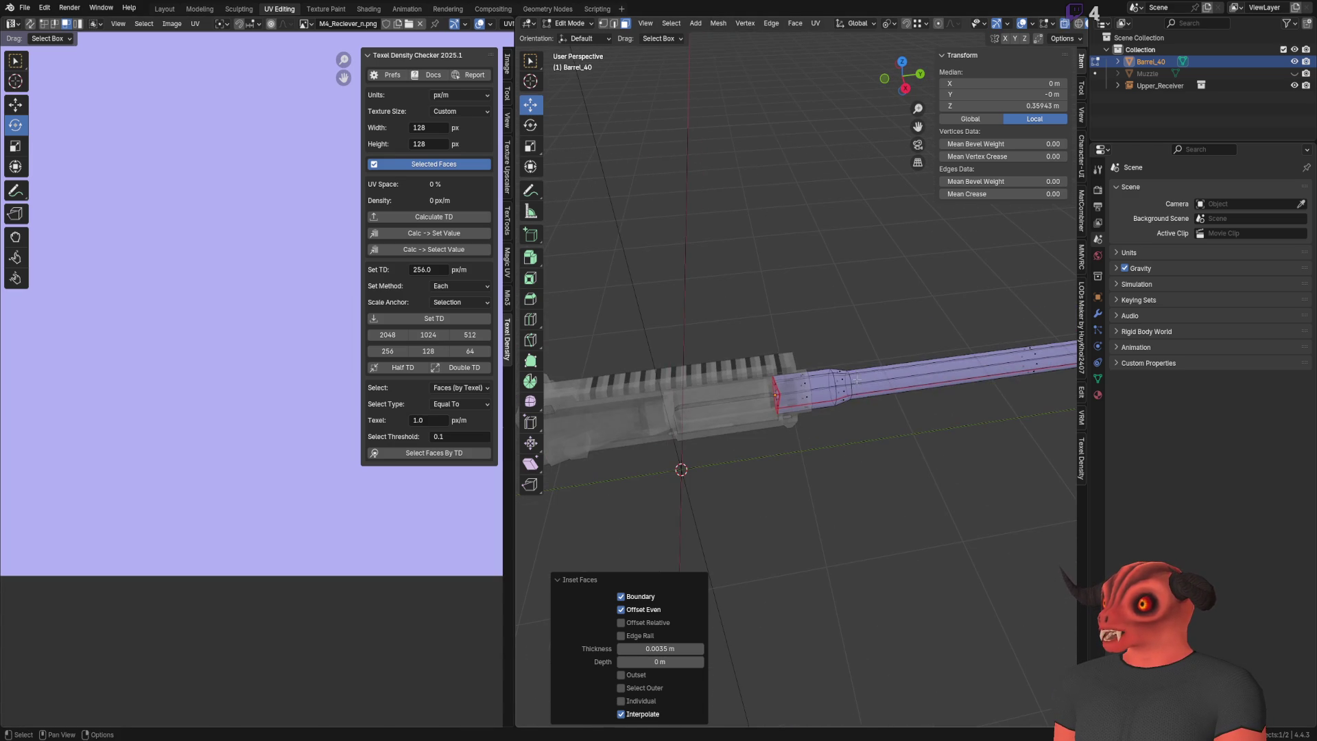
pyautogui.press('g')
pyautogui.press('y')
pyautogui.click(776, 382)
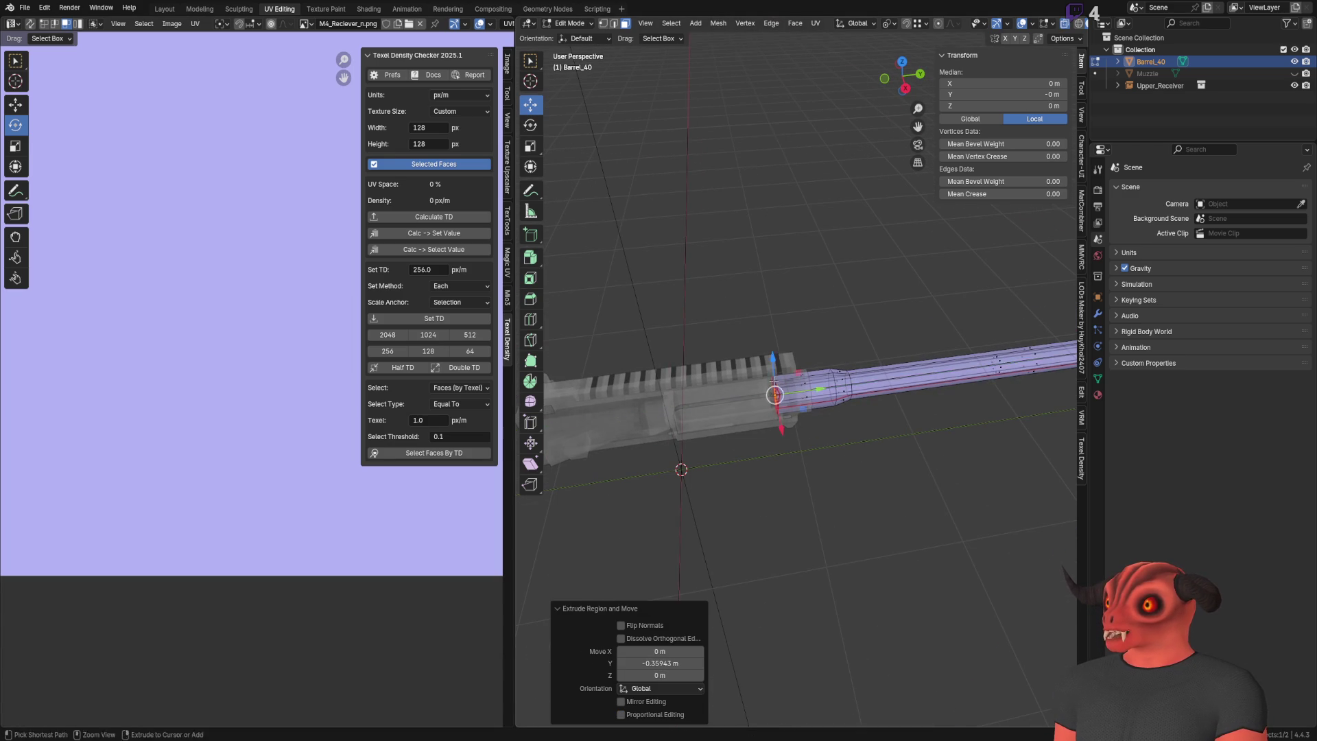
pyautogui.scroll(3, 815, 393)
pyautogui.moveTo(815, 393)
pyautogui.mouseDown(button='middle')
pyautogui.moveTo(755, 384)
pyautogui.moveTo(796, 384)
pyautogui.moveTo(782, 382)
pyautogui.mouseUp(button='middle')
pyautogui.press('g')
pyautogui.press('y')
pyautogui.click(794, 314)
pyautogui.moveTo(795, 315)
pyautogui.mouseDown(button='middle')
pyautogui.moveTo(903, 300)
pyautogui.moveTo(868, 318)
pyautogui.mouseUp(button='middle')
pyautogui.scroll(3, 903, 300)
# Step: Delete the bore's end-cap faces and bridge the two opening loops into a muzzle face
pyautogui.hotkey('alt', 'a')
pyautogui.press('a')
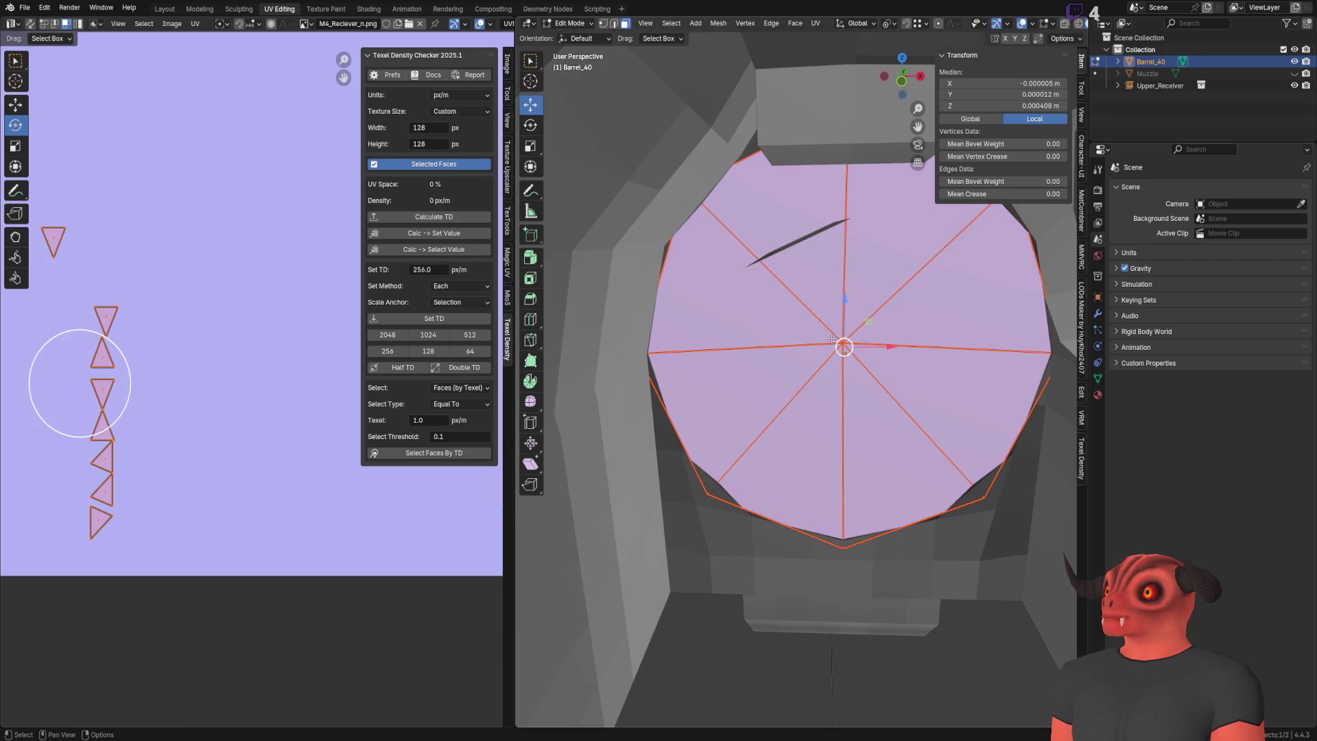
pyautogui.press('x')
pyautogui.click(832, 344)
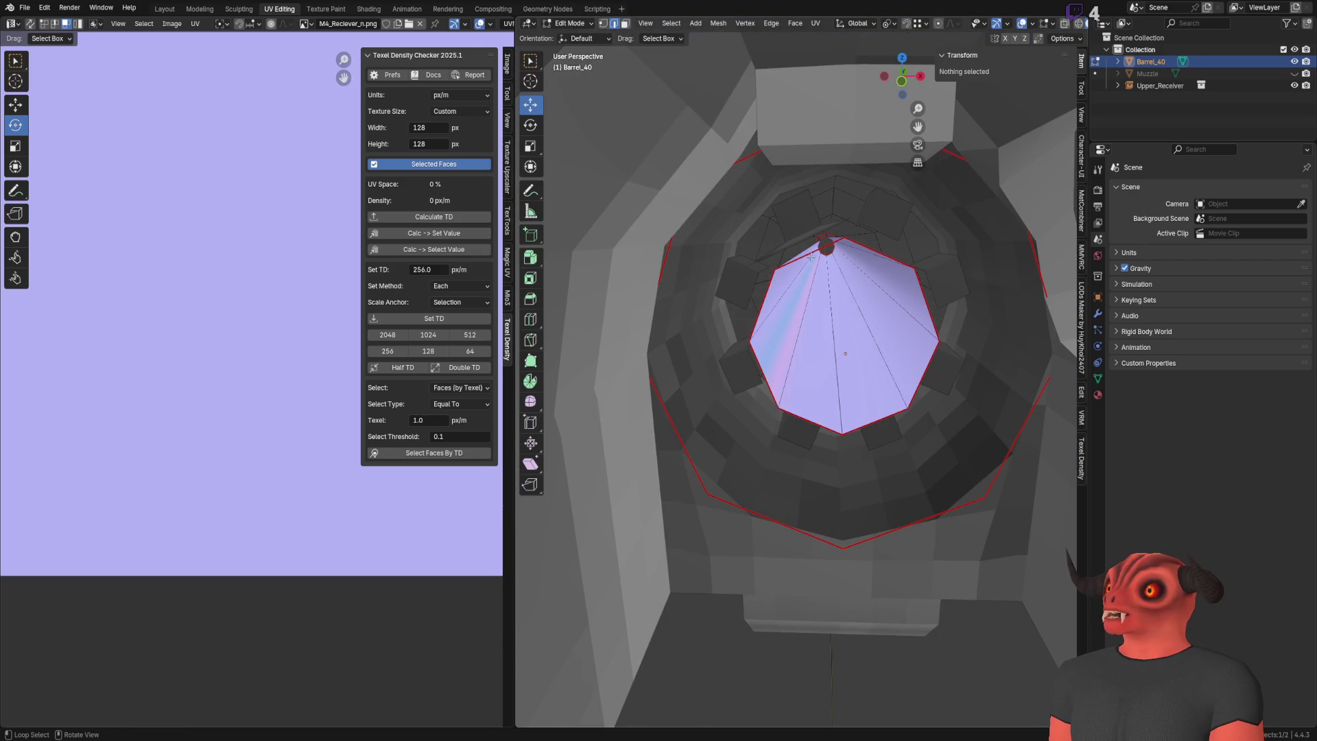
pyautogui.keyDown('alt'); pyautogui.click(698, 247); pyautogui.keyUp('alt')
pyautogui.moveTo(698, 247); pyautogui.dragTo(679, 257, button='middle')
pyautogui.keyDown('alt'); pyautogui.click(680, 257); pyautogui.keyUp('alt')
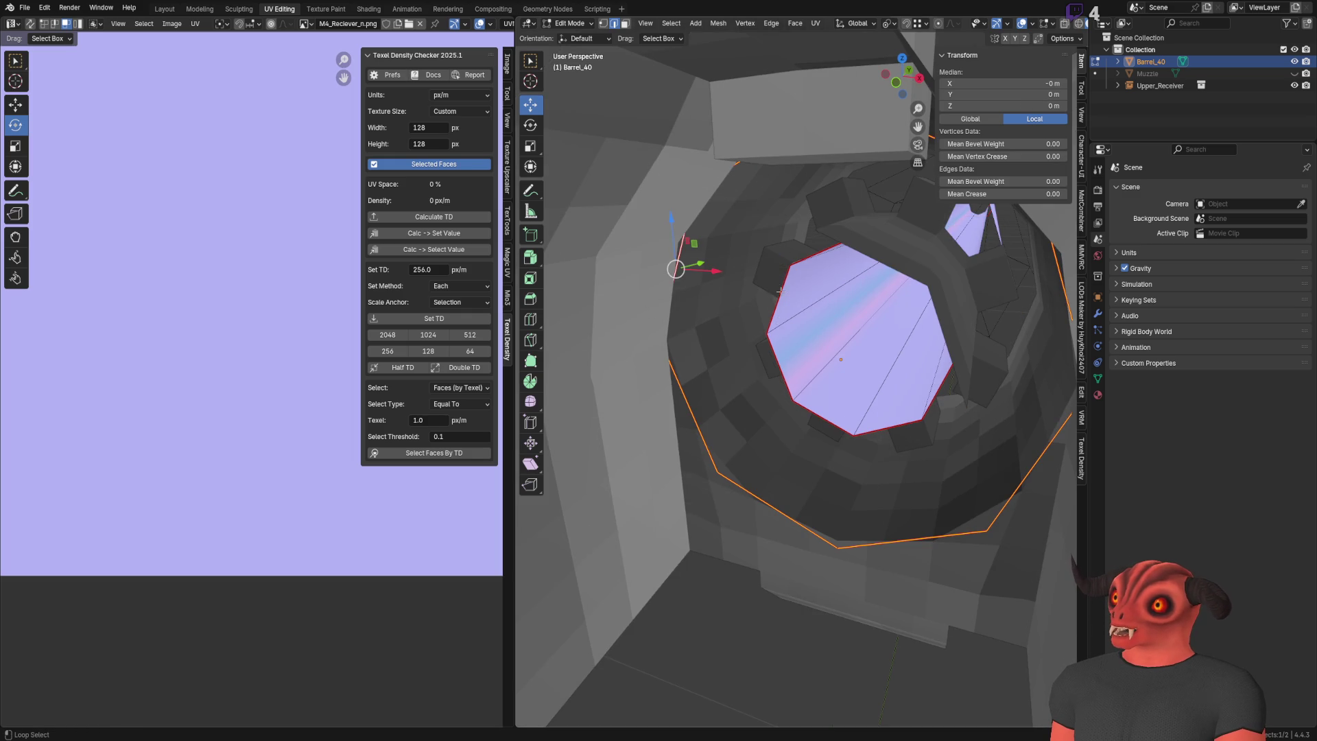
pyautogui.hotkey('ctrl', 'e')
pyautogui.moveTo(833, 290)
pyautogui.click(822, 361)
# Step: Mark the outer and inner muzzle rim loops sharp and return to Object Mode
pyautogui.moveTo(822, 361)
pyautogui.mouseDown(button='middle')
pyautogui.moveTo(674, 335)
pyautogui.moveTo(926, 419)
pyautogui.mouseUp(button='middle')
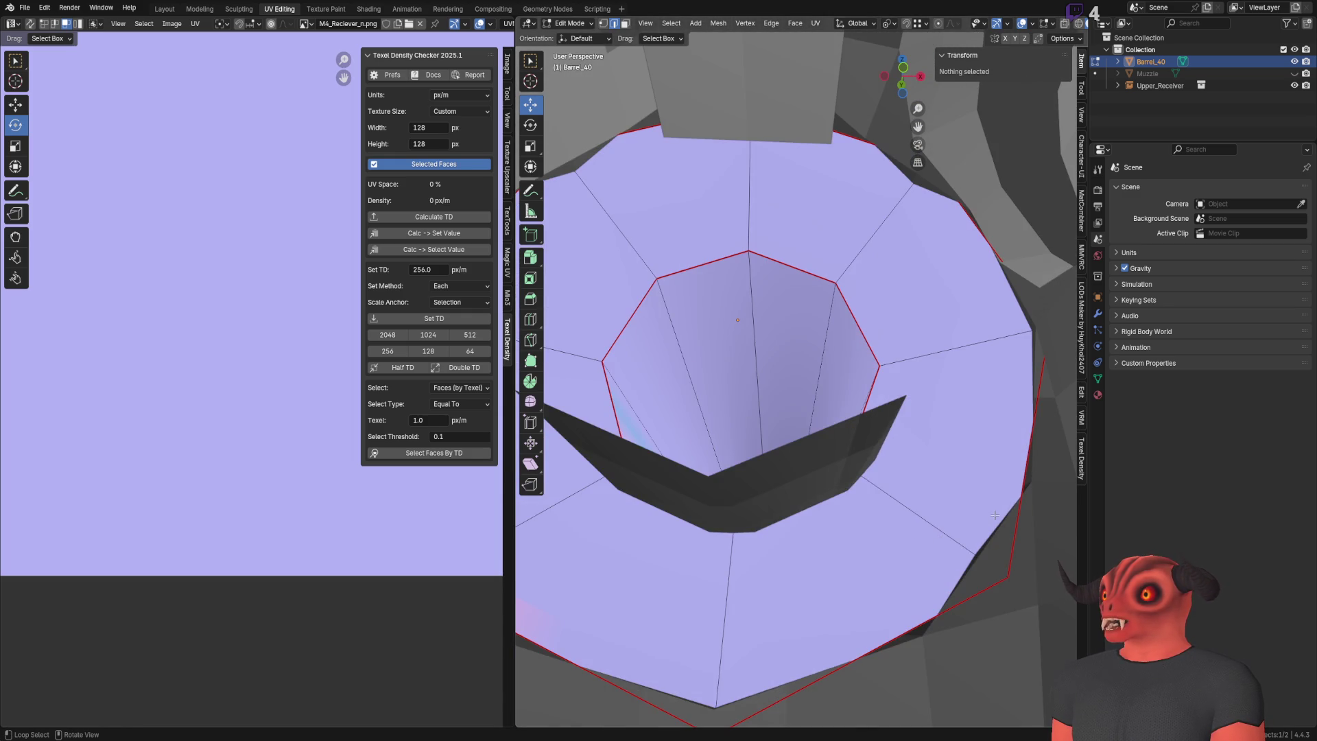
pyautogui.keyDown('alt'); pyautogui.click(925, 419); pyautogui.keyUp('alt')
pyautogui.keyDown('alt'); pyautogui.keyDown('shift'); pyautogui.click(857, 322); pyautogui.keyUp('shift'); pyautogui.keyUp('alt')
pyautogui.hotkey('ctrl', 'e')
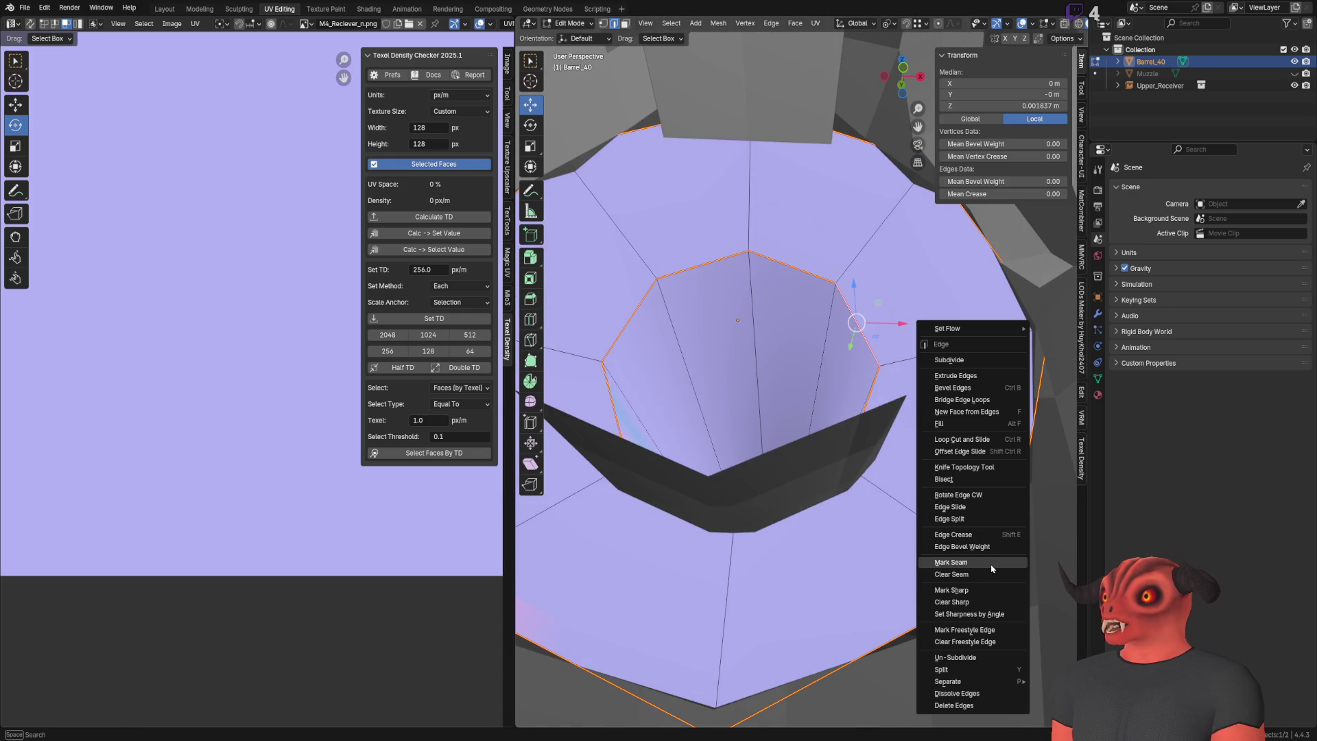
pyautogui.click(982, 590)
pyautogui.moveTo(823, 480); pyautogui.dragTo(764, 482, button='middle')
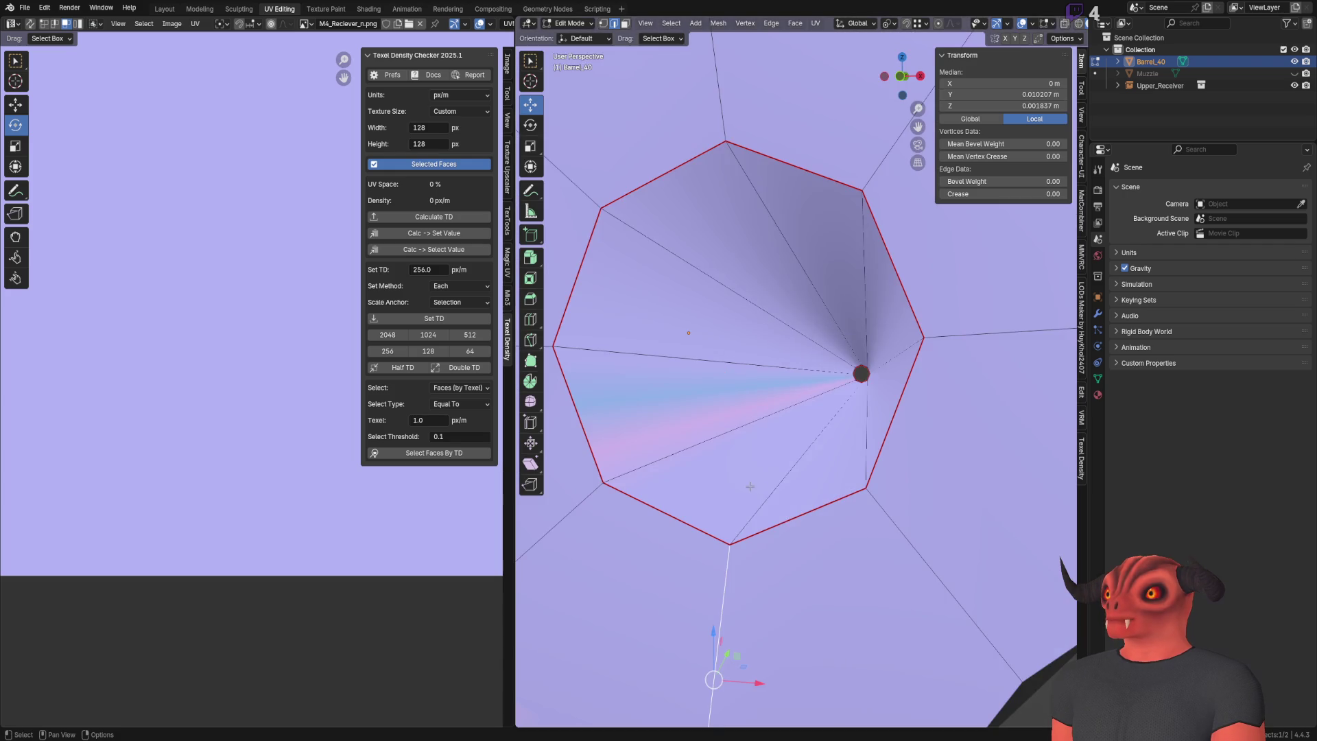
pyautogui.scroll(-3, 763, 482)
pyautogui.press('Tab')
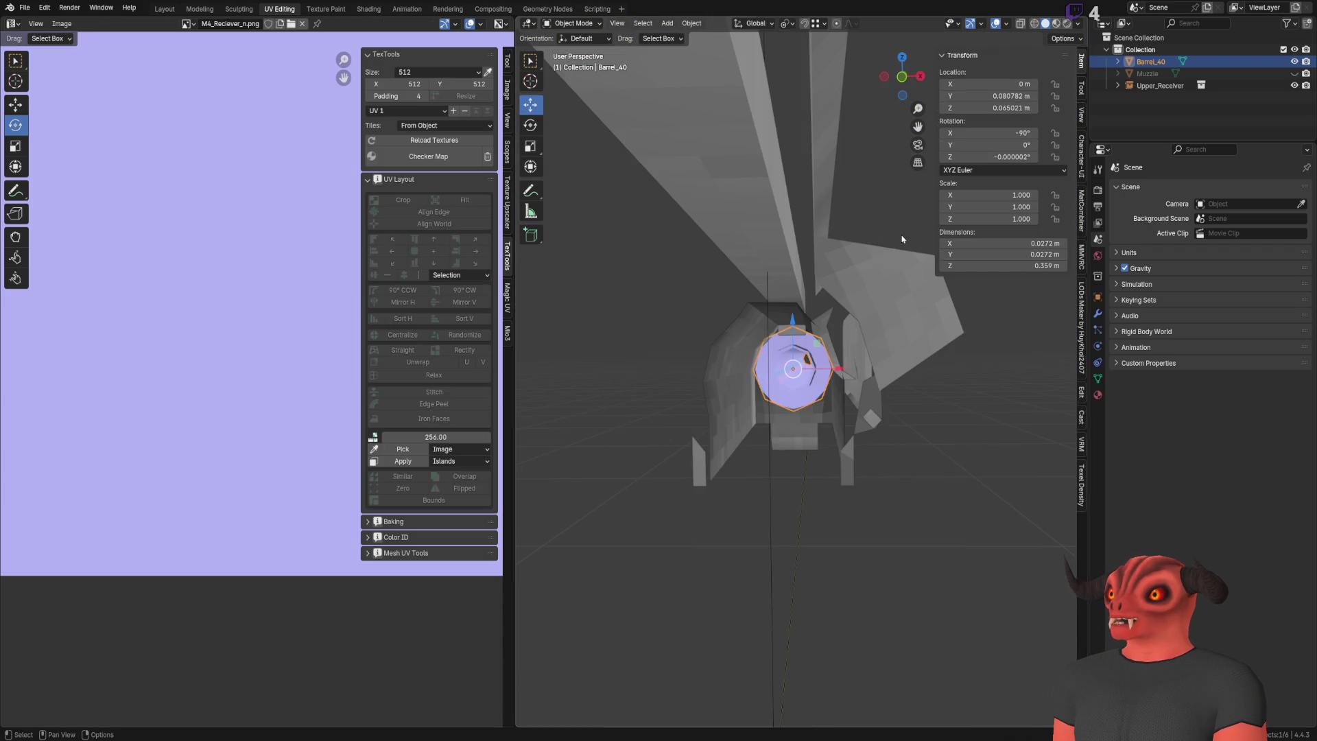
pyautogui.scroll(-5, 837, 289)
pyautogui.moveTo(837, 289)
pyautogui.mouseDown(button='middle')
pyautogui.moveTo(814, 315)
pyautogui.moveTo(652, 318)
pyautogui.moveTo(877, 304)
pyautogui.moveTo(905, 374)
pyautogui.moveTo(609, 382)
pyautogui.moveTo(774, 416)
pyautogui.moveTo(668, 384)
pyautogui.moveTo(739, 406)
pyautogui.mouseUp(button='middle')
# Step: Add a loop cut near the end of the barrel in Edit Mode
pyautogui.click(722, 340)
pyautogui.press('Tab')
pyautogui.moveTo(722, 340)
pyautogui.mouseDown(button='middle')
pyautogui.moveTo(682, 354)
pyautogui.moveTo(807, 267)
pyautogui.mouseUp(button='middle')
pyautogui.hotkey('ctrl', 'e')
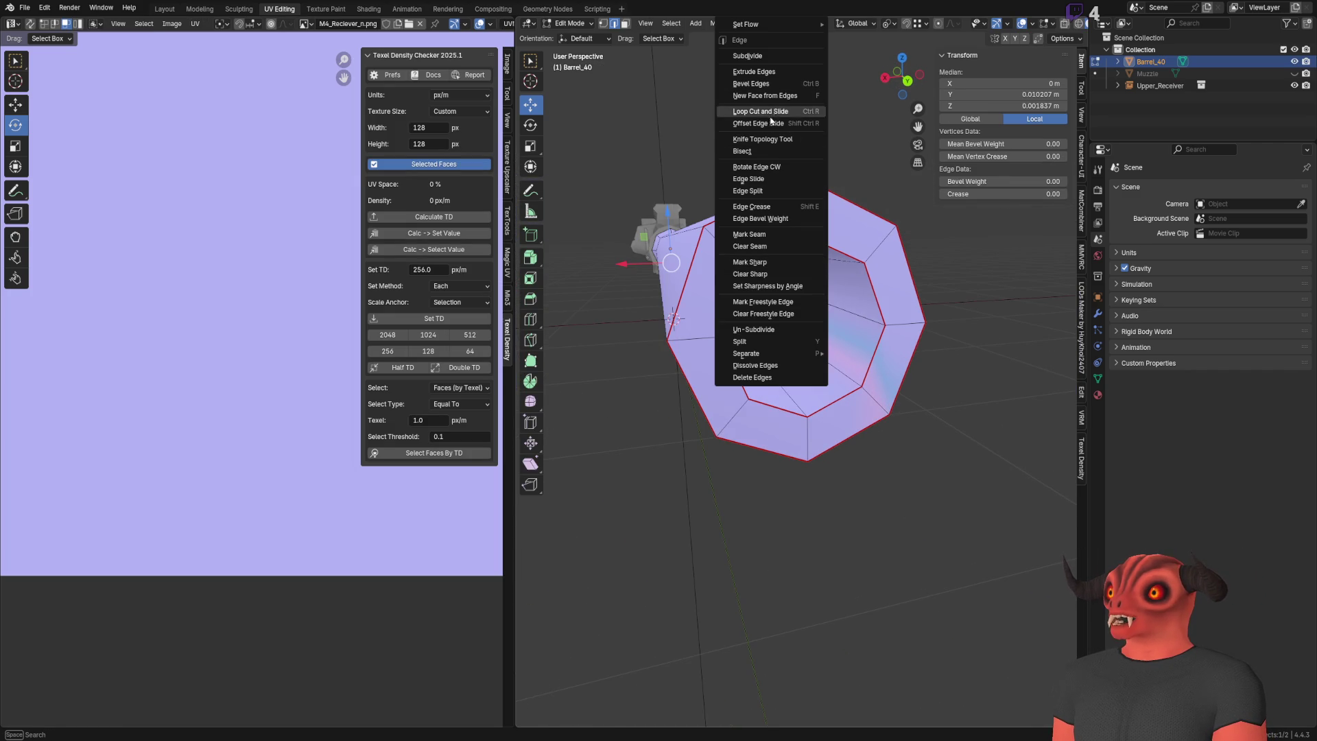
pyautogui.click(760, 111)
pyautogui.click(726, 256)
# Step: Move the barrel's end edge loop 0.016 m along Y to form the collar
pyautogui.keyDown('alt'); pyautogui.click(732, 256); pyautogui.keyUp('alt')
pyautogui.moveTo(732, 257); pyautogui.dragTo(814, 310, button='middle')
pyautogui.press('g')
pyautogui.press('y')
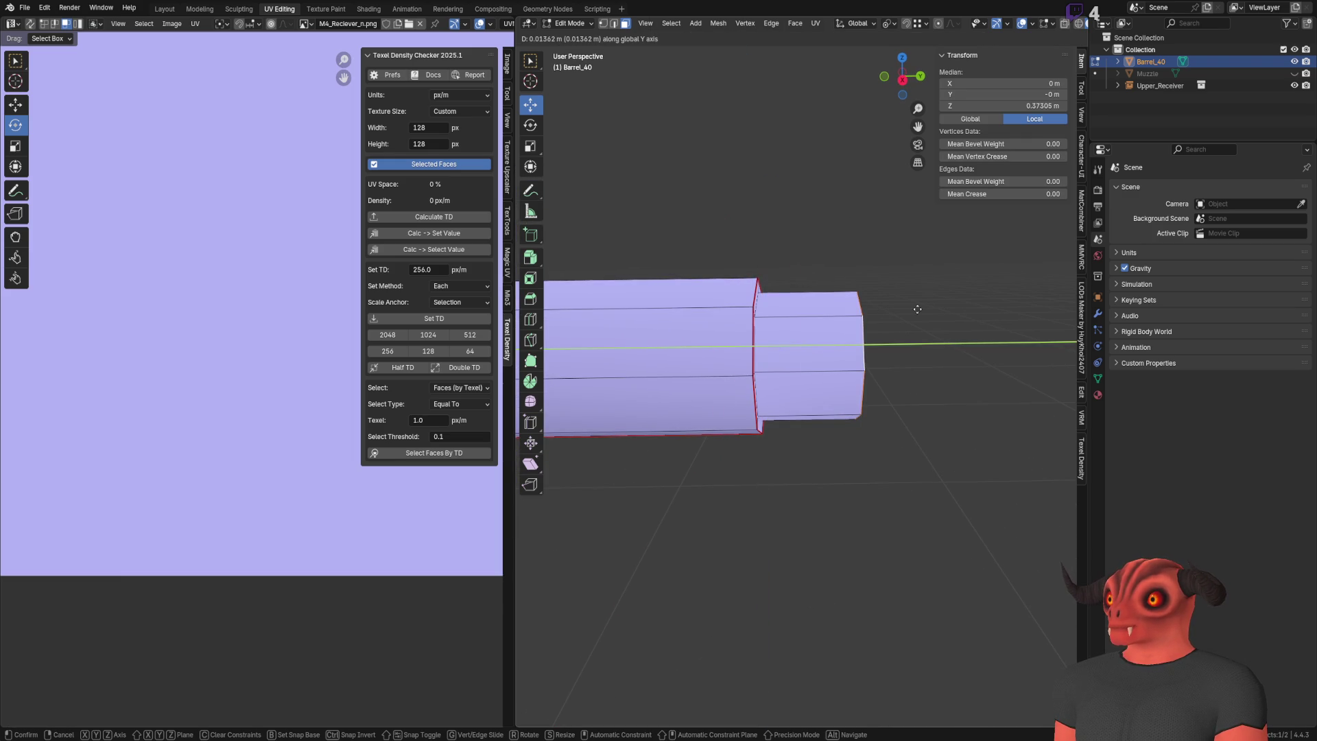
pyautogui.click(918, 310)
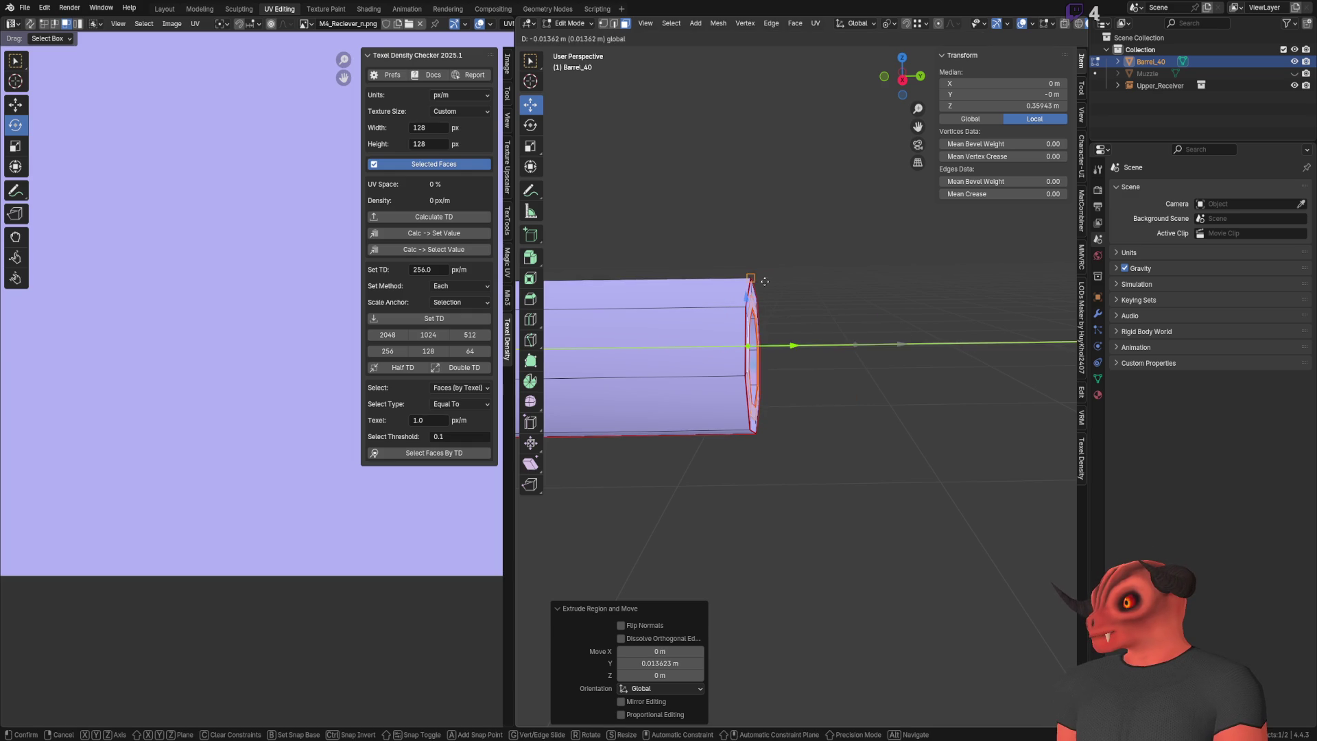
pyautogui.click(905, 330)
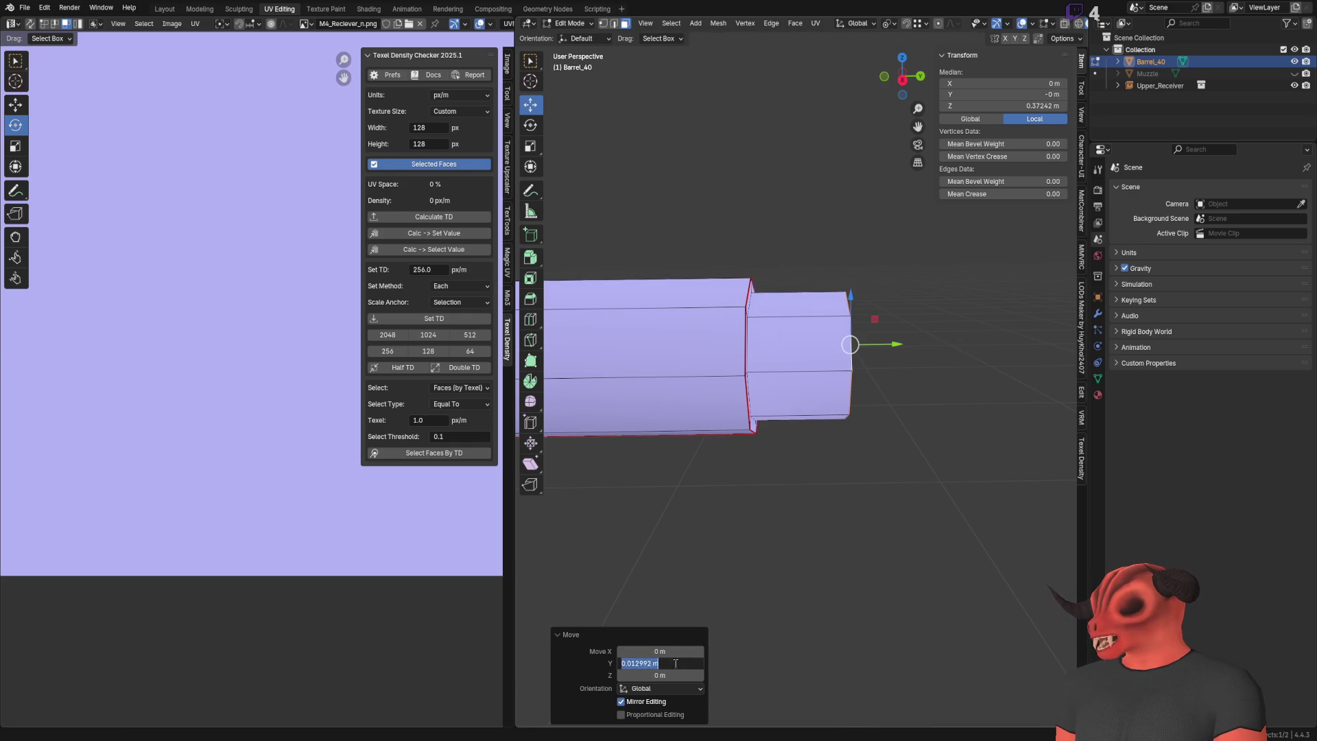
pyautogui.write('6')
pyautogui.press('Return')
pyautogui.moveTo(727, 388)
pyautogui.mouseDown(button='middle')
pyautogui.moveTo(738, 399)
pyautogui.moveTo(649, 393)
pyautogui.moveTo(885, 374)
pyautogui.mouseUp(button='middle')
# Step: Mark the edge loop near the muzzle lip as sharp
pyautogui.rightClick(885, 374)
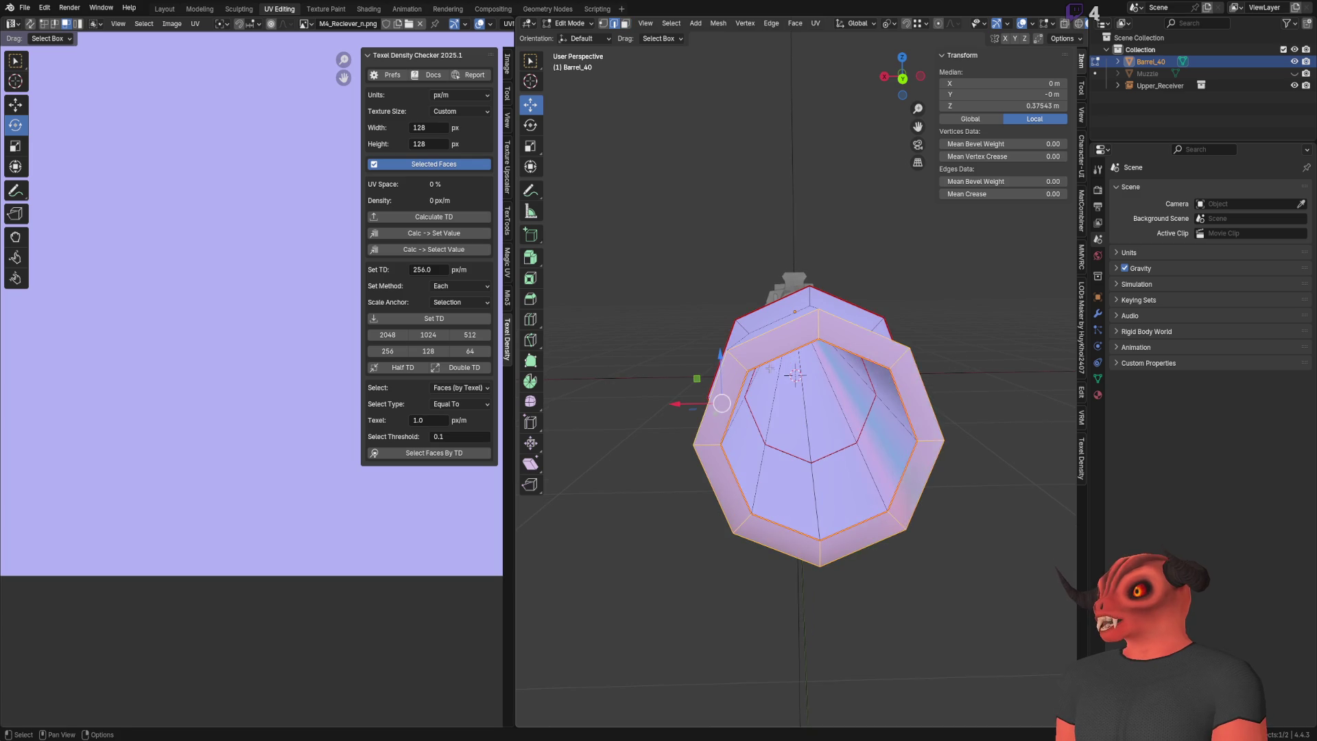
pyautogui.press('Escape')
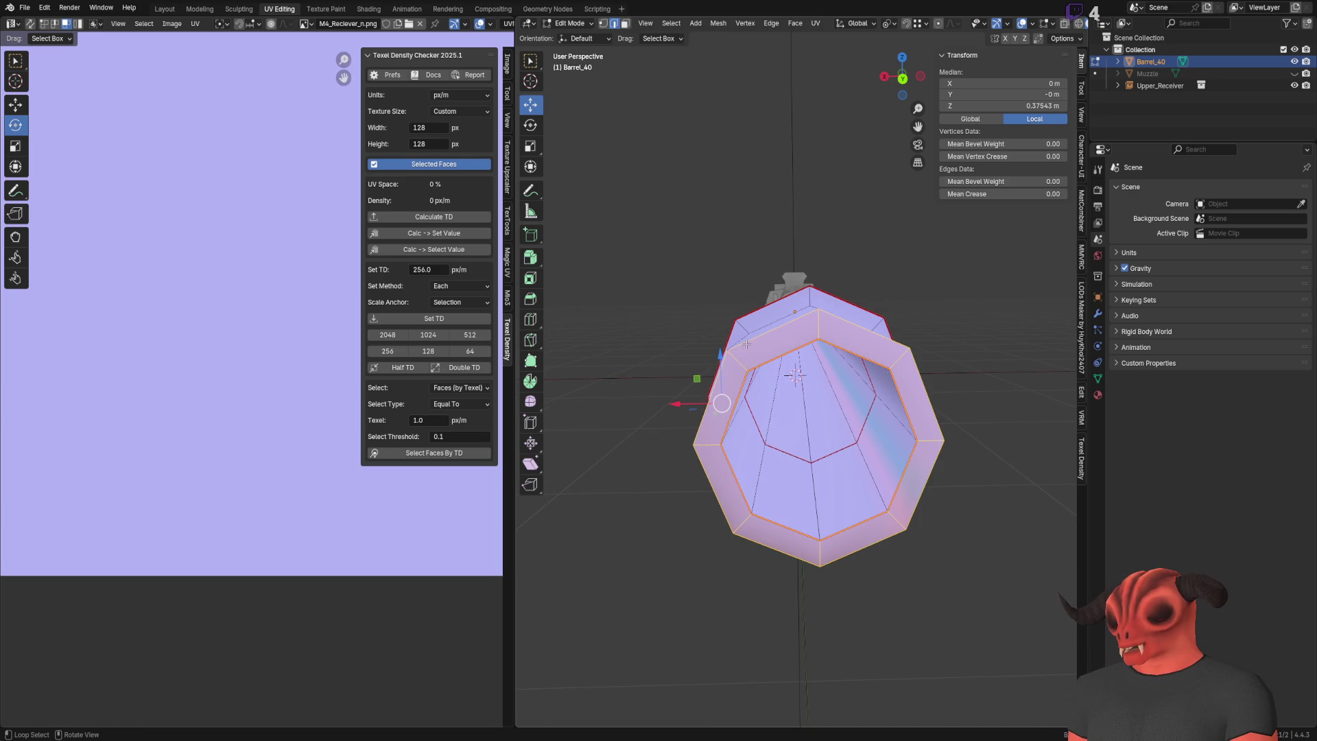
pyautogui.keyDown('alt'); pyautogui.click(729, 323); pyautogui.keyUp('alt')
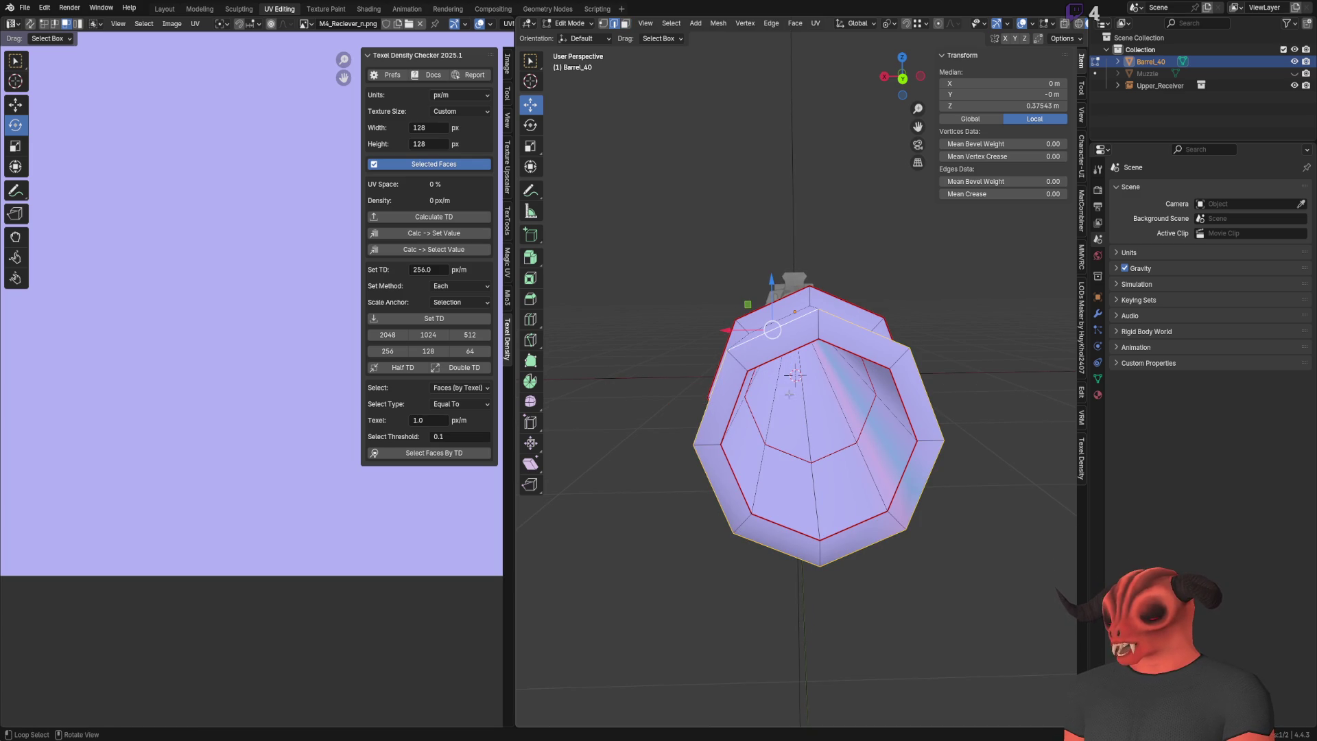
pyautogui.rightClick(889, 372)
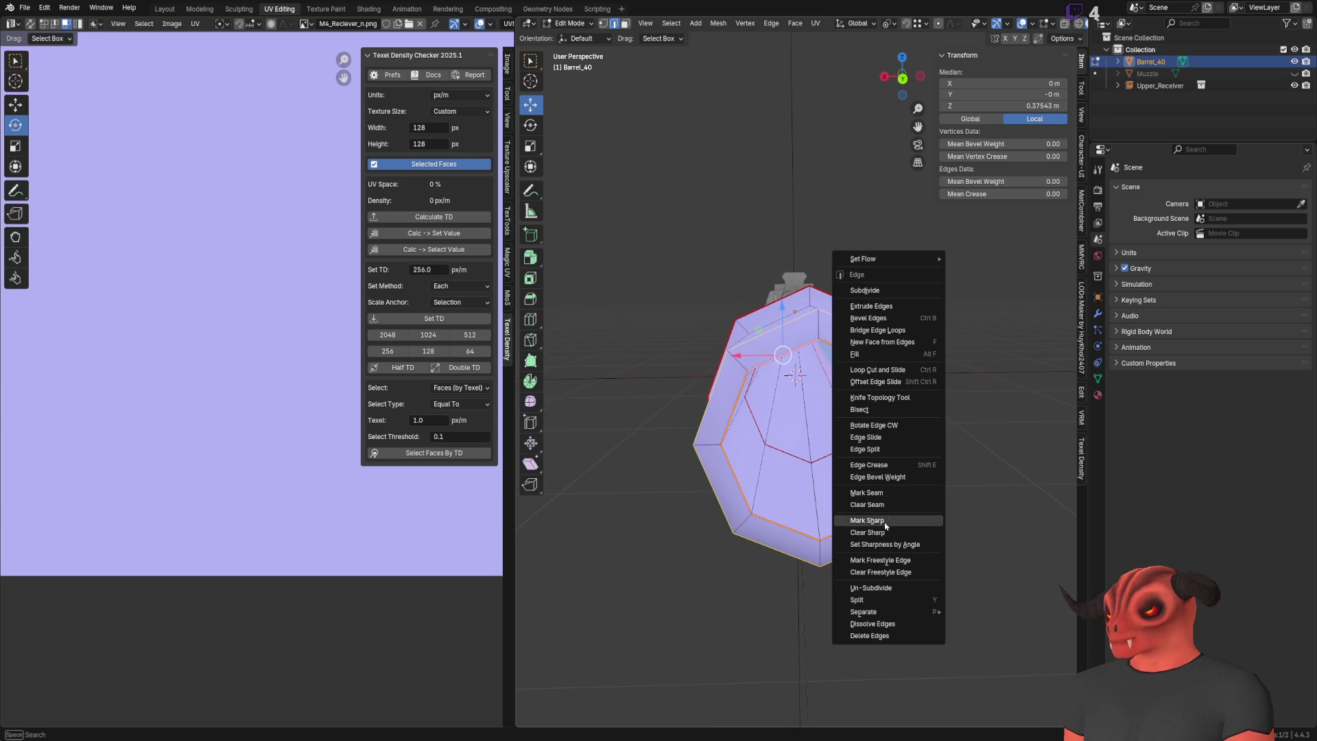
pyautogui.click(892, 508)
# Step: Mark the muzzle lip loop and two loops on the step as UV seams
pyautogui.keyDown('alt'); pyautogui.click(926, 486); pyautogui.keyUp('alt')
pyautogui.keyDown('alt'); pyautogui.click(830, 331); pyautogui.keyUp('alt')
pyautogui.rightClick(925, 374)
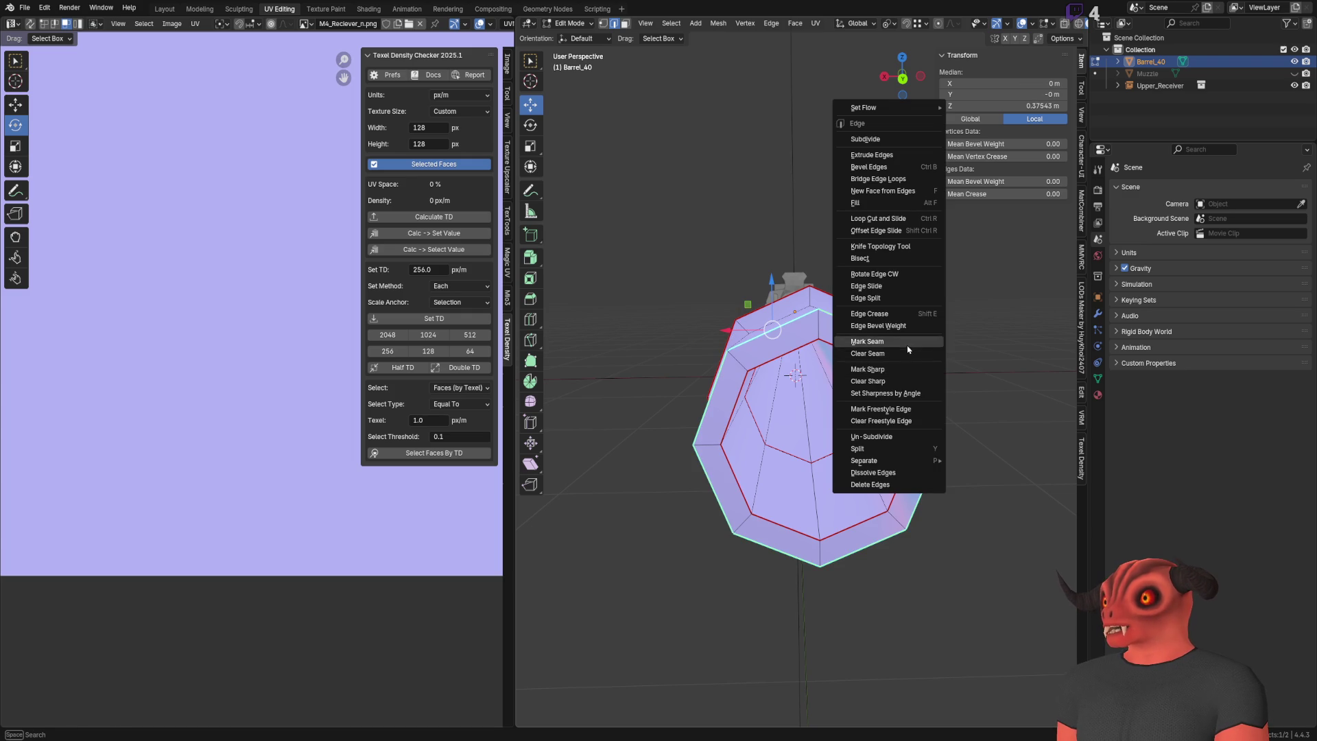
pyautogui.click(912, 342)
pyautogui.hotkey('alt', 'a')
pyautogui.moveTo(892, 329); pyautogui.dragTo(832, 286, button='middle')
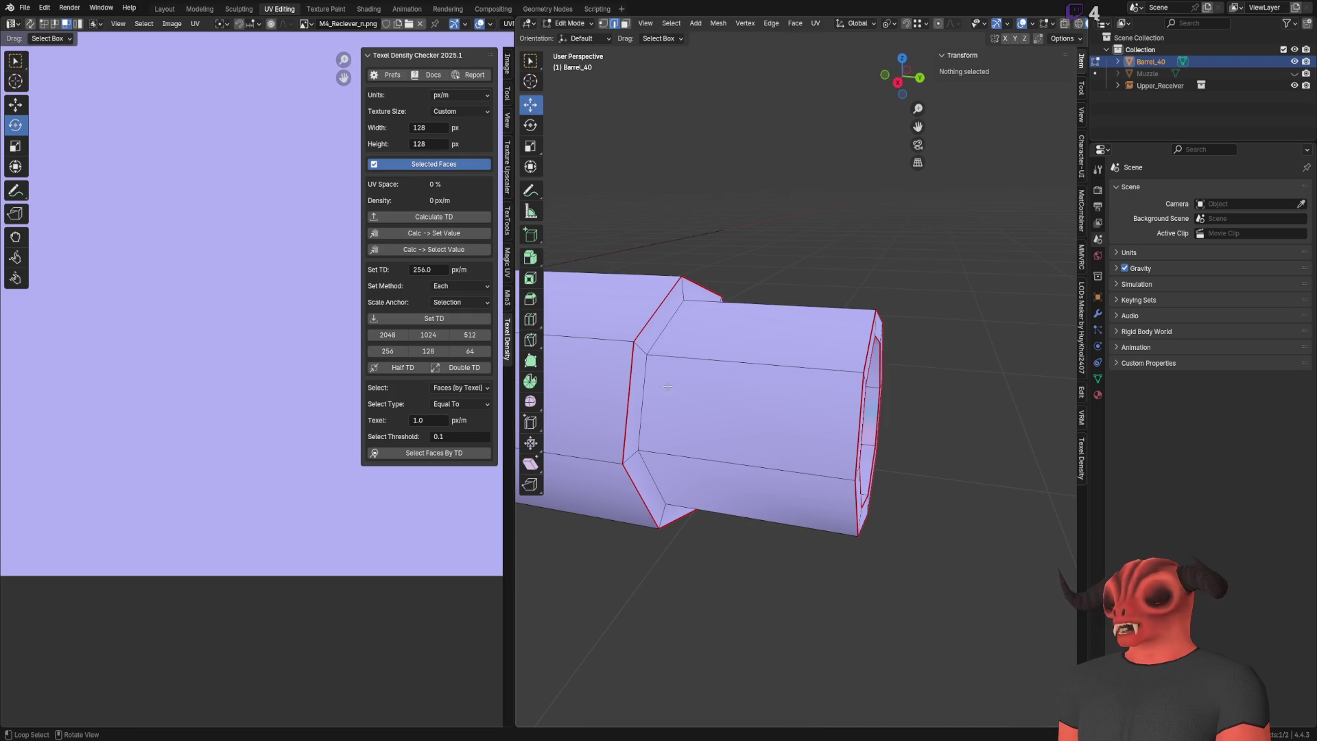
pyautogui.keyDown('alt'); pyautogui.click(643, 398); pyautogui.keyUp('alt')
pyautogui.rightClick(652, 398)
pyautogui.click(688, 398)
pyautogui.hotkey('alt', 'a')
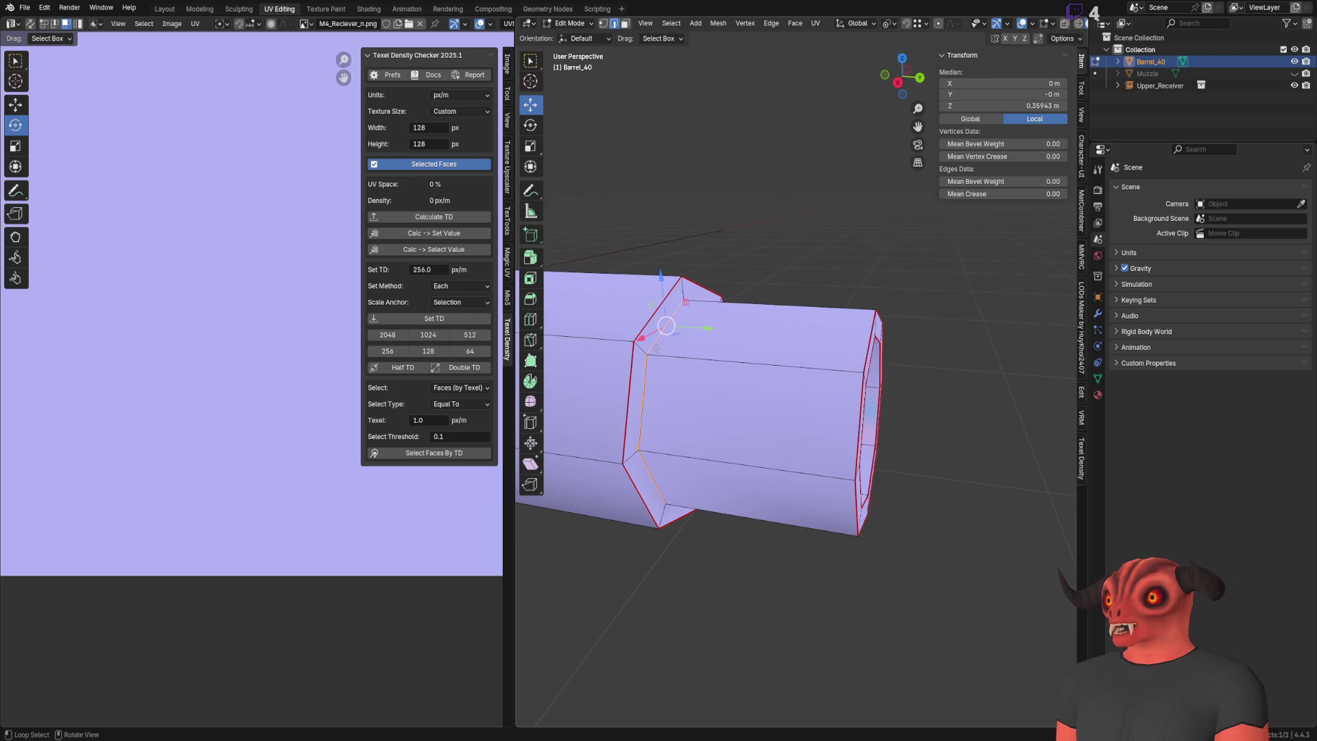
pyautogui.keyDown('alt'); pyautogui.click(657, 349); pyautogui.keyUp('alt')
pyautogui.rightClick(829, 330)
pyautogui.click(864, 334)
# Step: Clear the sharp marking from the edge loop inside the barrel's opening
pyautogui.moveTo(746, 199); pyautogui.dragTo(776, 200, button='middle')
pyautogui.press('Tab')
pyautogui.moveTo(796, 253)
pyautogui.mouseDown(button='middle')
pyautogui.moveTo(671, 212)
pyautogui.moveTo(706, 335)
pyautogui.moveTo(772, 434)
pyautogui.moveTo(779, 394)
pyautogui.mouseUp(button='middle')
pyautogui.press('Tab')
pyautogui.scroll(6, 780, 389)
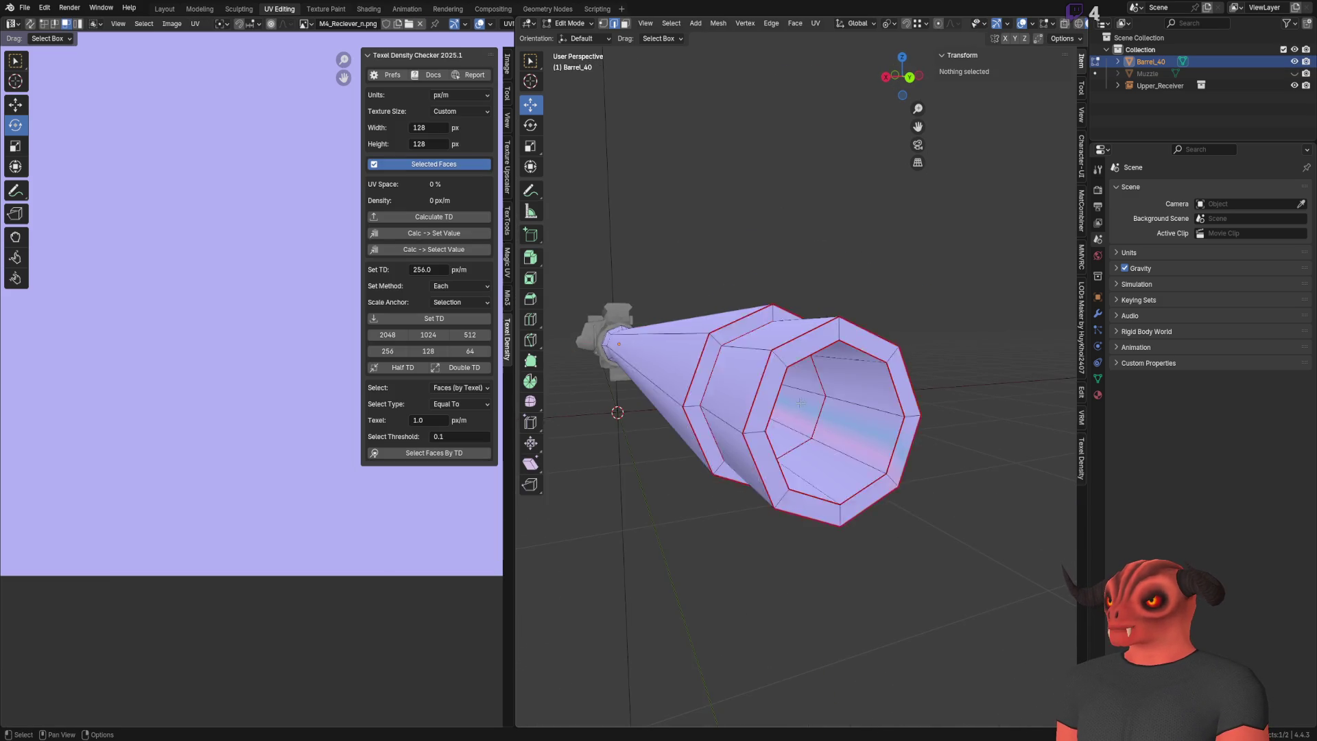
pyautogui.keyDown('alt'); pyautogui.click(859, 474); pyautogui.keyUp('alt')
pyautogui.rightClick(859, 474)
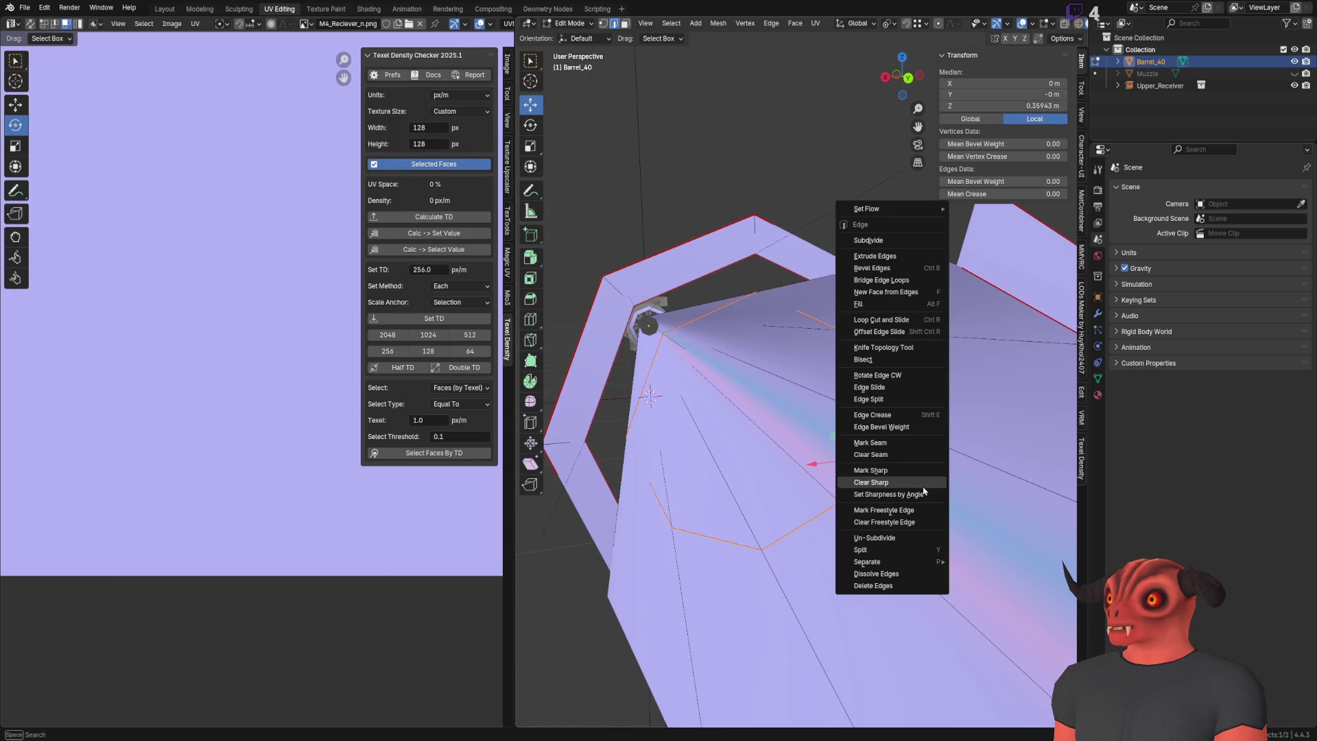
pyautogui.click(891, 482)
pyautogui.rightClick(880, 456)
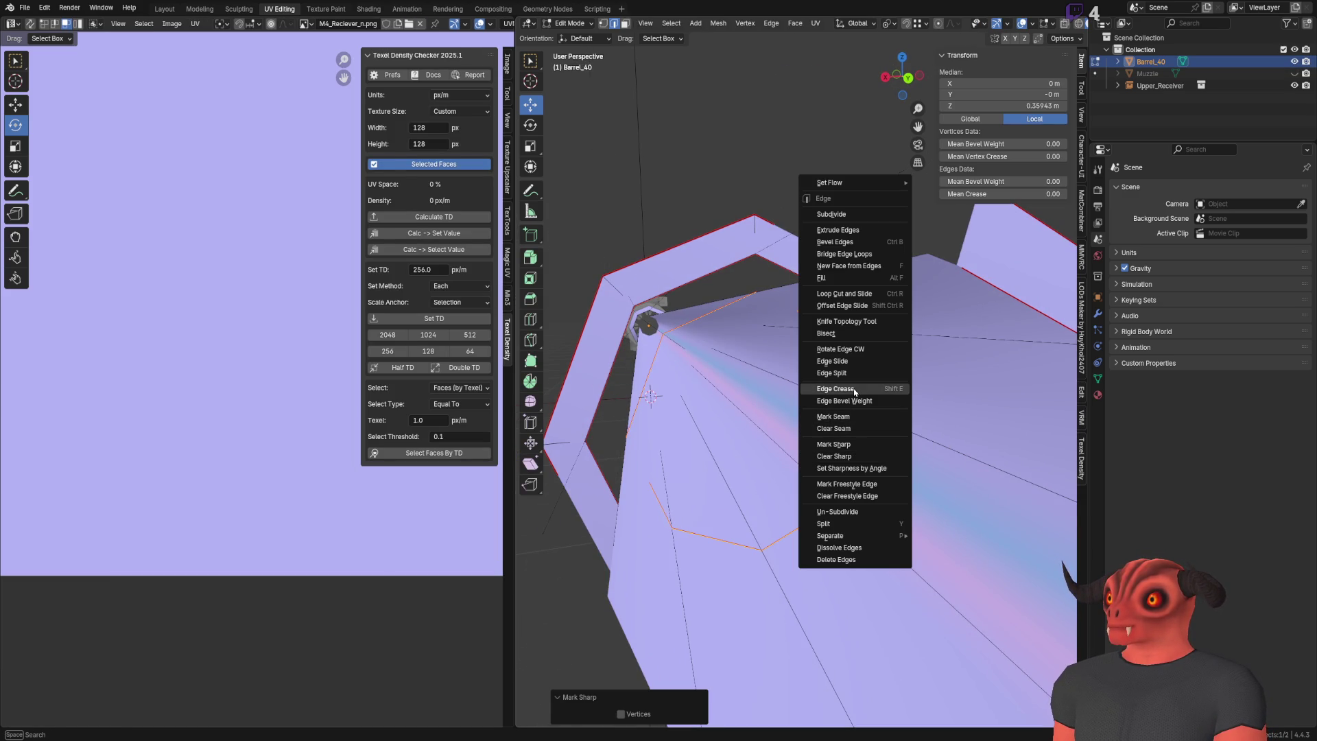
pyautogui.scroll(-8, 762, 275)
# Step: Exit Edit Mode, inspect the barrel, and go back into Edit Mode
pyautogui.press('Tab')
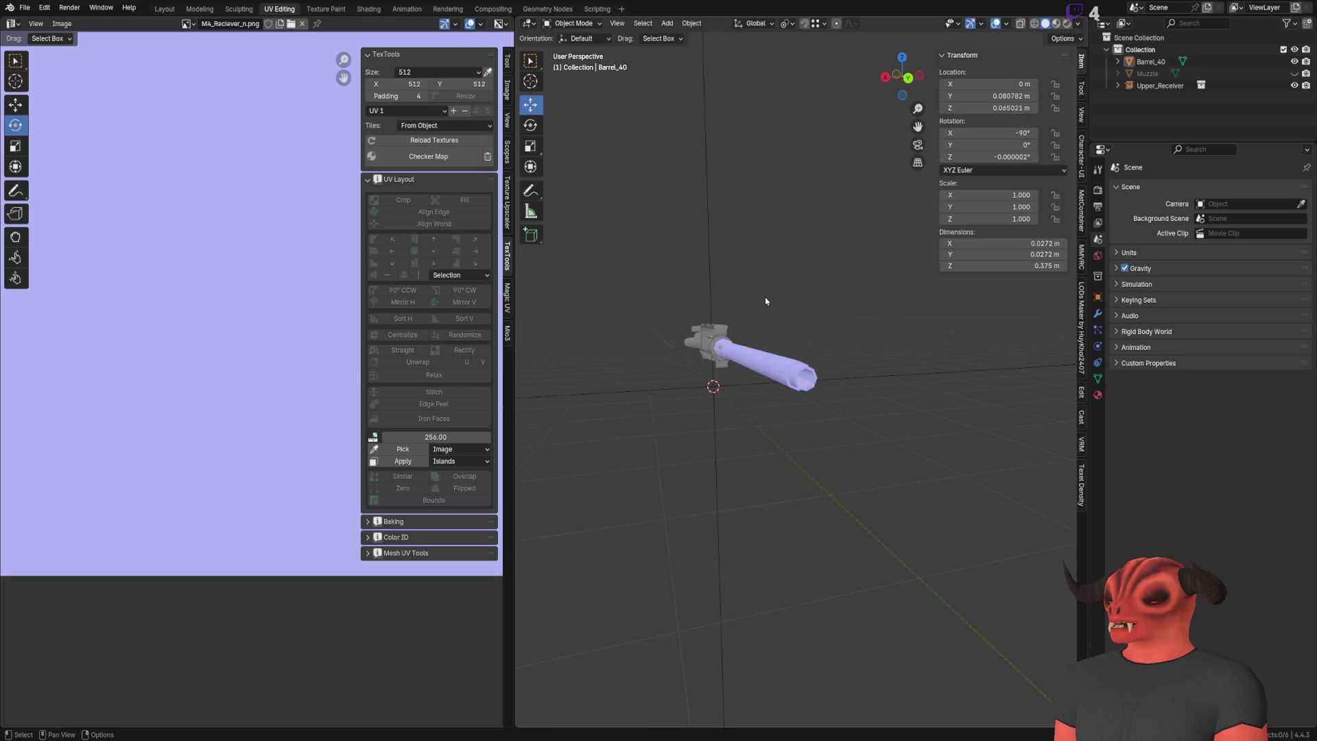
pyautogui.scroll(5, 838, 374)
pyautogui.click(785, 377)
pyautogui.scroll(-8, 812, 359)
pyautogui.moveTo(811, 359); pyautogui.dragTo(758, 359, button='middle')
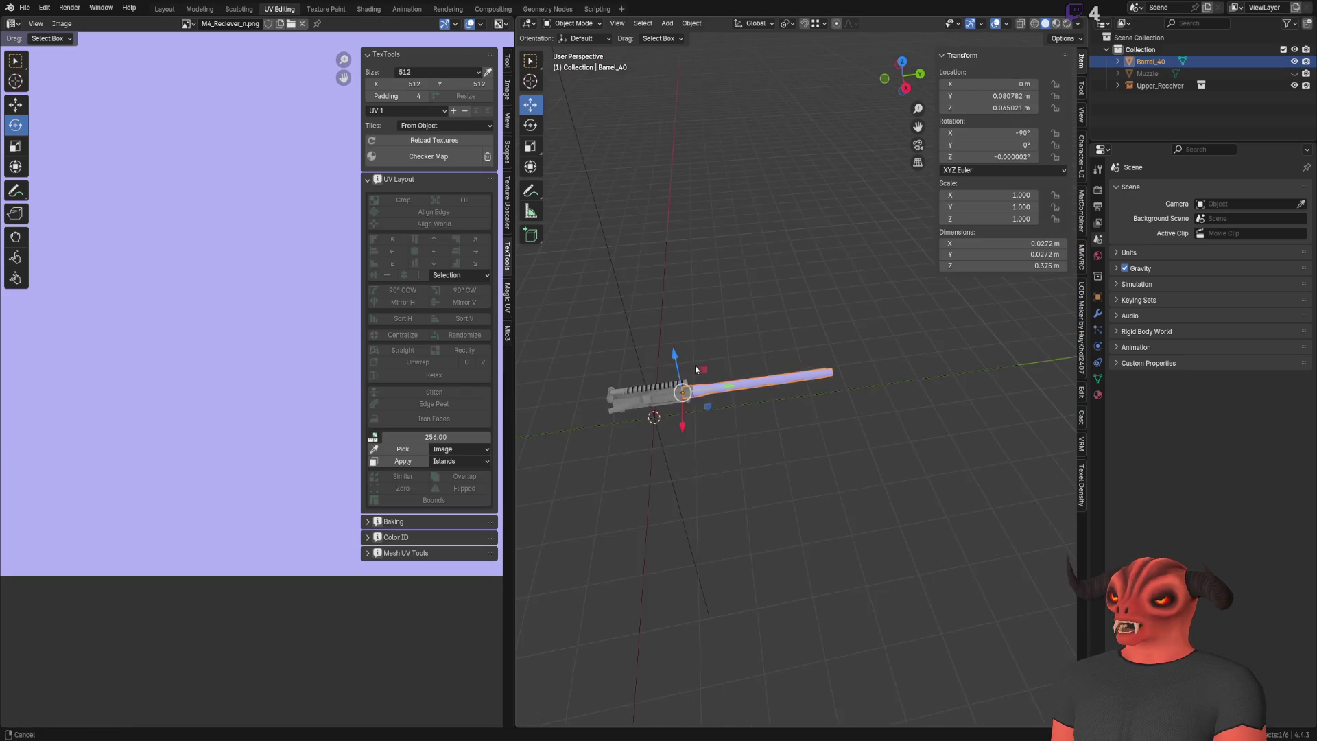
pyautogui.scroll(6, 757, 359)
pyautogui.scroll(4, 920, 350)
pyautogui.moveTo(907, 335)
pyautogui.mouseDown(button='middle')
pyautogui.moveTo(731, 411)
pyautogui.moveTo(720, 377)
pyautogui.moveTo(748, 348)
pyautogui.mouseUp(button='middle')
pyautogui.scroll(-3, 731, 411)
pyautogui.press('Tab')
# Step: Toggle X-ray view and leave Edit Mode on the barrel
pyautogui.hotkey('alt', 'z')
pyautogui.hotkey('alt', 'z')
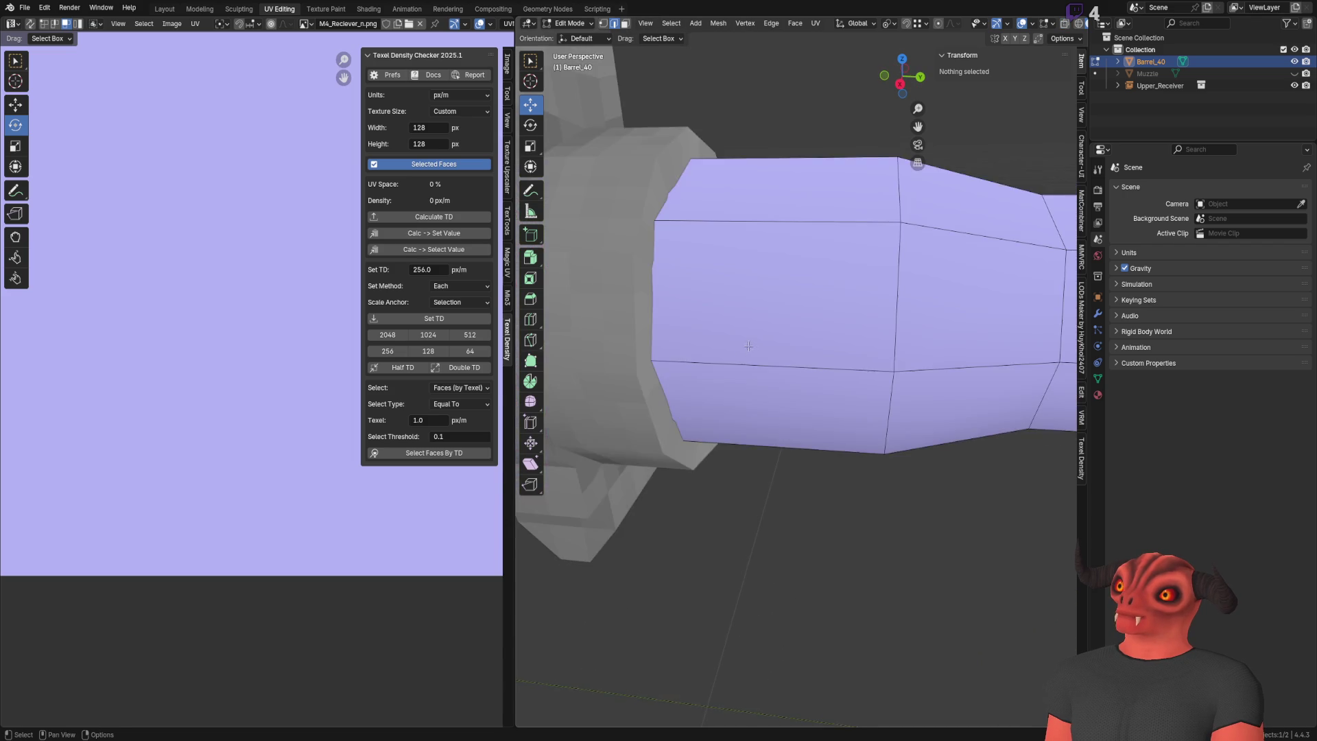
pyautogui.scroll(-5, 748, 349)
pyautogui.press('Tab')
pyautogui.scroll(-3, 794, 294)
pyautogui.moveTo(887, 309)
pyautogui.mouseDown(button='middle')
pyautogui.moveTo(759, 312)
pyautogui.moveTo(692, 332)
pyautogui.moveTo(741, 318)
pyautogui.mouseUp(button='middle')
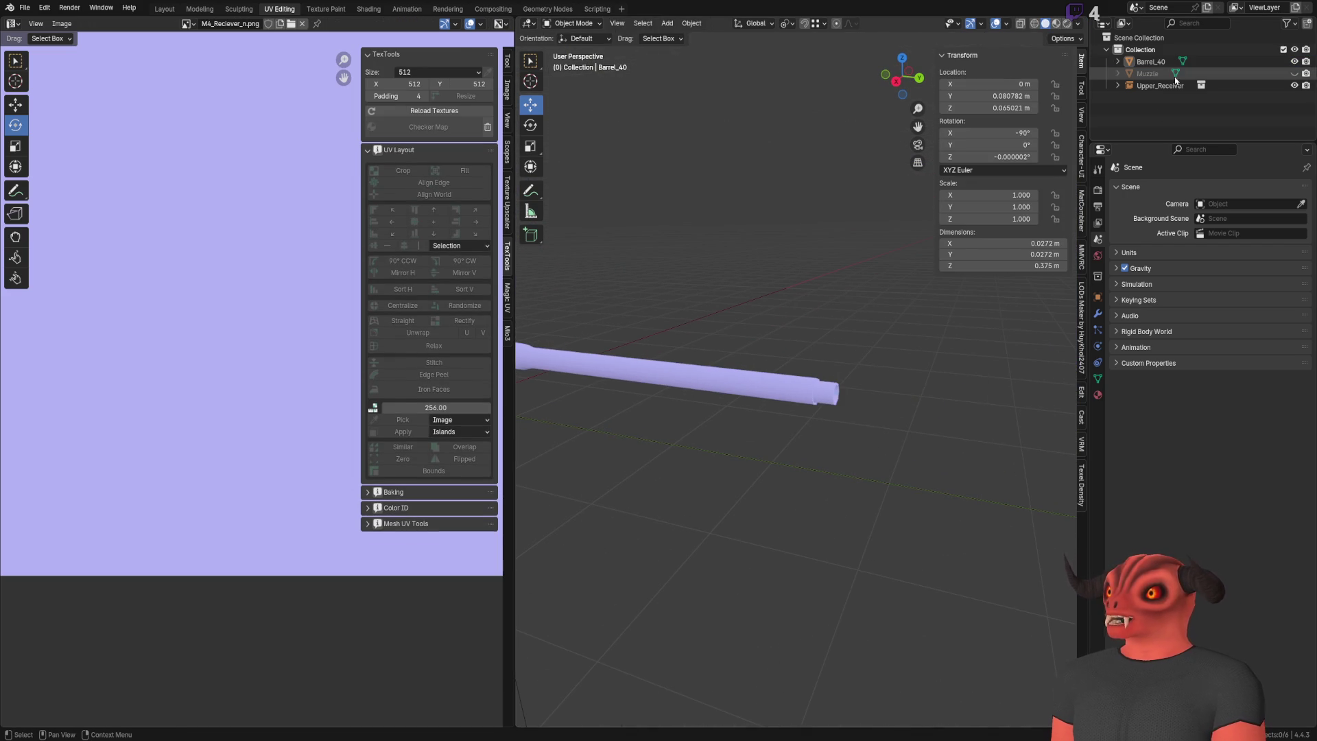
# Step: Show the Muzzle object, select it, and enter Edit Mode facing its end cap
pyautogui.click(1294, 74)
pyautogui.scroll(6, 892, 330)
pyautogui.moveTo(892, 329); pyautogui.dragTo(911, 324, button='middle')
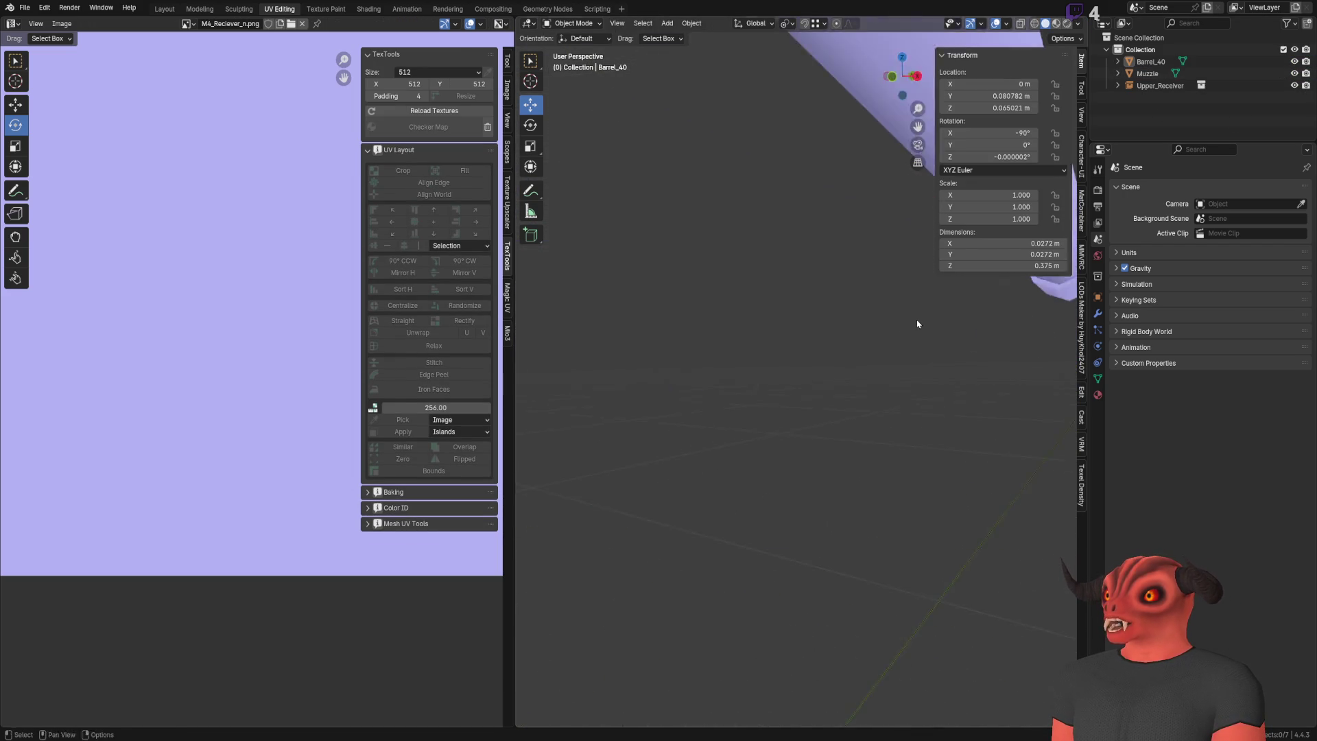
pyautogui.scroll(-5, 760, 352)
pyautogui.click(719, 377)
pyautogui.scroll(4, 750, 368)
pyautogui.press('Tab')
pyautogui.moveTo(750, 367)
pyautogui.mouseDown(button='middle')
pyautogui.moveTo(881, 371)
pyautogui.moveTo(974, 285)
pyautogui.moveTo(824, 322)
pyautogui.moveTo(717, 323)
pyautogui.moveTo(756, 314)
pyautogui.mouseUp(button='middle')
# Step: Delete the Muzzle's solid end-cap faces
pyautogui.click(785, 311)
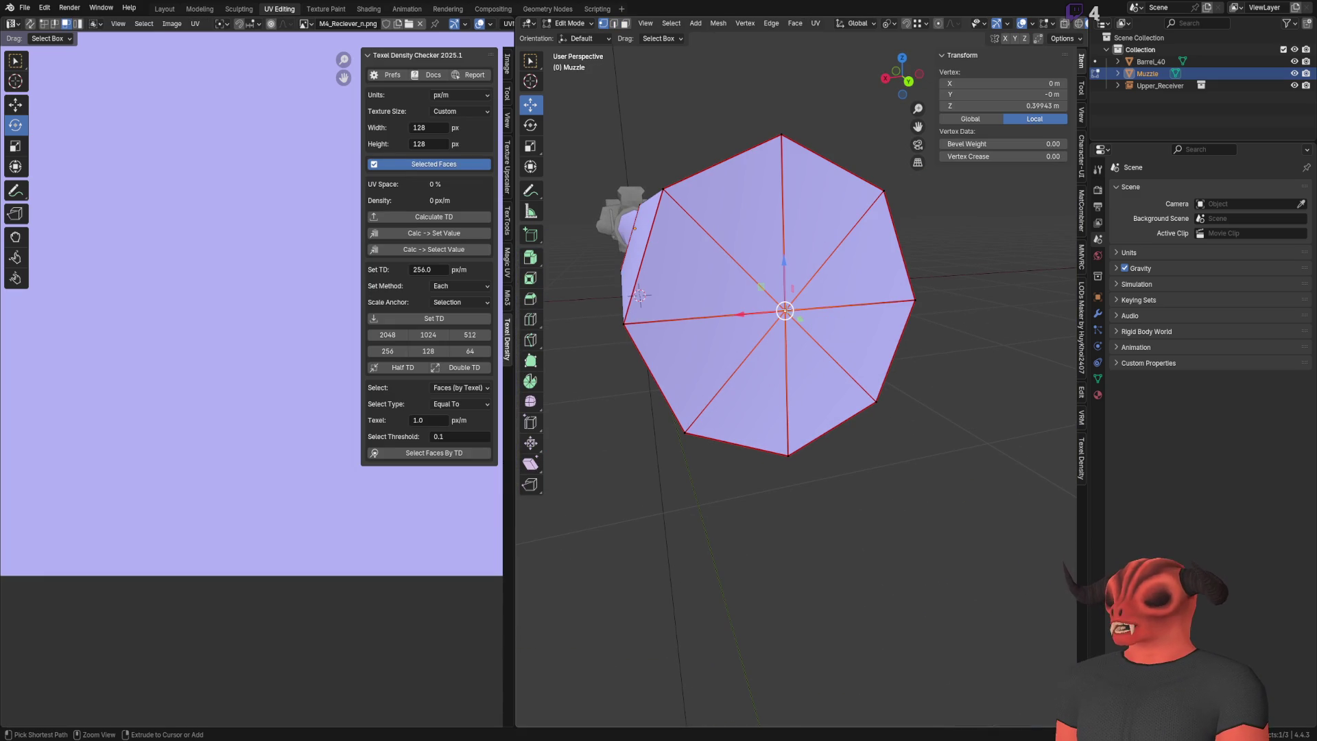
pyautogui.press('ctrl+KP_Add')
pyautogui.press('x')
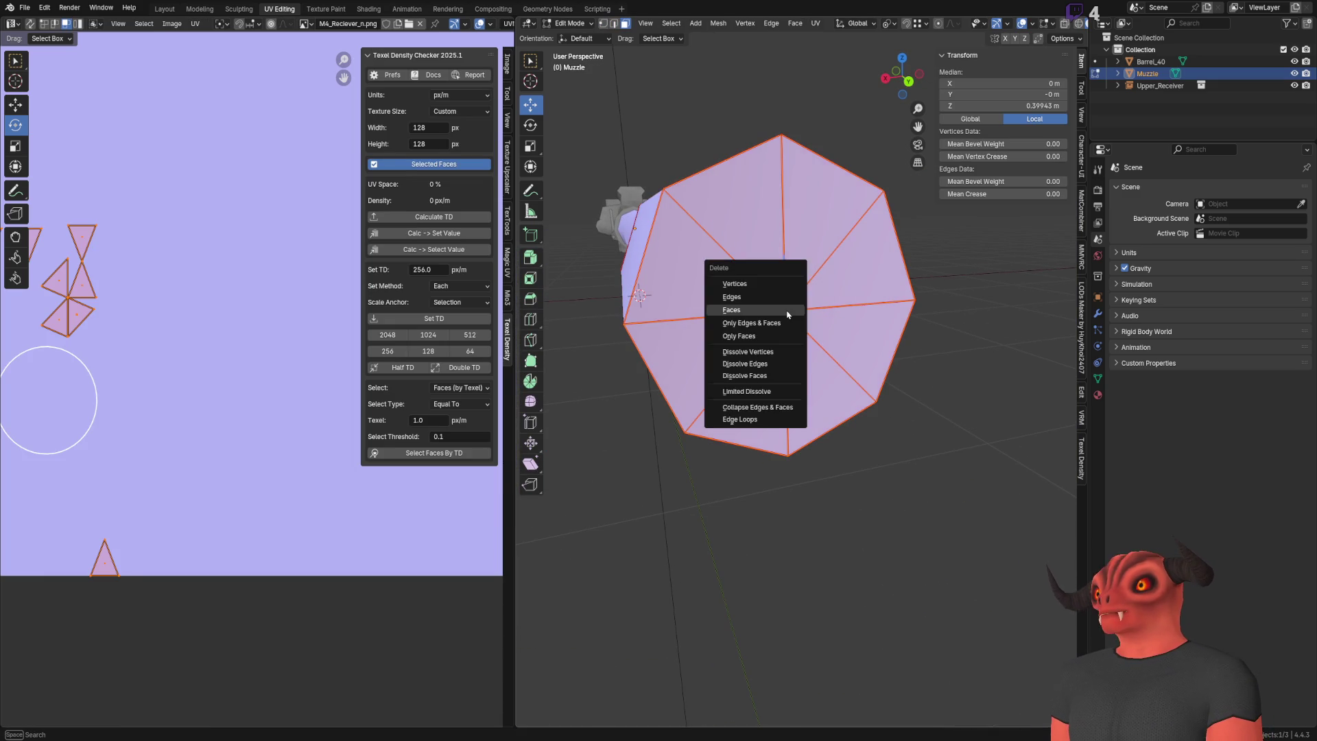
pyautogui.click(767, 273)
pyautogui.press('Tab')
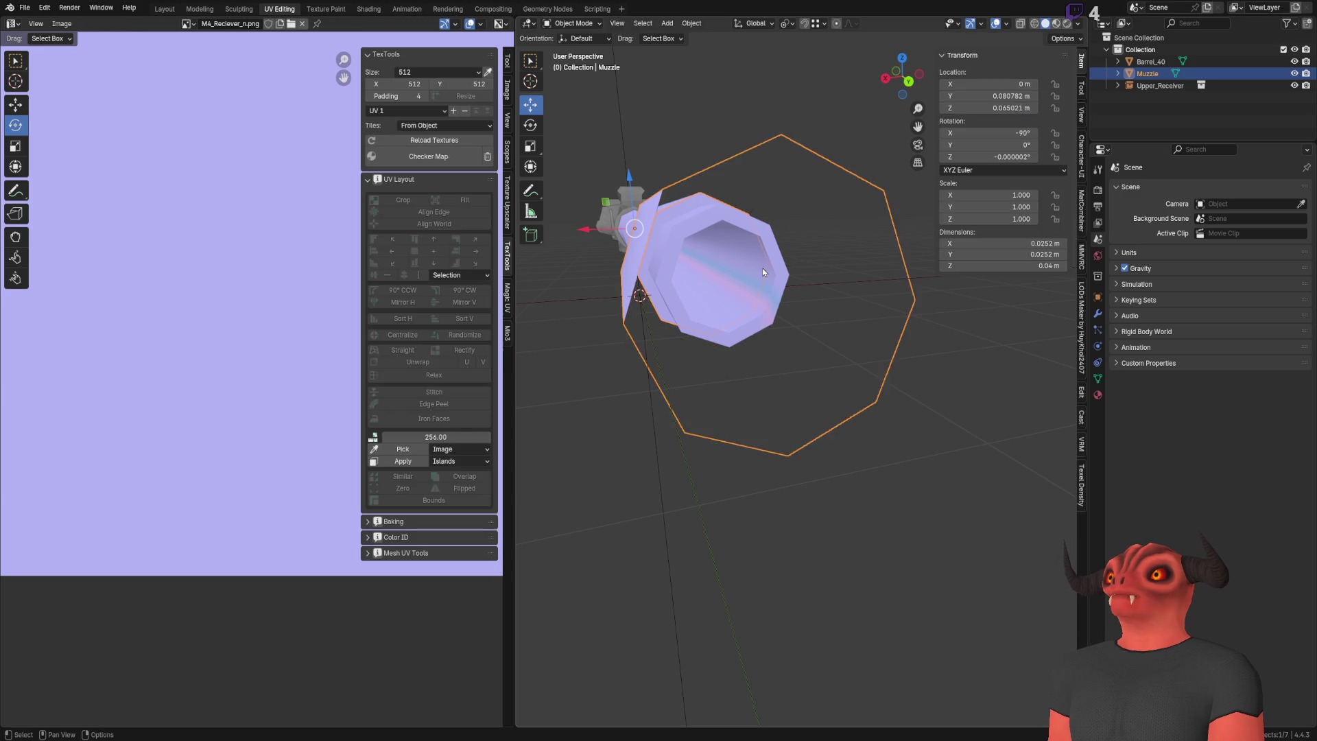
# Step: Move Barrel_40's rim edge loop along Y
pyautogui.click(763, 267)
pyautogui.press('Tab')
pyautogui.keyDown('alt'); pyautogui.click(766, 230); pyautogui.keyUp('alt')
pyautogui.keyDown('alt'); pyautogui.click(766, 230); pyautogui.keyUp('alt')
pyautogui.keyDown('alt'); pyautogui.click(766, 230); pyautogui.keyUp('alt')
pyautogui.keyDown('alt'); pyautogui.click(766, 230); pyautogui.keyUp('alt')
pyautogui.moveTo(765, 230); pyautogui.dragTo(813, 285, button='middle')
pyautogui.press('g')
pyautogui.press('y')
pyautogui.click(816, 289)
# Step: Separate the rim loop into its own object and join it into the Muzzle with Ctrl+J
pyautogui.press('p')
pyautogui.click(823, 295)
pyautogui.press('Tab')
pyautogui.moveTo(853, 329); pyautogui.dragTo(810, 325, button='middle')
pyautogui.click(788, 313)
pyautogui.keyDown('shift'); pyautogui.click(761, 263); pyautogui.keyUp('shift')
pyautogui.hotkey('ctrl', 'j')
# Step: Mark the inner ring as a seam and dissolve the muzzle ring's middle edge loop
pyautogui.press('Tab')
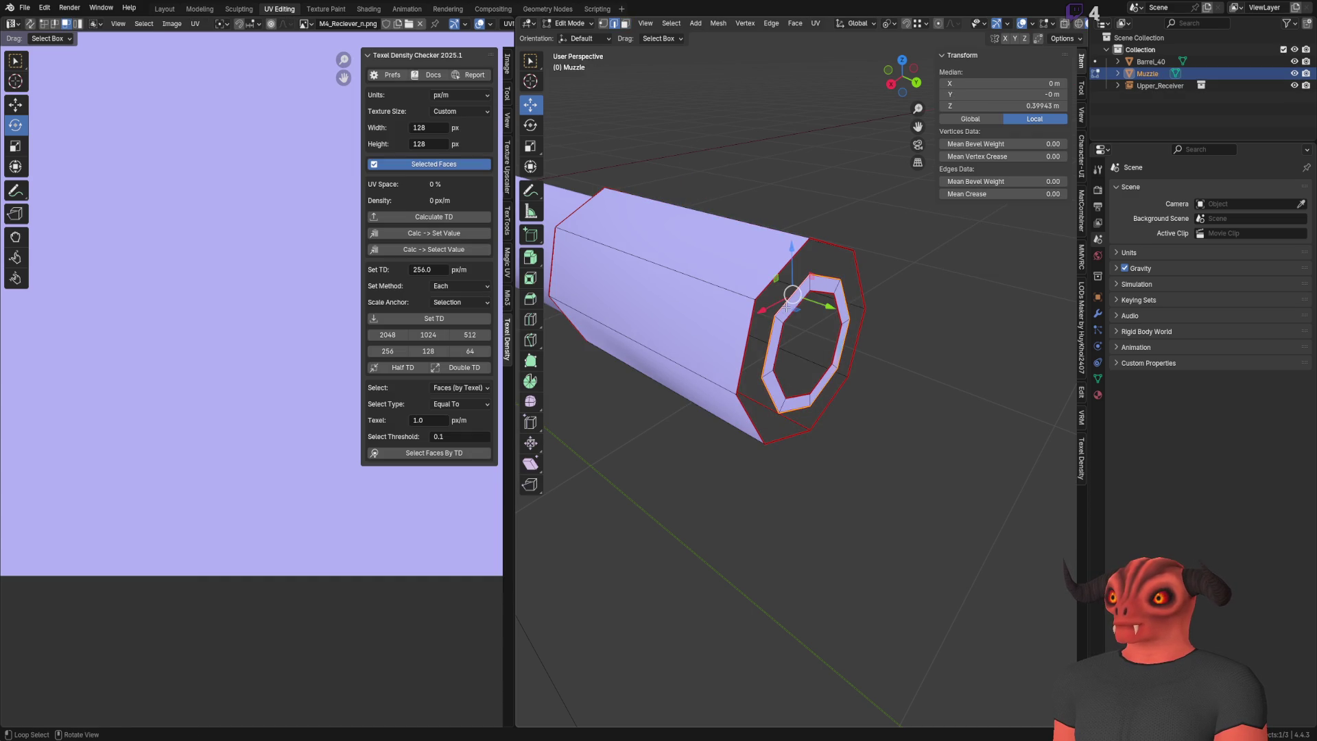
pyautogui.hotkey('ctrl', 'e')
pyautogui.click(885, 226)
pyautogui.hotkey('alt', 'a')
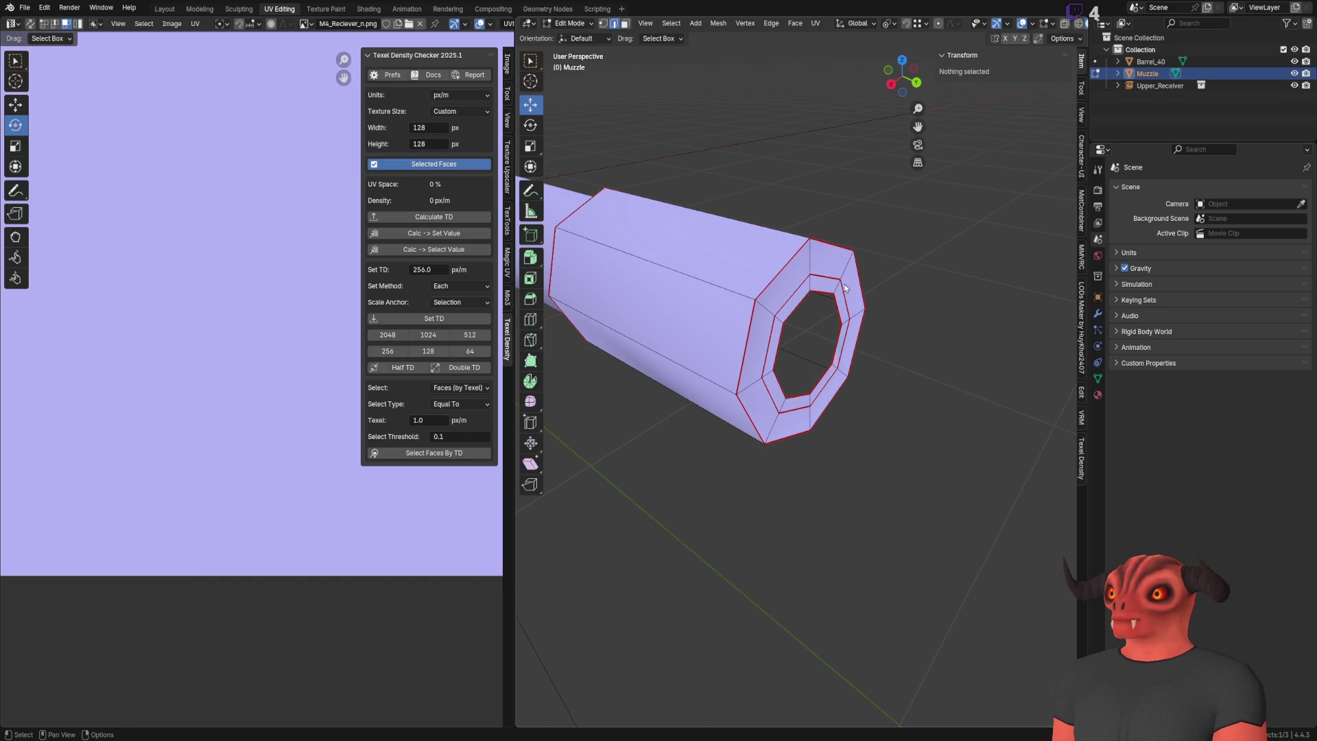
pyautogui.keyDown('alt'); pyautogui.click(798, 298); pyautogui.keyUp('alt')
pyautogui.hotkey('ctrl', 'e')
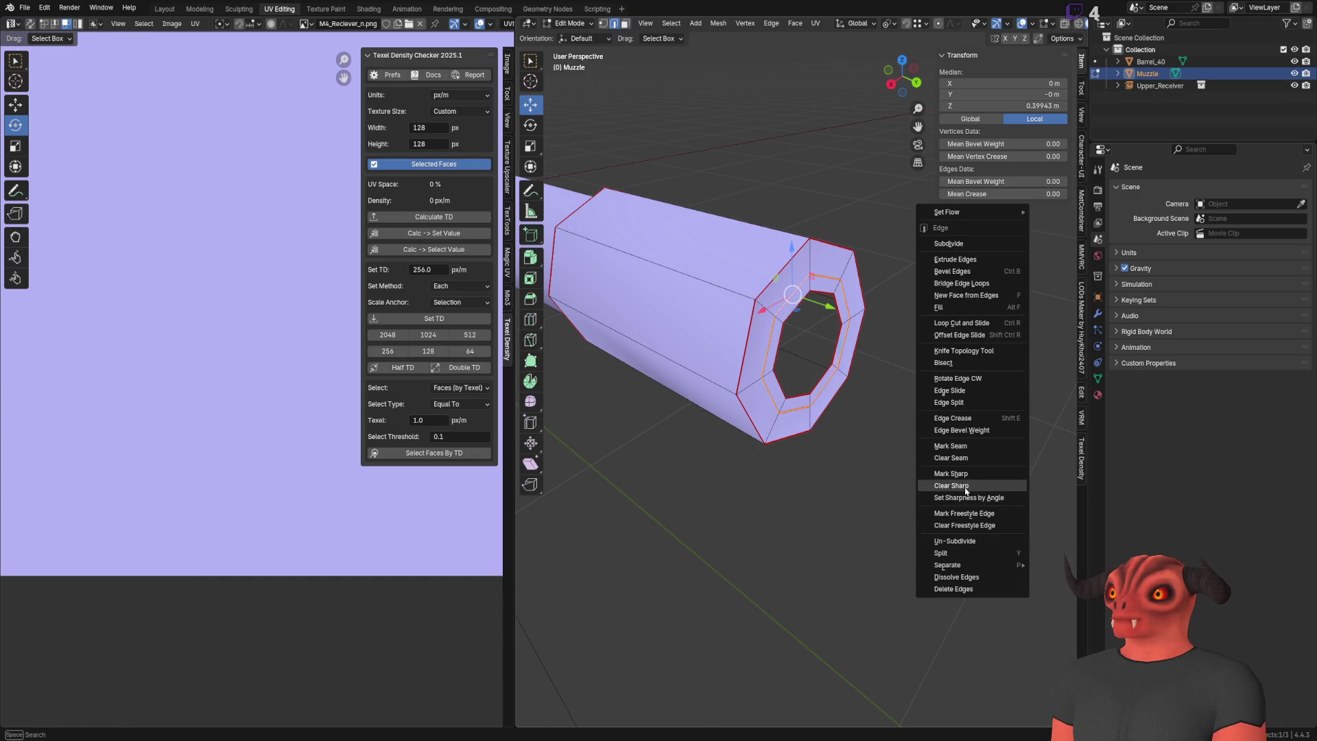
pyautogui.click(941, 578)
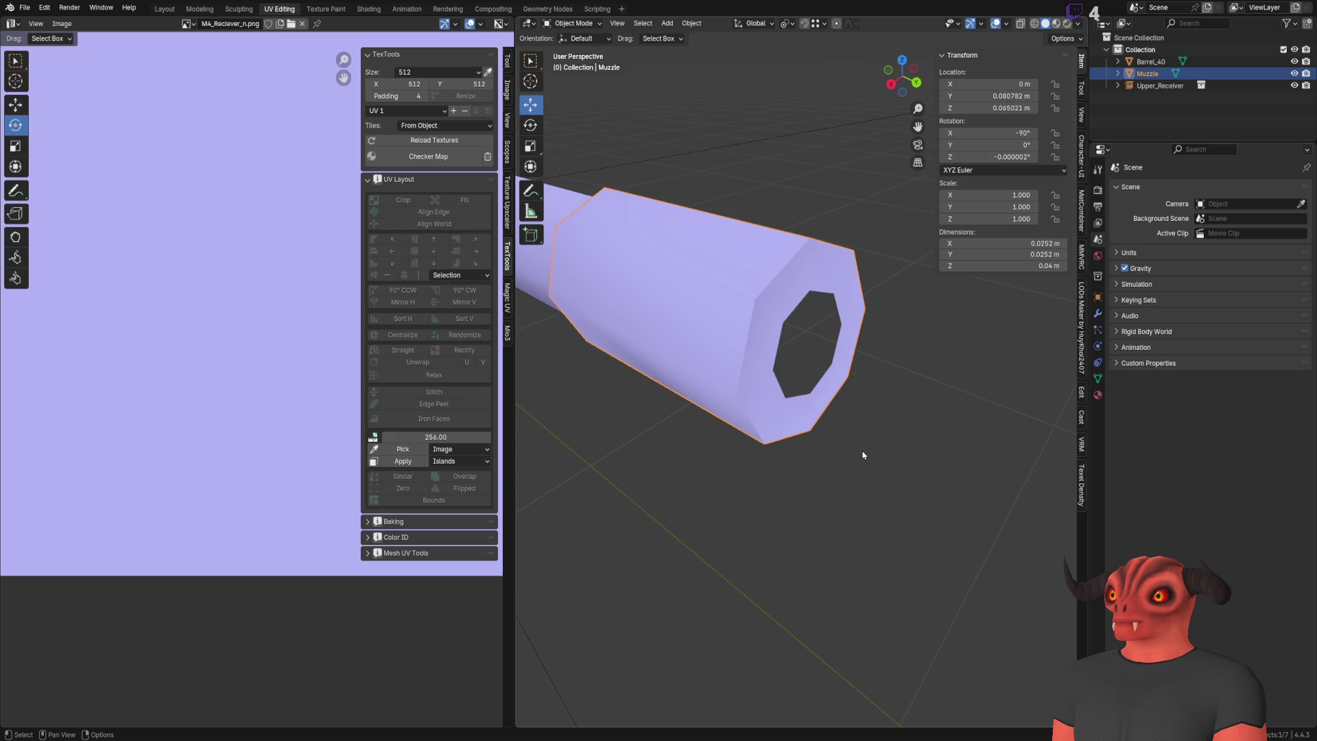
# Step: Extrude the Muzzle's hole edge loop -0.024 m along Y
pyautogui.keyDown('alt'); pyautogui.click(795, 365); pyautogui.keyUp('alt')
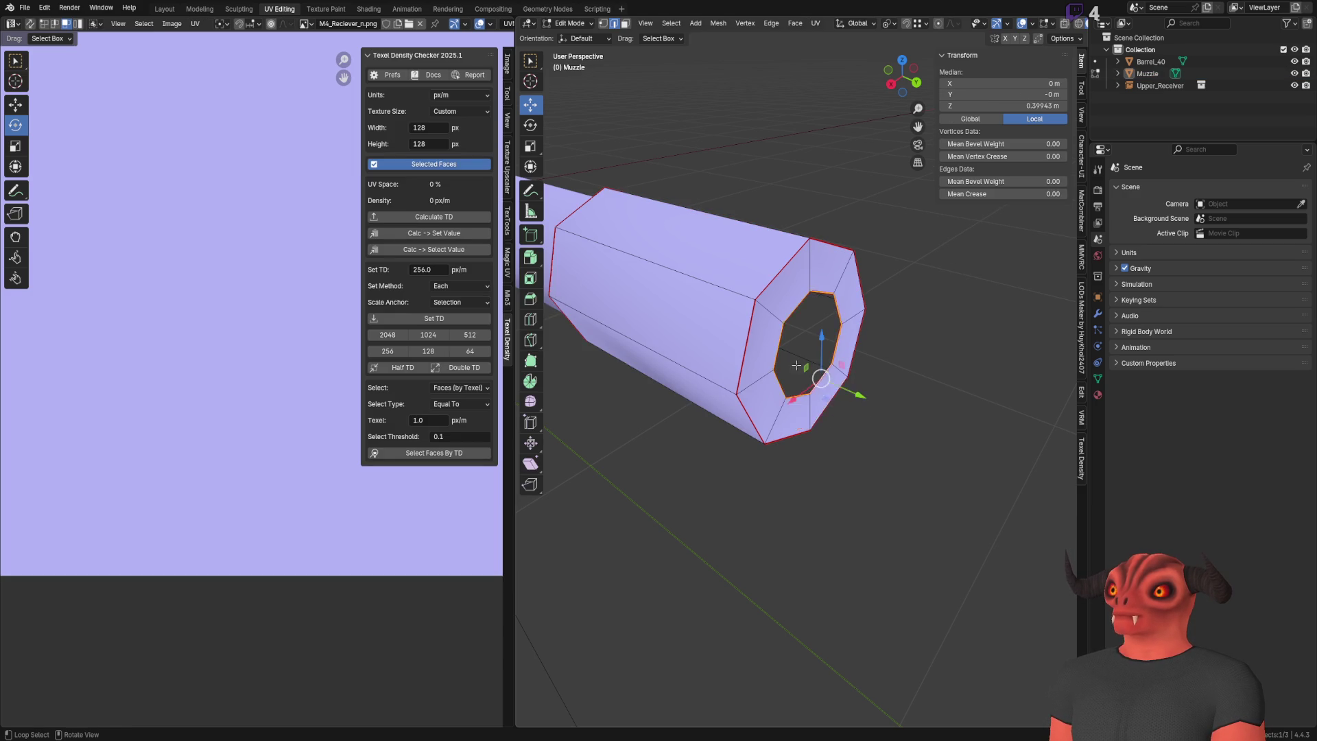
pyautogui.moveTo(796, 365); pyautogui.dragTo(826, 336, button='middle')
pyautogui.scroll(5, 825, 334)
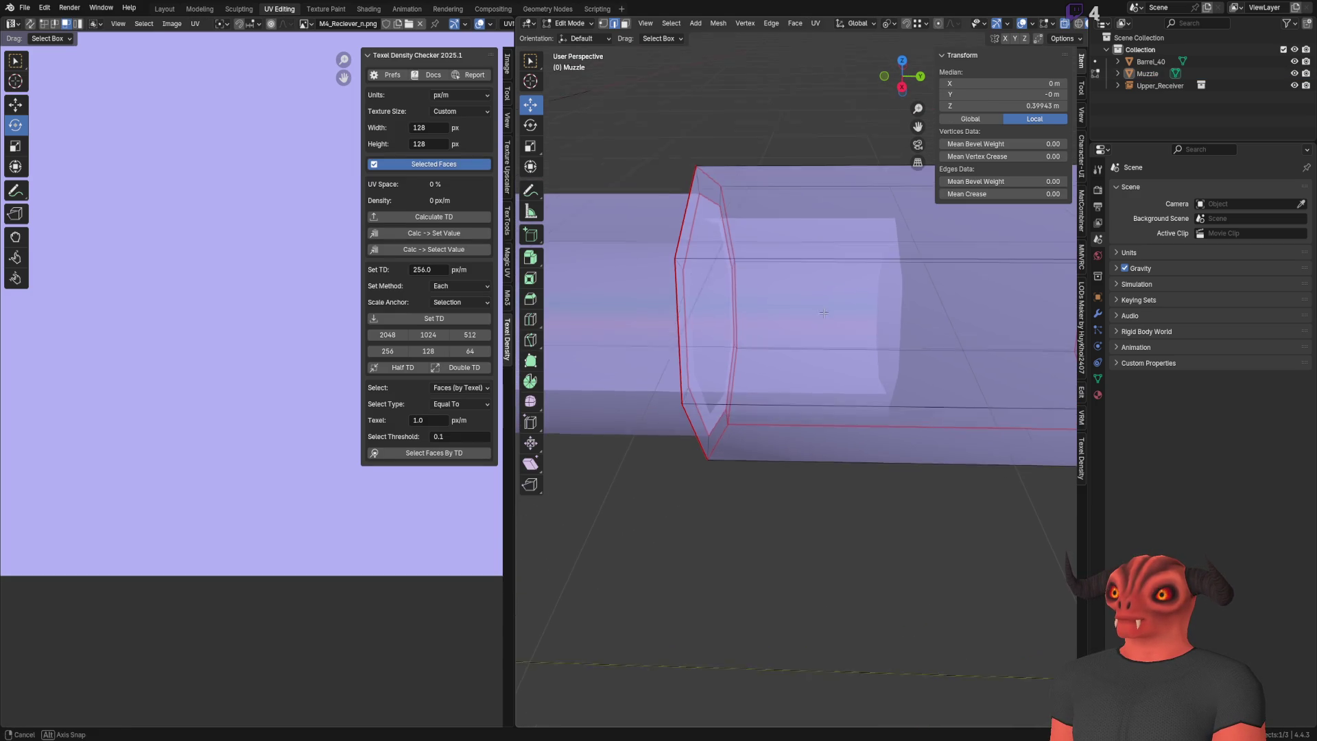
pyautogui.press('e')
pyautogui.press('y')
pyautogui.click(890, 279)
pyautogui.scroll(3, 889, 278)
pyautogui.moveTo(890, 279)
pyautogui.mouseDown(button='middle')
pyautogui.moveTo(800, 343)
pyautogui.moveTo(844, 288)
pyautogui.mouseUp(button='middle')
pyautogui.scroll(-4, 847, 271)
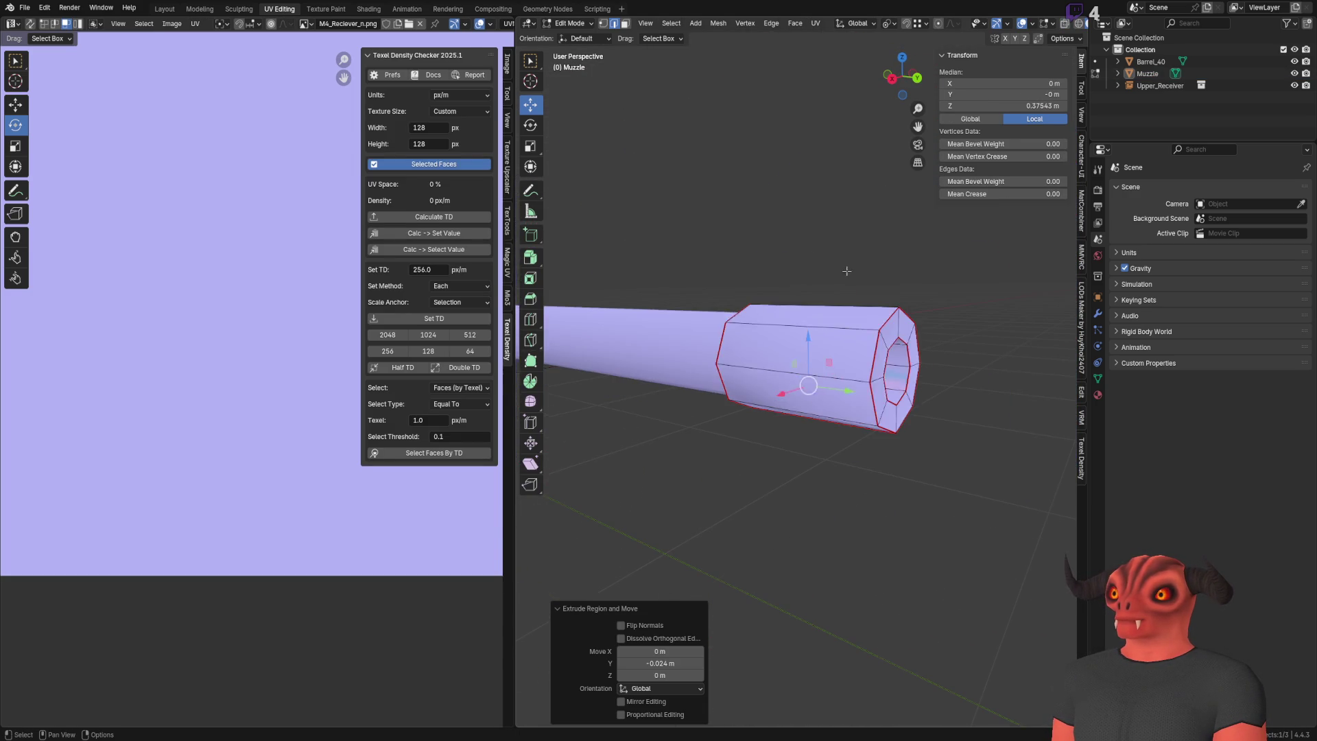
# Step: Hide Barrel_40 and reveal the Muzzle's hidden inner faces in Edit Mode
pyautogui.press('Tab')
pyautogui.click(1295, 73)
pyautogui.scroll(2, 773, 297)
pyautogui.moveTo(773, 297)
pyautogui.mouseDown(button='middle')
pyautogui.moveTo(809, 288)
pyautogui.moveTo(775, 331)
pyautogui.moveTo(695, 313)
pyautogui.moveTo(907, 354)
pyautogui.mouseUp(button='middle')
pyautogui.scroll(-3, 810, 288)
pyautogui.click(1294, 74)
pyautogui.click(1295, 61)
pyautogui.click(1274, 73)
pyautogui.scroll(3, 776, 332)
pyautogui.press('Tab')
pyautogui.scroll(2, 776, 331)
pyautogui.scroll(-3, 776, 332)
pyautogui.hotkey('alt', 'h')
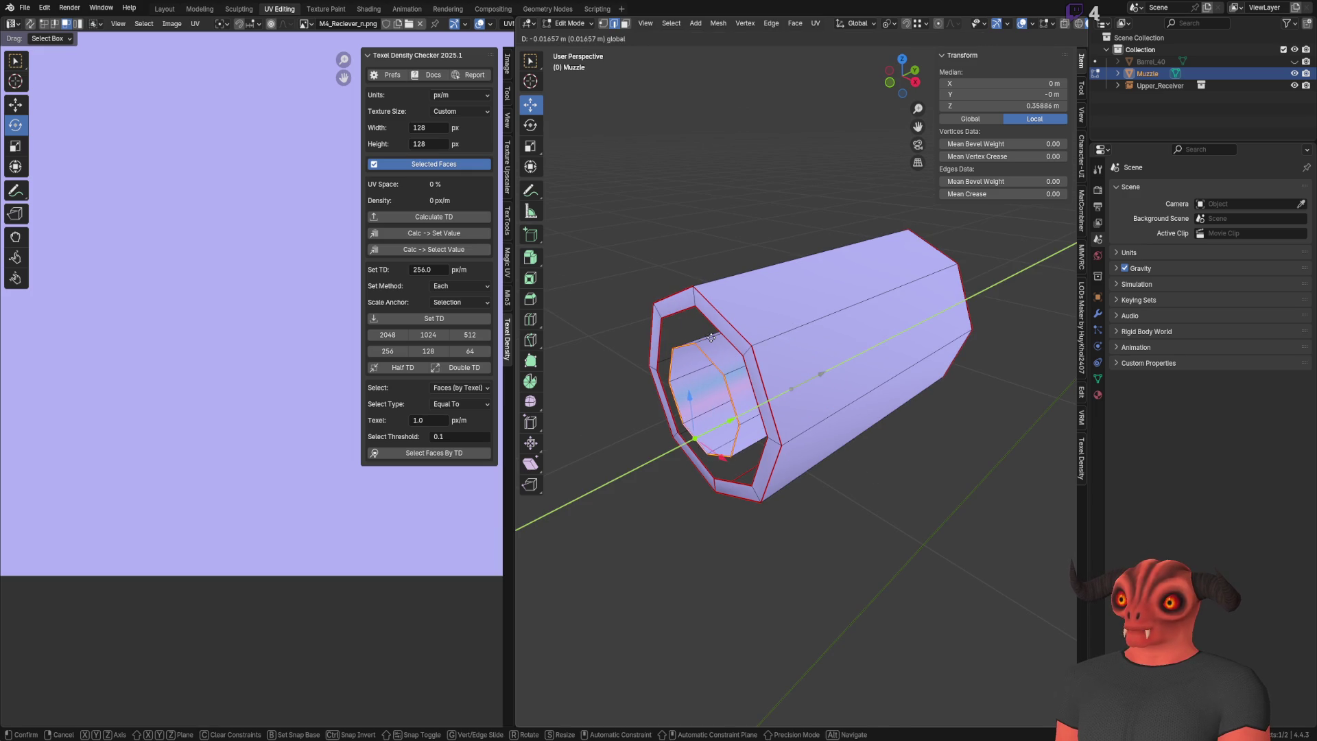
# Step: Fill the Muzzle's inner edge loop with a face
pyautogui.keyDown('alt'); pyautogui.click(693, 348); pyautogui.keyUp('alt')
pyautogui.rightClick(690, 341)
pyautogui.click(711, 330)
pyautogui.keyDown('alt'); pyautogui.click(748, 351); pyautogui.keyUp('alt')
pyautogui.hotkey('ctrl', 'e')
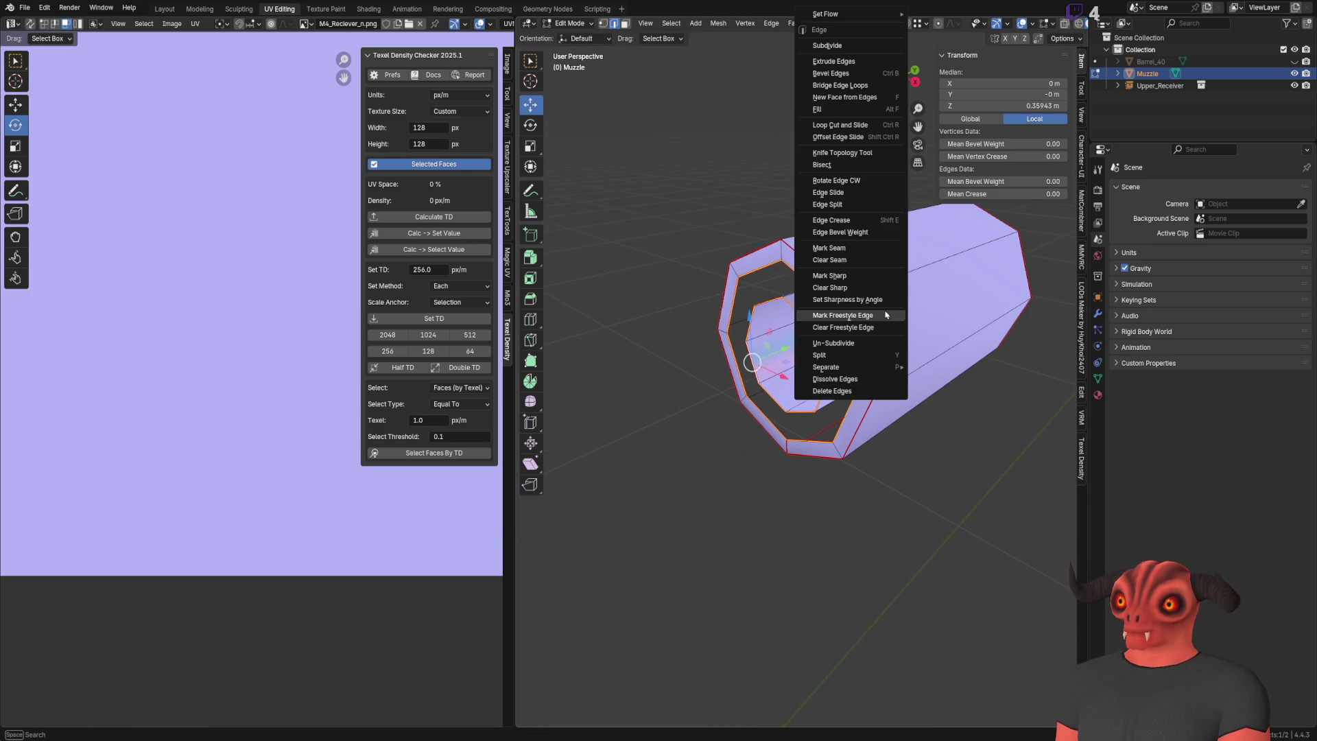
pyautogui.click(857, 107)
pyautogui.hotkey('alt', 'a')
# Step: Dissolve the extra edge loop and select the whole muzzle mesh
pyautogui.scroll(5, 701, 225)
pyautogui.keyDown('alt'); pyautogui.click(695, 160); pyautogui.keyUp('alt')
pyautogui.rightClick(793, 136)
pyautogui.click(794, 500)
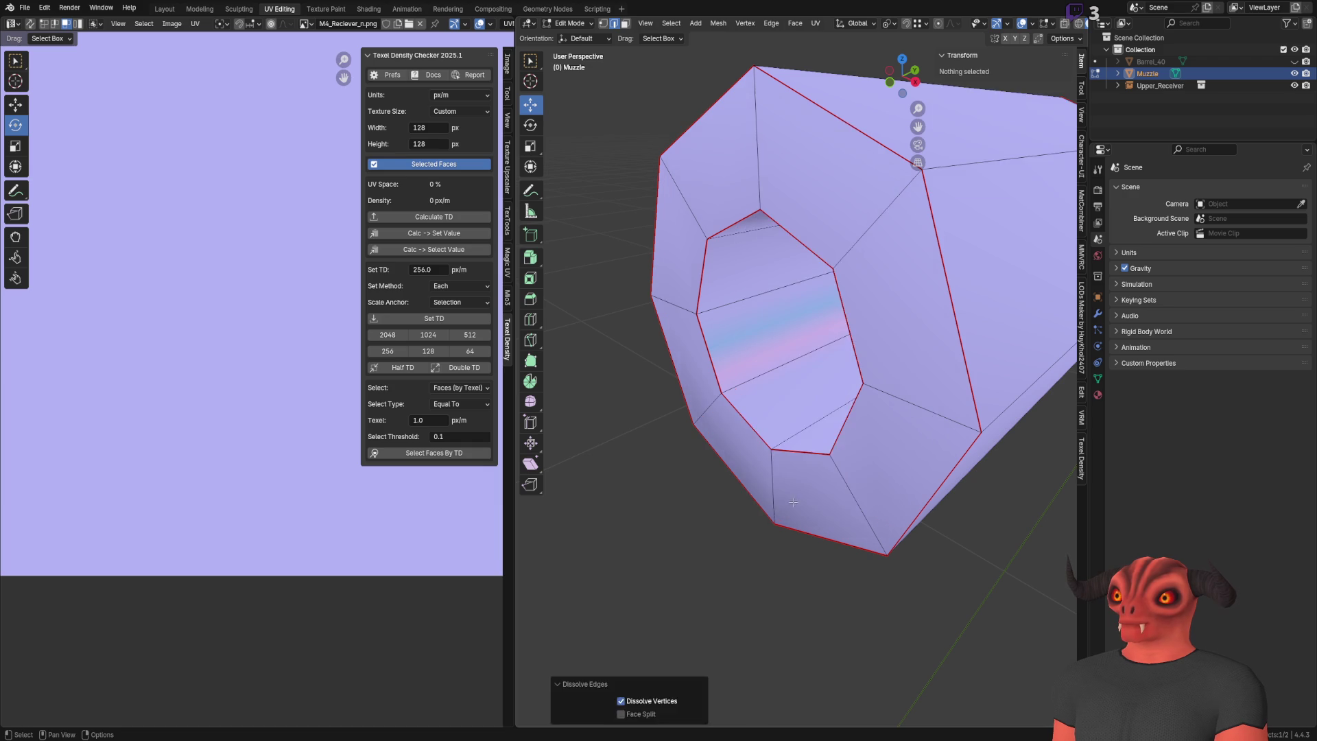
pyautogui.press('a')
pyautogui.hotkey('alt', 'a')
pyautogui.press('a')
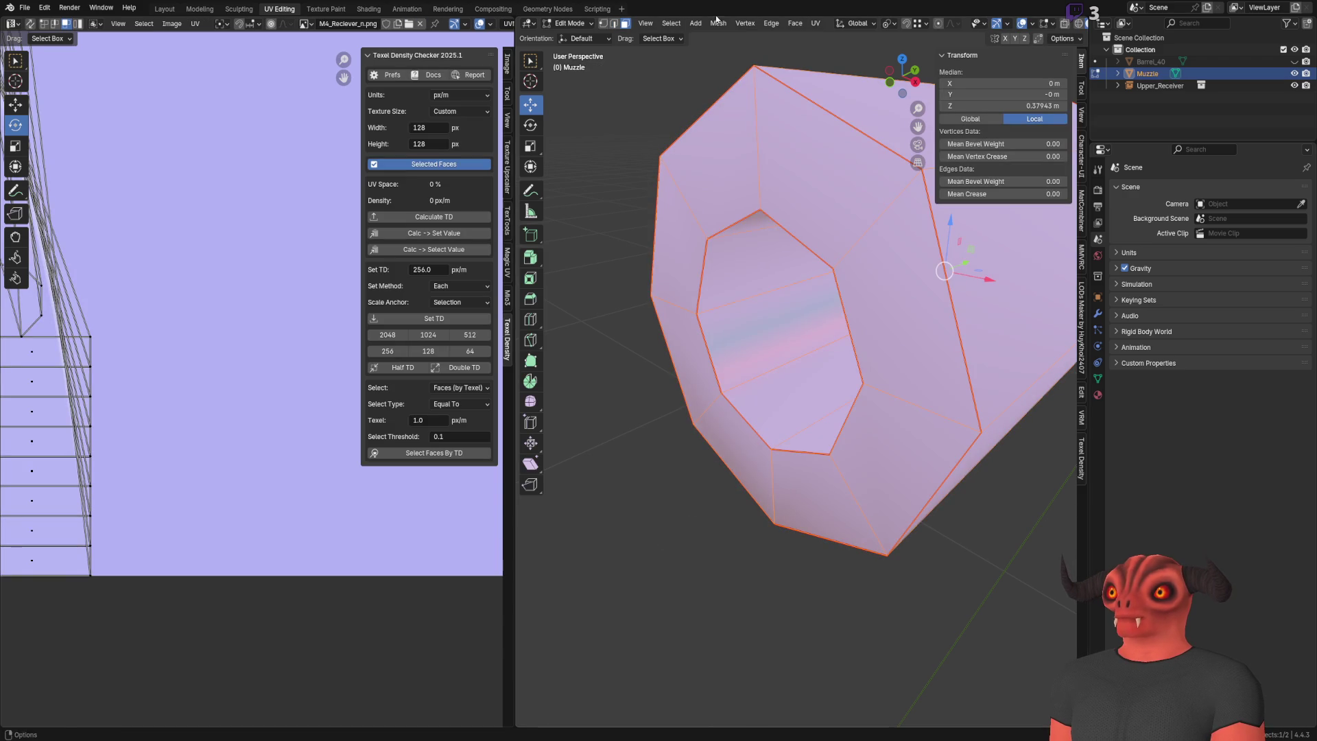
pyautogui.click(718, 22)
# Step: Apply the chosen Mesh menu operation to the whole Muzzle mesh, then deselect it
pyautogui.moveTo(754, 219)
pyautogui.click(843, 376)
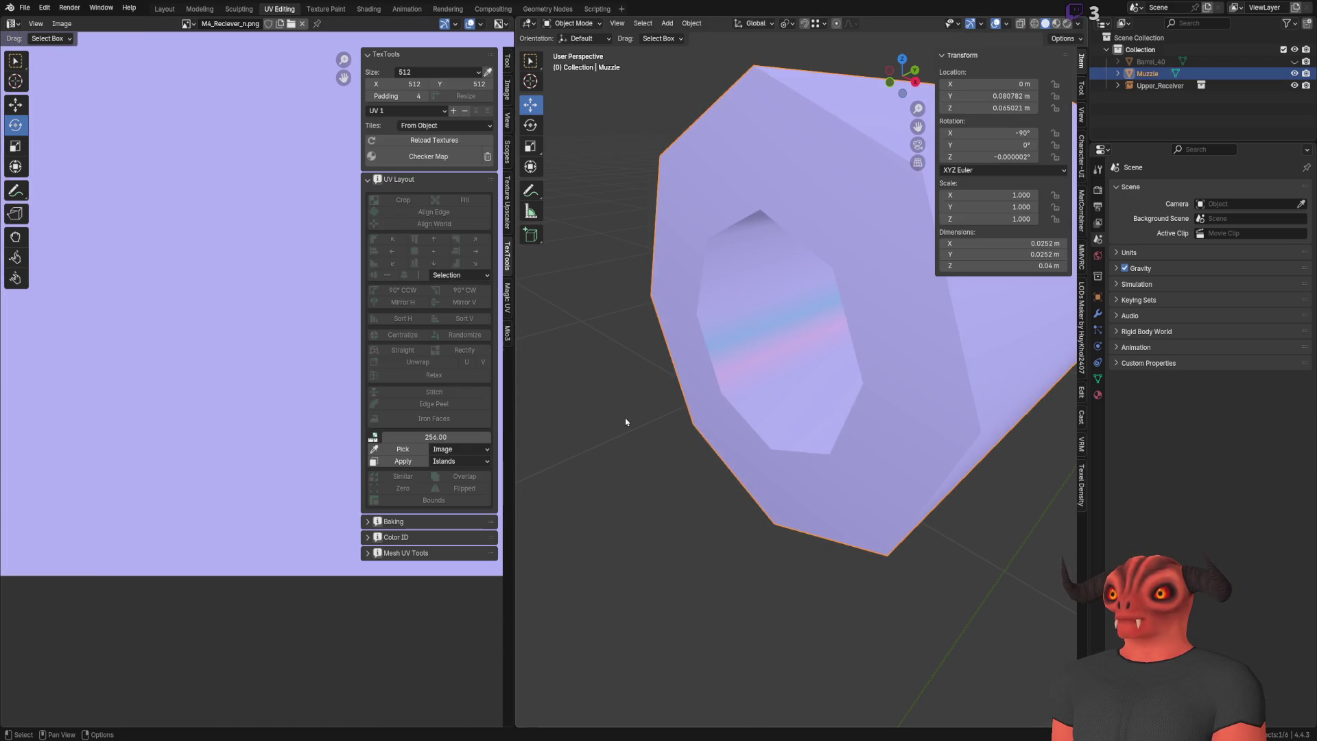
pyautogui.click(632, 419)
pyautogui.scroll(-6, 684, 261)
pyautogui.moveTo(684, 261)
pyautogui.mouseDown(button='middle')
pyautogui.moveTo(815, 225)
pyautogui.moveTo(609, 231)
pyautogui.moveTo(773, 288)
pyautogui.moveTo(644, 279)
pyautogui.mouseUp(button='middle')
pyautogui.scroll(5, 714, 306)
pyautogui.scroll(-4, 780, 303)
pyautogui.moveTo(779, 303)
pyautogui.mouseDown(button='middle')
pyautogui.moveTo(721, 320)
pyautogui.moveTo(738, 310)
pyautogui.mouseUp(button='middle')
# Step: Unhide Barrel_40 and view the barrel where it meets the receiver
pyautogui.click(1294, 63)
pyautogui.scroll(-5, 847, 282)
pyautogui.moveTo(846, 282)
pyautogui.mouseDown(button='middle')
pyautogui.moveTo(829, 268)
pyautogui.moveTo(650, 261)
pyautogui.mouseUp(button='middle')
pyautogui.scroll(4, 830, 268)
pyautogui.scroll(4, 650, 262)
pyautogui.scroll(-4, 712, 309)
pyautogui.scroll(5, 736, 349)
pyautogui.moveTo(736, 346)
pyautogui.mouseDown(button='middle')
pyautogui.moveTo(817, 368)
pyautogui.moveTo(946, 338)
pyautogui.moveTo(709, 323)
pyautogui.moveTo(664, 340)
pyautogui.moveTo(694, 347)
pyautogui.moveTo(713, 291)
pyautogui.mouseUp(button='middle')
# Step: Inspect Barrel_40's mesh against the upper receiver, then return to Object Mode
pyautogui.click(714, 293)
pyautogui.press('Tab')
pyautogui.scroll(-8, 634, 232)
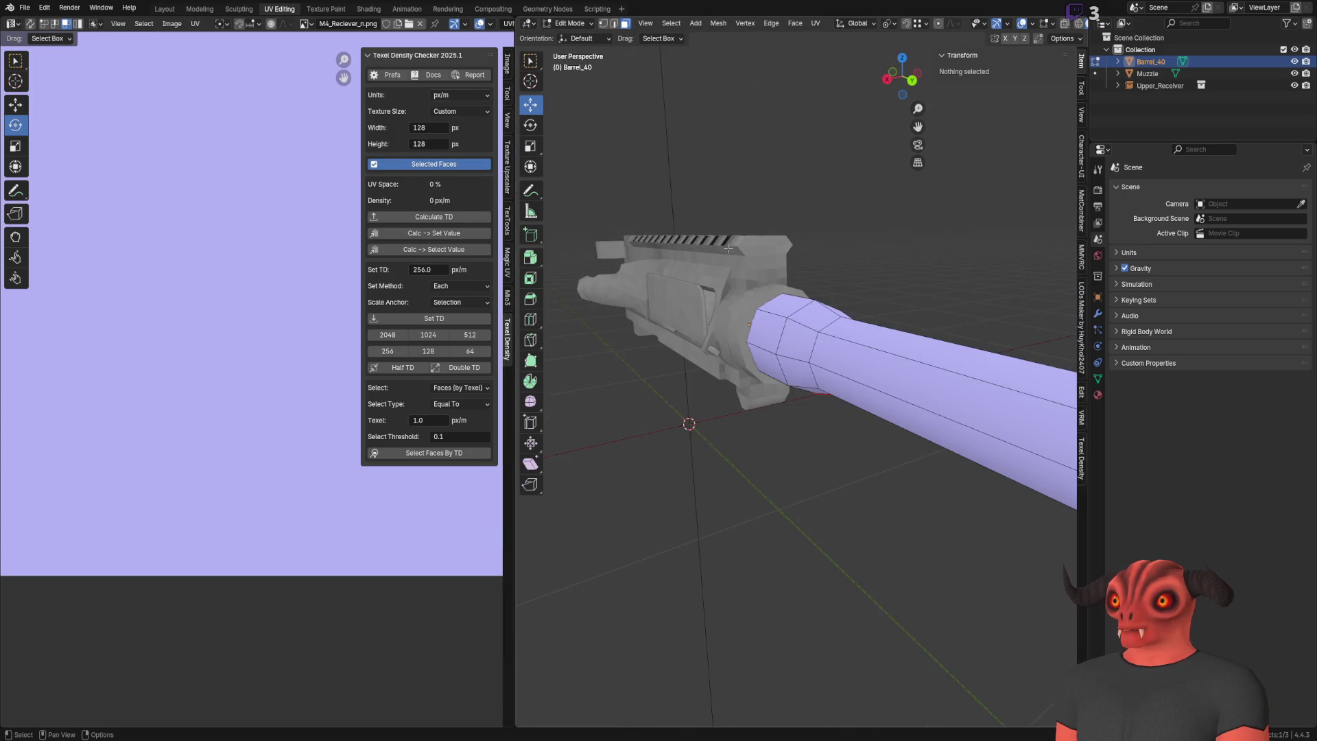
pyautogui.scroll(8, 634, 232)
pyautogui.press('Tab')
pyautogui.moveTo(634, 232)
pyautogui.mouseDown(button='middle')
pyautogui.moveTo(719, 329)
pyautogui.moveTo(662, 317)
pyautogui.moveTo(612, 332)
pyautogui.moveTo(670, 308)
pyautogui.moveTo(766, 334)
pyautogui.mouseUp(button='middle')
pyautogui.click(658, 323)
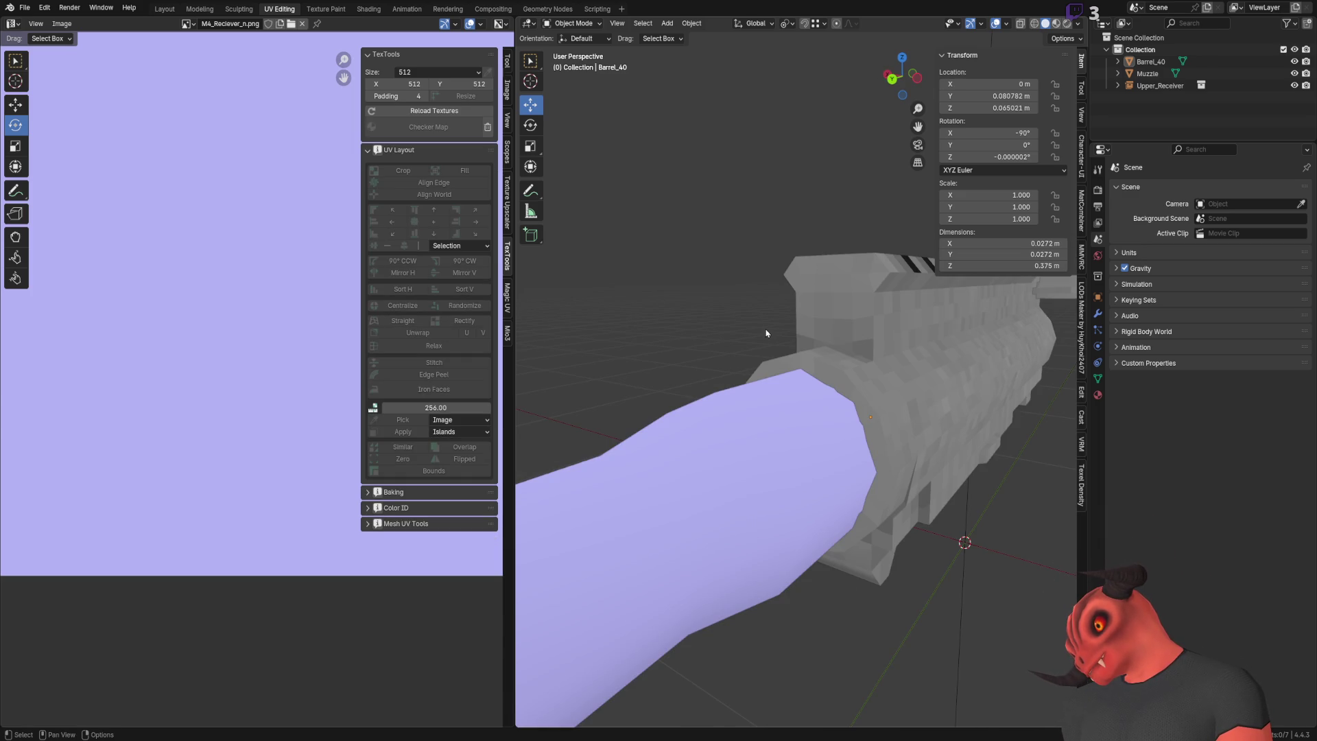
pyautogui.click(961, 350)
pyautogui.moveTo(961, 350)
pyautogui.mouseDown(button='middle')
pyautogui.moveTo(756, 359)
pyautogui.moveTo(736, 387)
pyautogui.moveTo(789, 329)
pyautogui.moveTo(660, 453)
pyautogui.moveTo(678, 417)
pyautogui.moveTo(784, 389)
pyautogui.moveTo(677, 372)
pyautogui.moveTo(744, 369)
pyautogui.moveTo(628, 373)
pyautogui.moveTo(826, 343)
pyautogui.moveTo(750, 339)
pyautogui.moveTo(752, 291)
pyautogui.moveTo(680, 322)
pyautogui.moveTo(714, 315)
pyautogui.moveTo(618, 333)
pyautogui.moveTo(727, 320)
pyautogui.moveTo(690, 333)
pyautogui.moveTo(822, 356)
pyautogui.moveTo(814, 328)
pyautogui.moveTo(832, 380)
pyautogui.moveTo(900, 393)
pyautogui.mouseUp(button='middle')
pyautogui.scroll(-3, 830, 316)
pyautogui.click(830, 315)
pyautogui.scroll(2, 823, 354)
pyautogui.scroll(4, 660, 453)
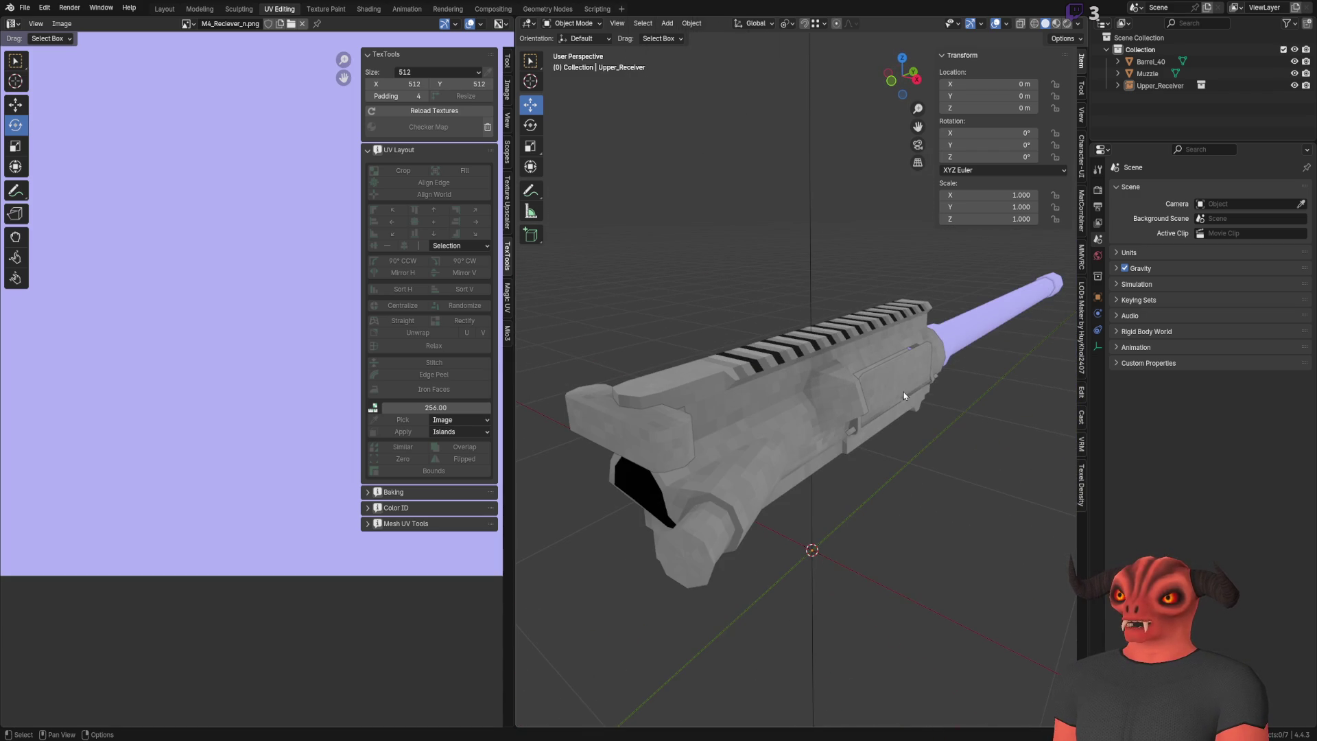
pyautogui.moveTo(932, 316)
pyautogui.mouseDown(button='middle')
pyautogui.moveTo(788, 306)
pyautogui.moveTo(825, 325)
pyautogui.mouseUp(button='middle')
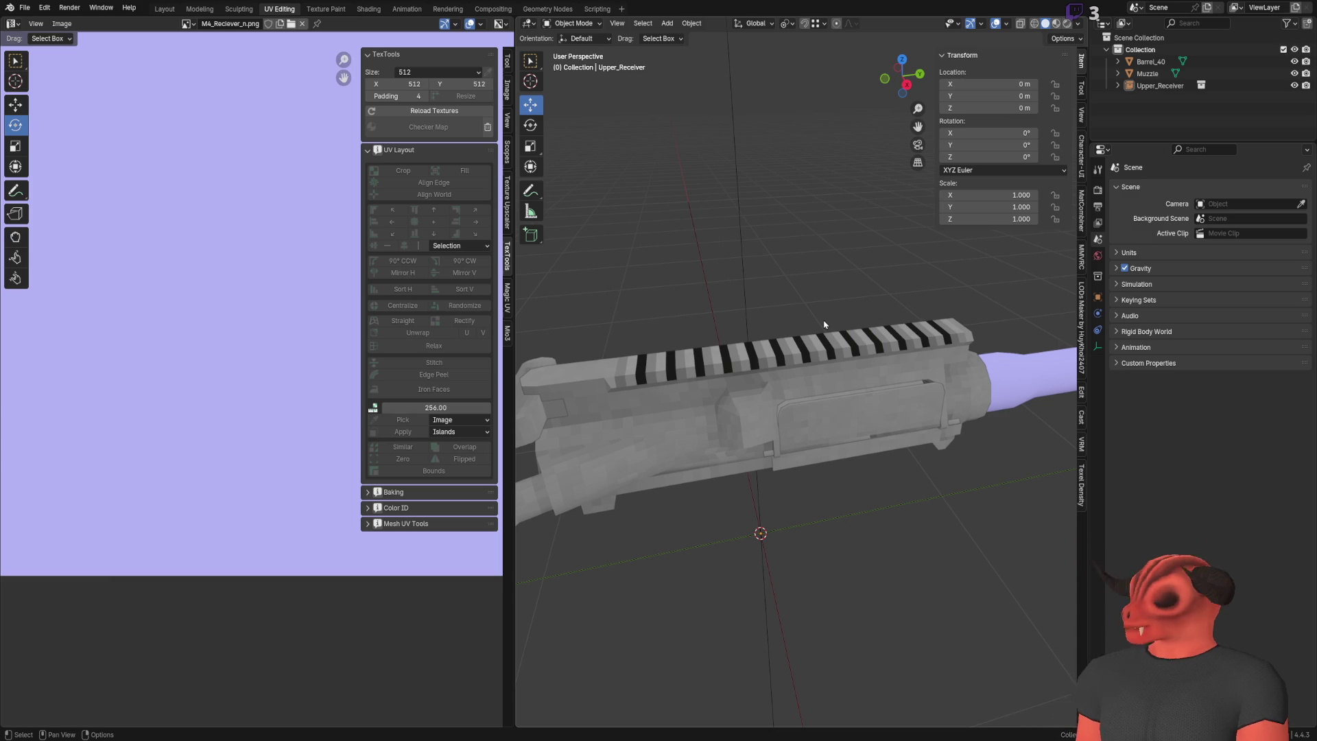
pyautogui.moveTo(927, 383)
pyautogui.mouseDown(button='middle')
pyautogui.moveTo(850, 410)
pyautogui.moveTo(812, 225)
pyautogui.moveTo(813, 251)
pyautogui.moveTo(742, 365)
pyautogui.moveTo(800, 387)
pyautogui.moveTo(748, 399)
pyautogui.moveTo(817, 259)
pyautogui.moveTo(846, 439)
pyautogui.moveTo(759, 420)
pyautogui.moveTo(697, 465)
pyautogui.moveTo(706, 479)
pyautogui.moveTo(908, 487)
pyautogui.mouseUp(button='middle')
pyautogui.scroll(2, 847, 439)
pyautogui.scroll(-5, 789, 392)
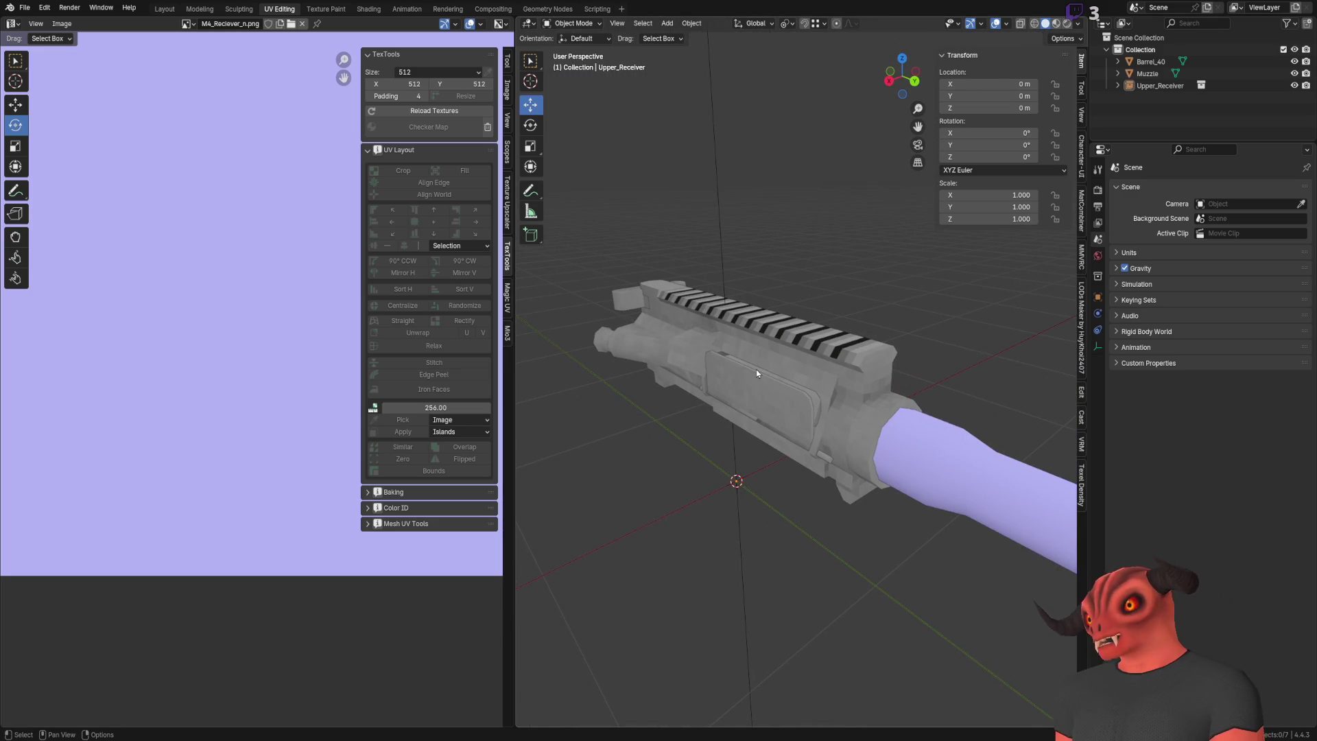
pyautogui.scroll(-5, 118, 265)
pyautogui.scroll(-1, 147, 300)
pyautogui.moveTo(146, 300); pyautogui.dragTo(121, 329, button='middle')
pyautogui.scroll(3, 739, 353)
pyautogui.scroll(1, 718, 266)
pyautogui.scroll(-4, 718, 267)
pyautogui.moveTo(717, 275)
pyautogui.mouseDown(button='middle')
pyautogui.moveTo(726, 377)
pyautogui.moveTo(755, 385)
pyautogui.moveTo(673, 402)
pyautogui.moveTo(926, 382)
pyautogui.mouseUp(button='middle')
pyautogui.scroll(4, 730, 362)
pyautogui.click(756, 455)
pyautogui.moveTo(752, 405)
pyautogui.mouseDown(button='middle')
pyautogui.moveTo(707, 405)
pyautogui.moveTo(780, 391)
pyautogui.mouseUp(button='middle')
pyautogui.click(701, 212)
pyautogui.scroll(-5, 700, 223)
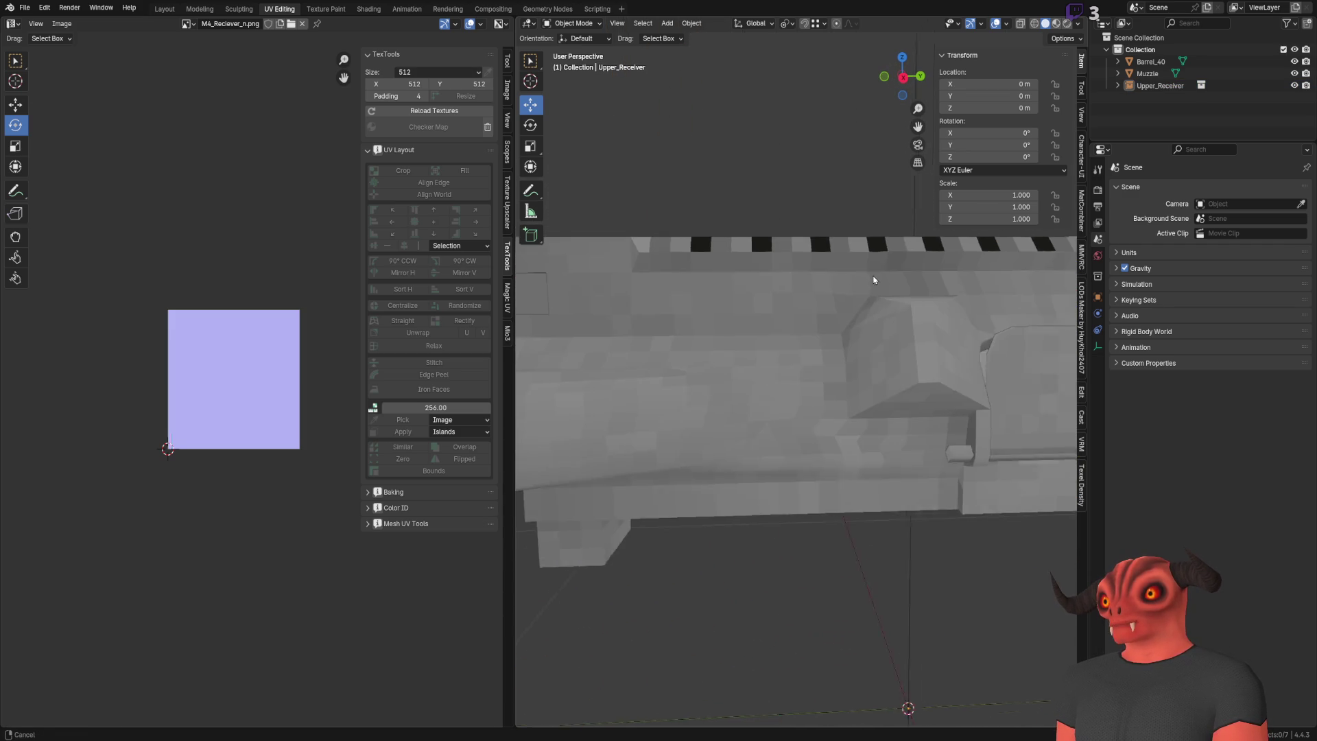
pyautogui.moveTo(700, 224); pyautogui.dragTo(692, 368, button='middle')
pyautogui.click(693, 367)
pyautogui.scroll(-3, 710, 369)
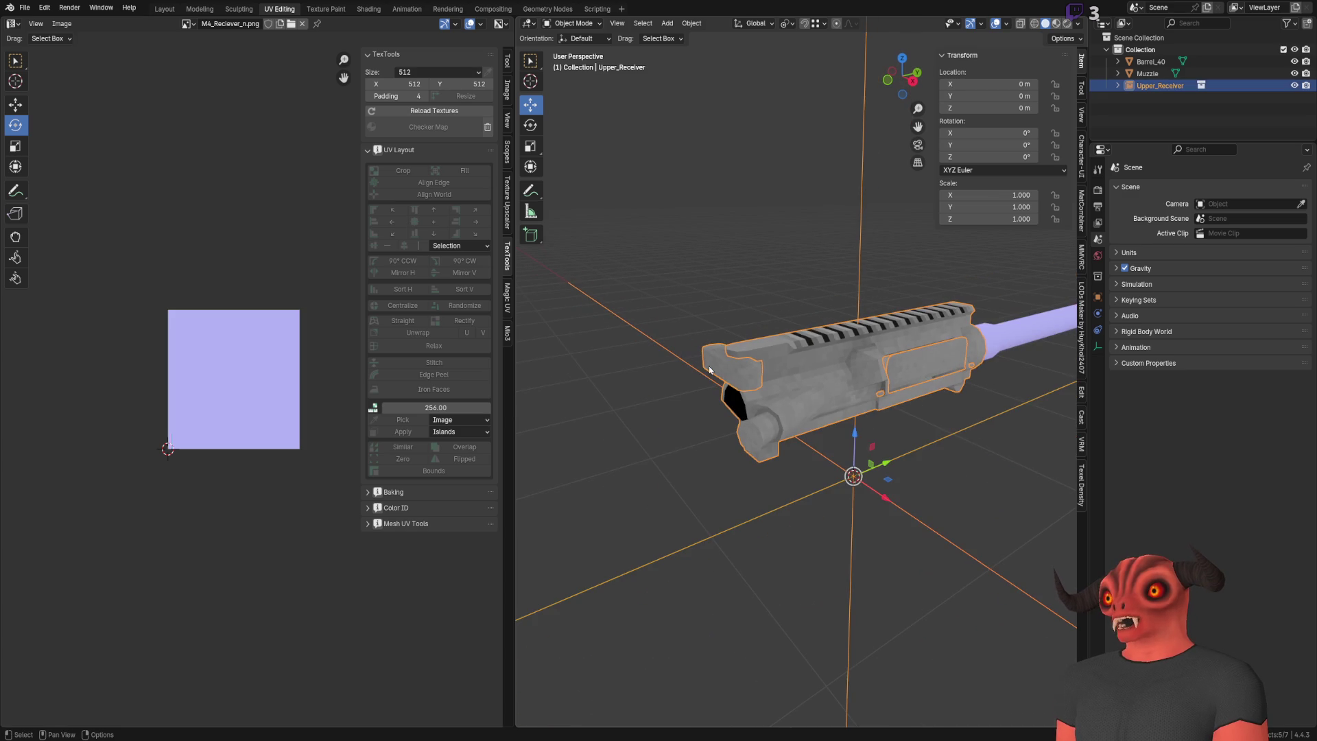
pyautogui.moveTo(884, 452); pyautogui.dragTo(745, 376, button='middle')
pyautogui.press('Escape')
pyautogui.click(758, 300)
pyautogui.scroll(5, 762, 313)
pyautogui.moveTo(763, 316)
pyautogui.mouseDown(button='middle')
pyautogui.moveTo(685, 315)
pyautogui.moveTo(730, 375)
pyautogui.moveTo(802, 315)
pyautogui.moveTo(683, 328)
pyautogui.mouseUp(button='middle')
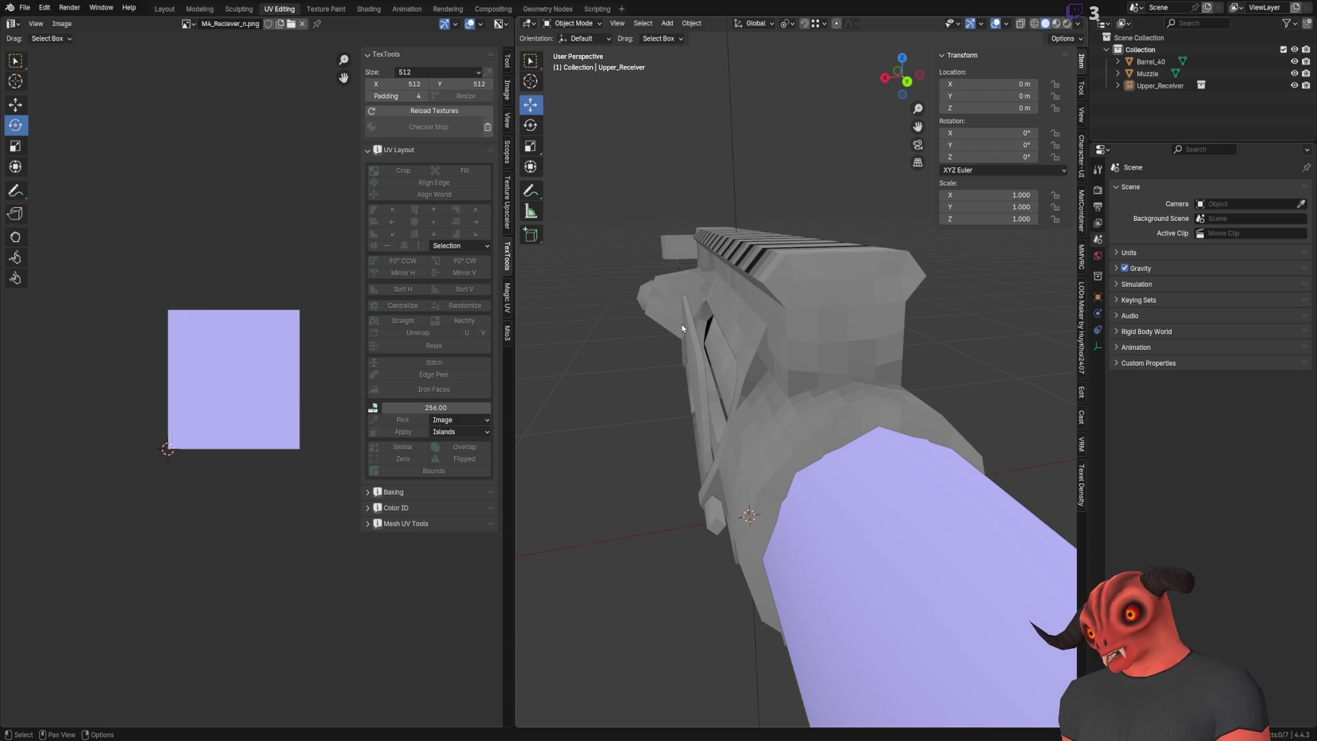
pyautogui.moveTo(780, 303); pyautogui.dragTo(767, 357, button='middle')
pyautogui.scroll(5, 720, 364)
pyautogui.scroll(-5, 731, 345)
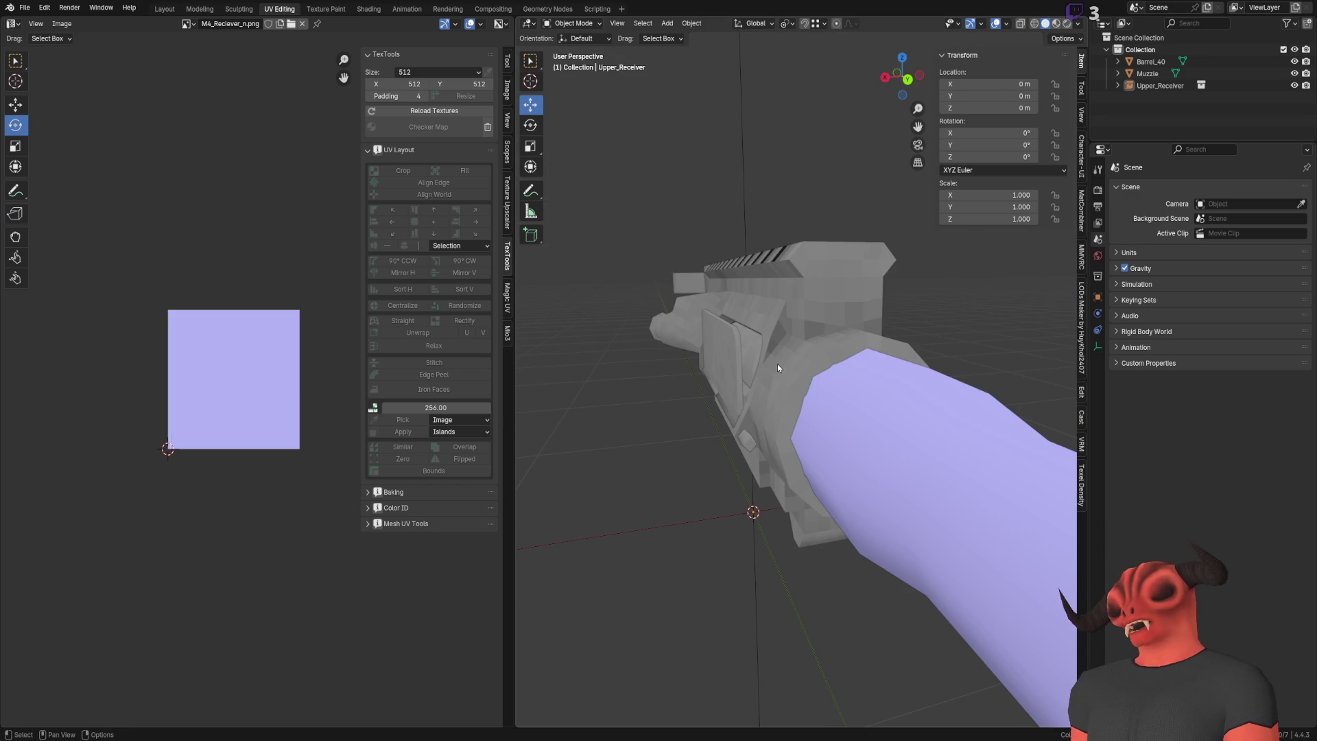
pyautogui.moveTo(714, 352)
pyautogui.mouseDown(button='middle')
pyautogui.moveTo(737, 211)
pyautogui.moveTo(665, 344)
pyautogui.moveTo(854, 378)
pyautogui.moveTo(830, 315)
pyautogui.moveTo(783, 381)
pyautogui.moveTo(762, 363)
pyautogui.moveTo(809, 372)
pyautogui.mouseUp(button='middle')
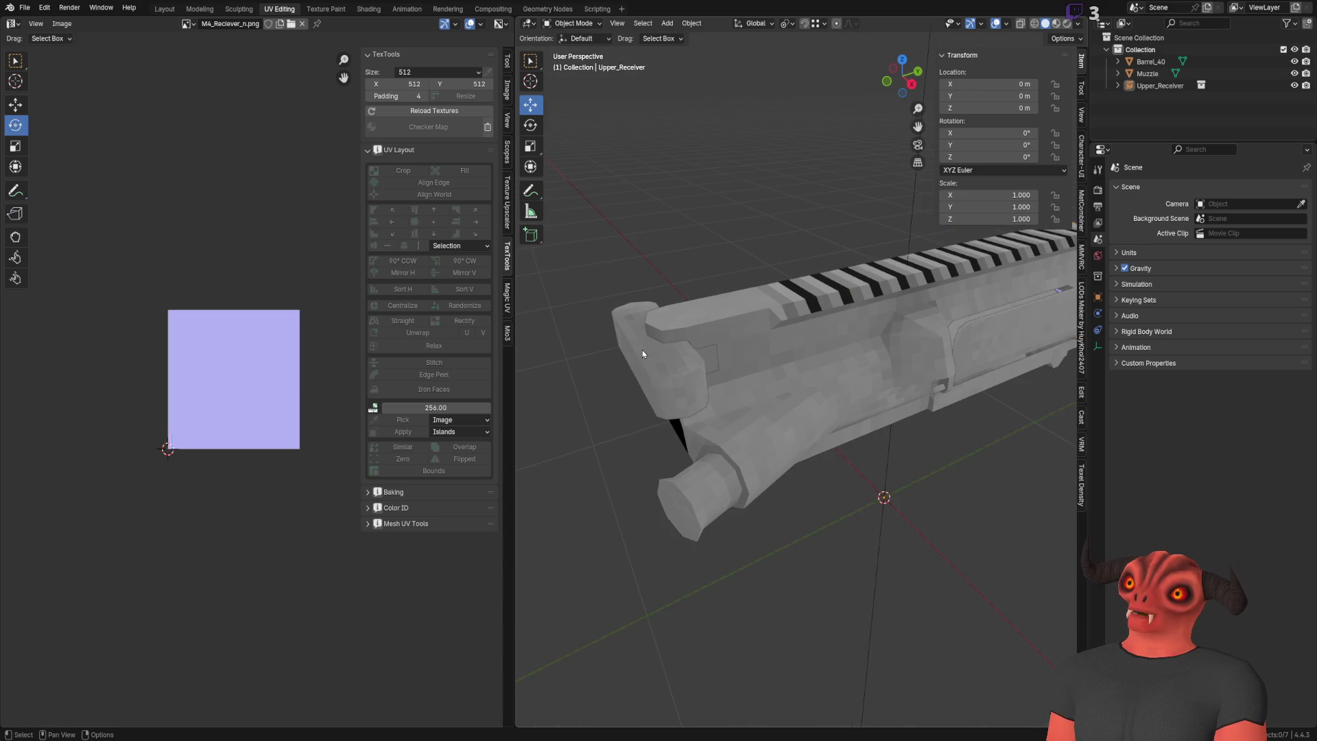
pyautogui.click(642, 350)
pyautogui.scroll(2, 610, 389)
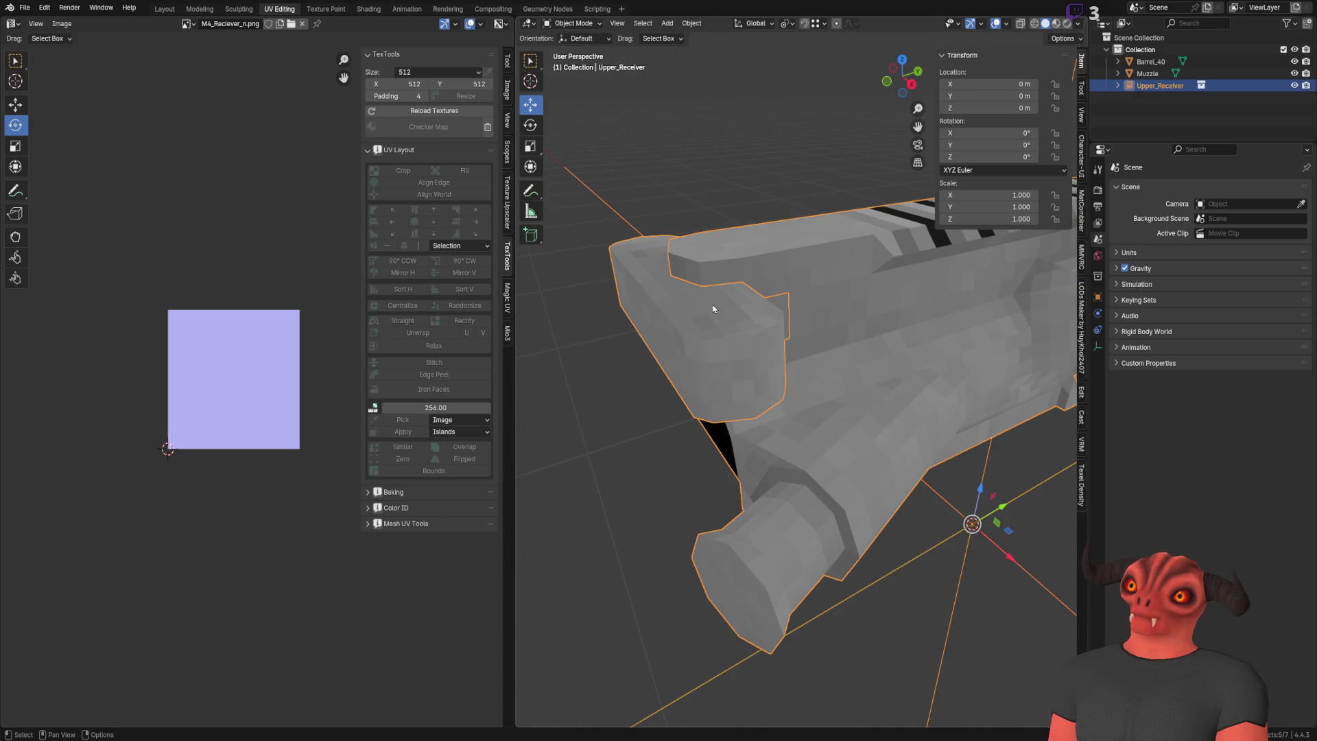
pyautogui.scroll(-6, 719, 336)
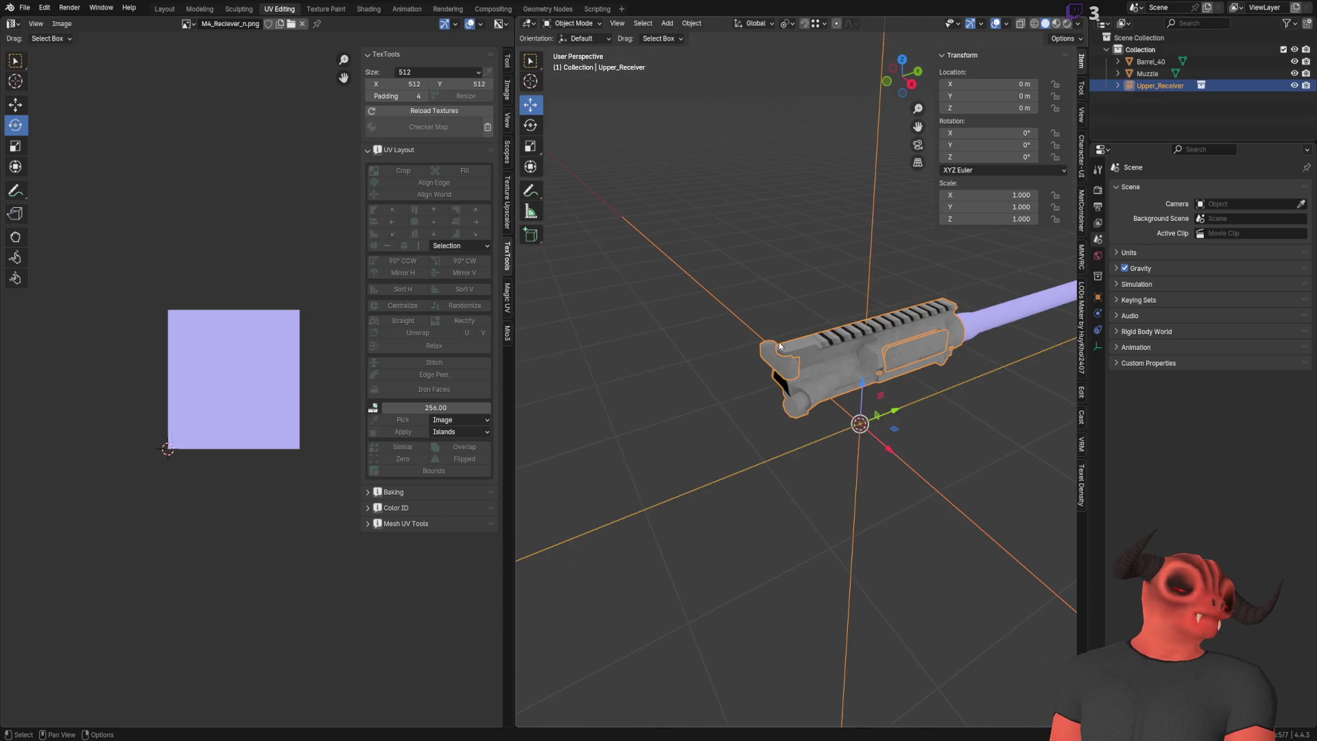
pyautogui.scroll(5, 779, 341)
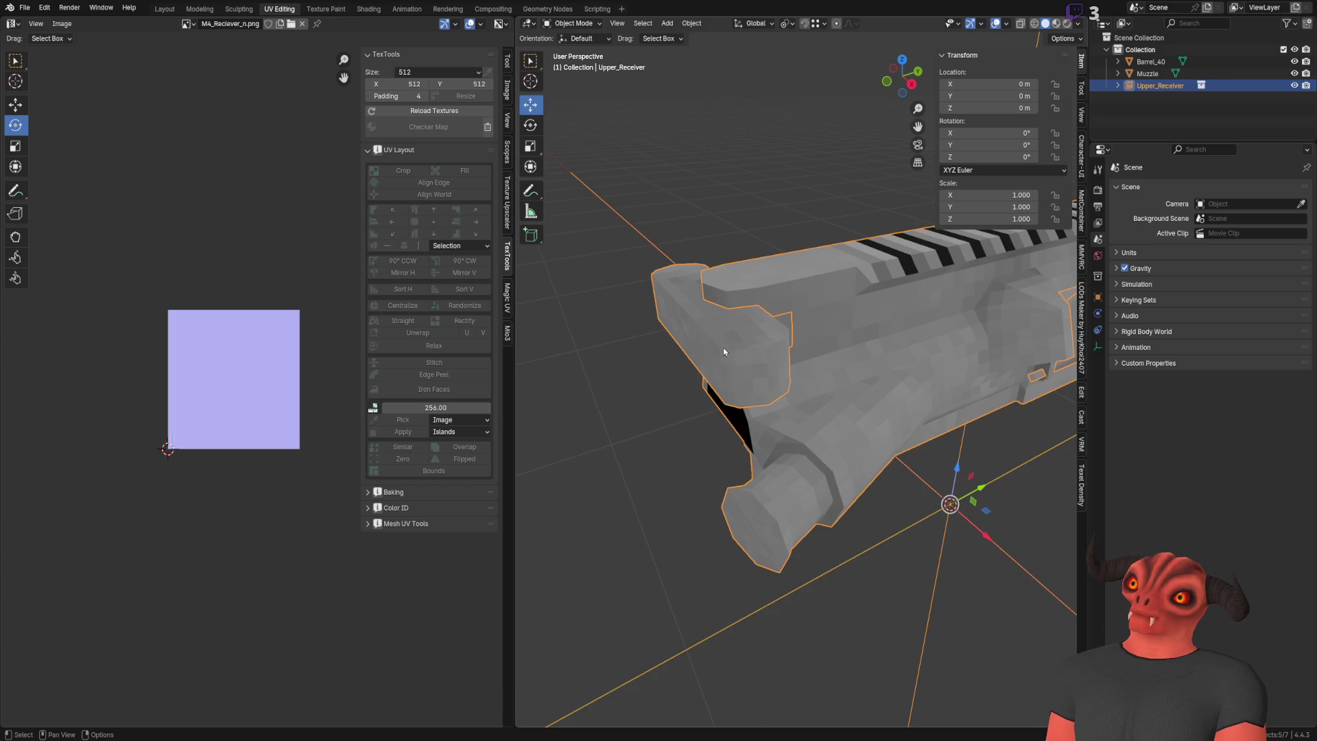
pyautogui.scroll(-3, 728, 385)
pyautogui.scroll(1, 775, 377)
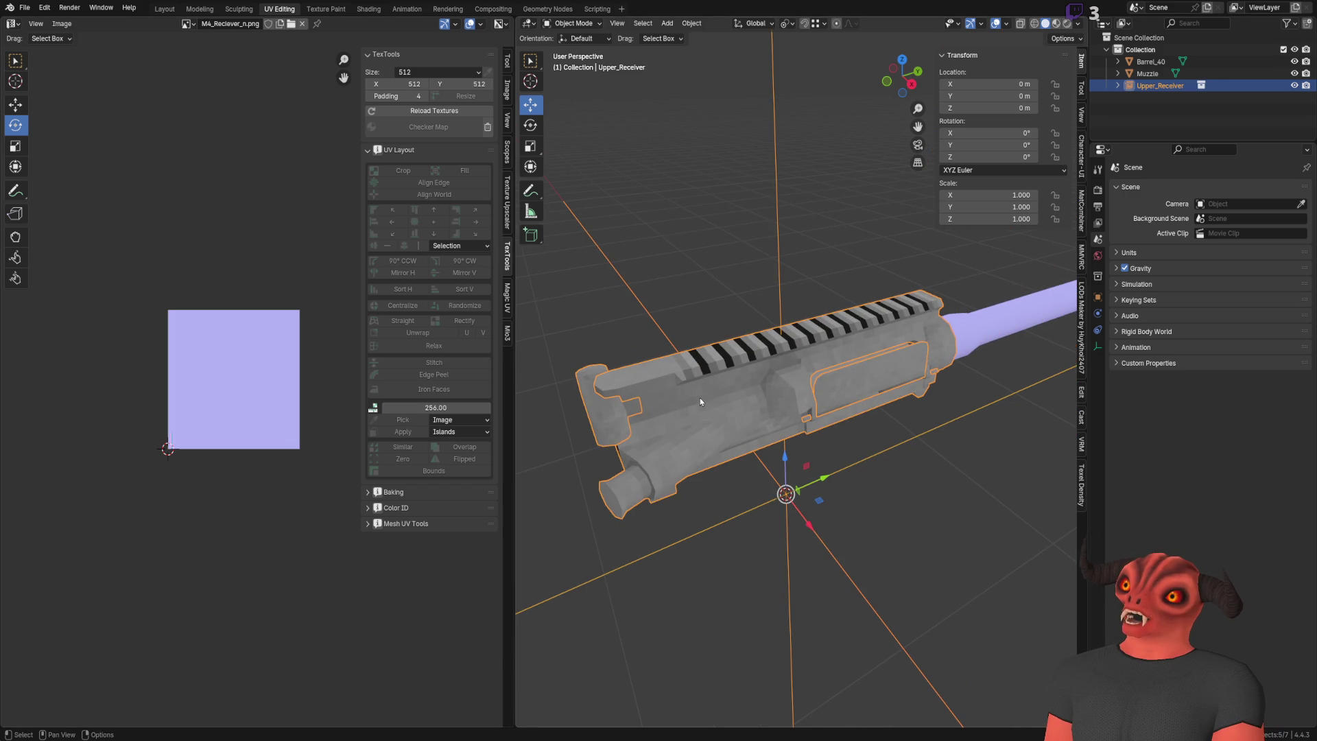
pyautogui.moveTo(598, 396)
pyautogui.mouseDown(button='middle')
pyautogui.moveTo(576, 374)
pyautogui.moveTo(726, 315)
pyautogui.moveTo(789, 303)
pyautogui.moveTo(800, 341)
pyautogui.moveTo(838, 311)
pyautogui.moveTo(764, 287)
pyautogui.moveTo(724, 375)
pyautogui.moveTo(668, 363)
pyautogui.moveTo(893, 295)
pyautogui.moveTo(741, 251)
pyautogui.moveTo(752, 323)
pyautogui.moveTo(726, 261)
pyautogui.moveTo(851, 327)
pyautogui.moveTo(715, 364)
pyautogui.moveTo(601, 356)
pyautogui.moveTo(586, 336)
pyautogui.moveTo(328, 360)
pyautogui.mouseUp(button='middle')
pyautogui.click(792, 550)
pyautogui.moveTo(745, 436)
pyautogui.mouseDown(button='middle')
pyautogui.moveTo(673, 427)
pyautogui.moveTo(714, 332)
pyautogui.moveTo(738, 383)
pyautogui.moveTo(957, 348)
pyautogui.moveTo(859, 347)
pyautogui.mouseUp(button='middle')
pyautogui.moveTo(780, 353)
pyautogui.mouseDown(button='middle')
pyautogui.moveTo(854, 357)
pyautogui.moveTo(909, 332)
pyautogui.moveTo(718, 336)
pyautogui.moveTo(790, 306)
pyautogui.moveTo(677, 372)
pyautogui.moveTo(821, 292)
pyautogui.moveTo(738, 347)
pyautogui.moveTo(825, 401)
pyautogui.moveTo(873, 408)
pyautogui.moveTo(834, 407)
pyautogui.mouseUp(button='middle')
pyautogui.click(817, 344)
pyautogui.scroll(6, 834, 407)
pyautogui.scroll(-4, 648, 361)
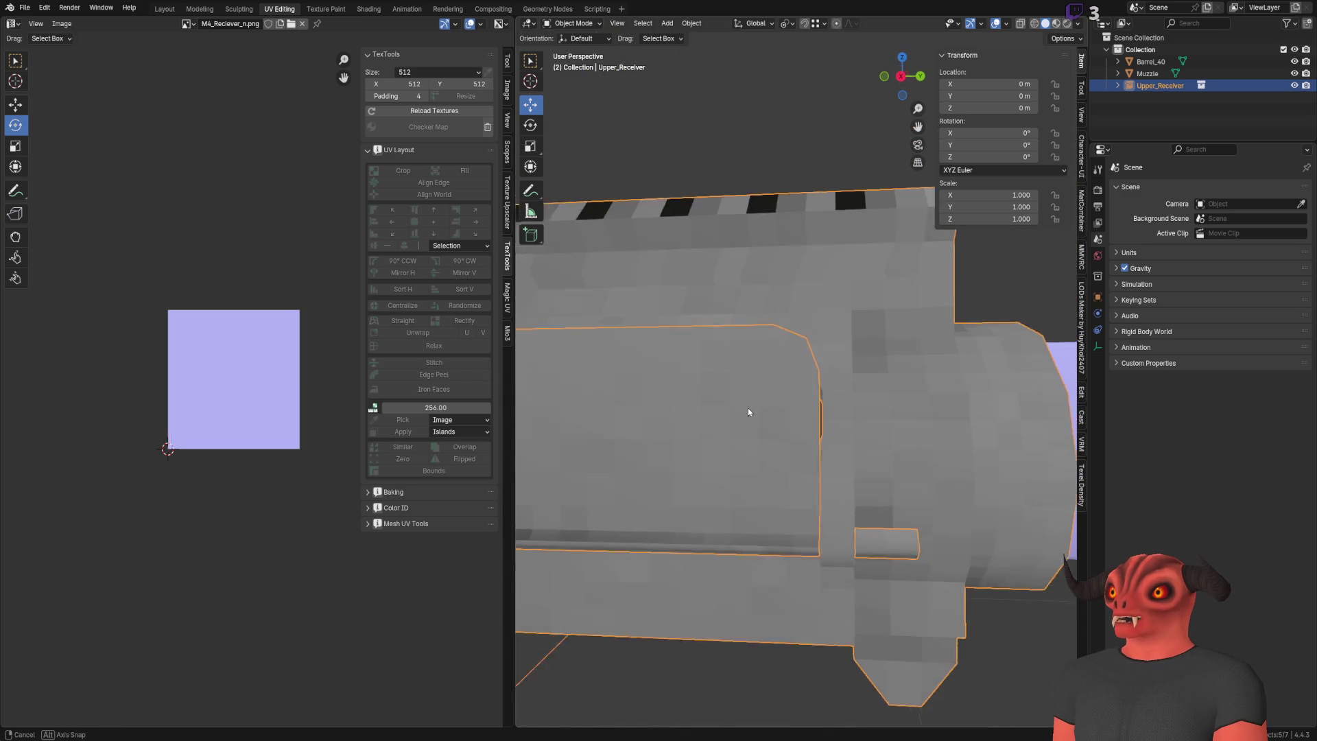
pyautogui.scroll(5, 772, 323)
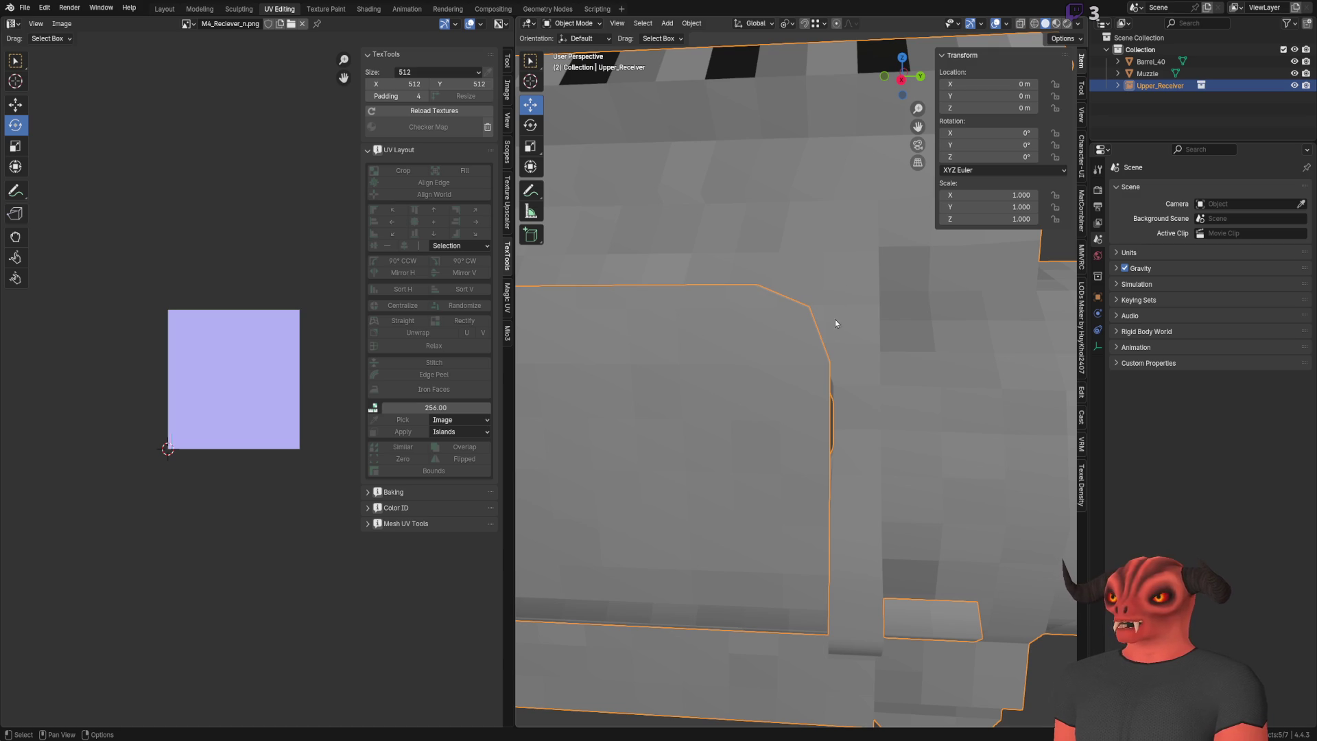
pyautogui.moveTo(829, 364); pyautogui.dragTo(808, 277, button='middle')
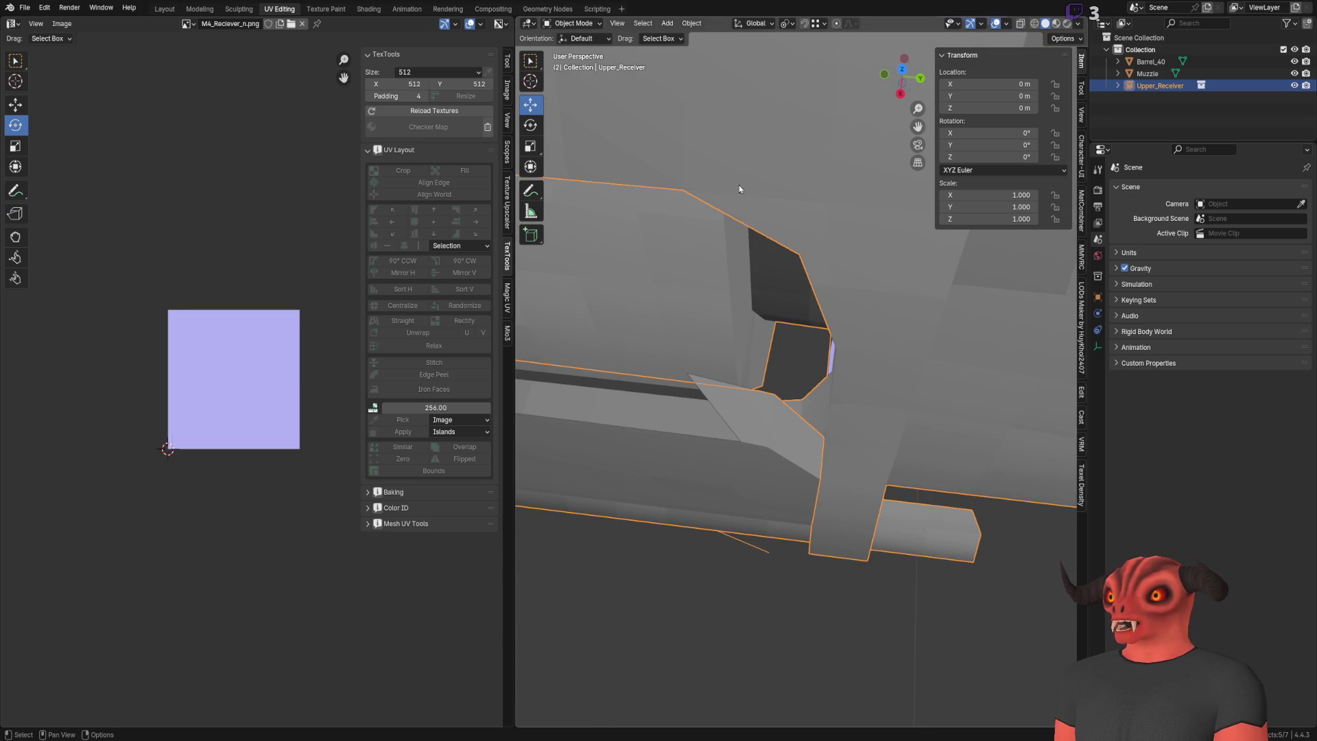
pyautogui.moveTo(780, 407)
pyautogui.mouseDown(button='middle')
pyautogui.moveTo(735, 318)
pyautogui.moveTo(712, 333)
pyautogui.moveTo(914, 339)
pyautogui.moveTo(780, 301)
pyautogui.moveTo(797, 269)
pyautogui.moveTo(769, 325)
pyautogui.moveTo(655, 282)
pyautogui.moveTo(821, 406)
pyautogui.moveTo(719, 344)
pyautogui.mouseUp(button='middle')
pyautogui.scroll(-5, 775, 309)
pyautogui.hotkey('alt', 'a')
pyautogui.click(719, 344)
pyautogui.scroll(8, 823, 329)
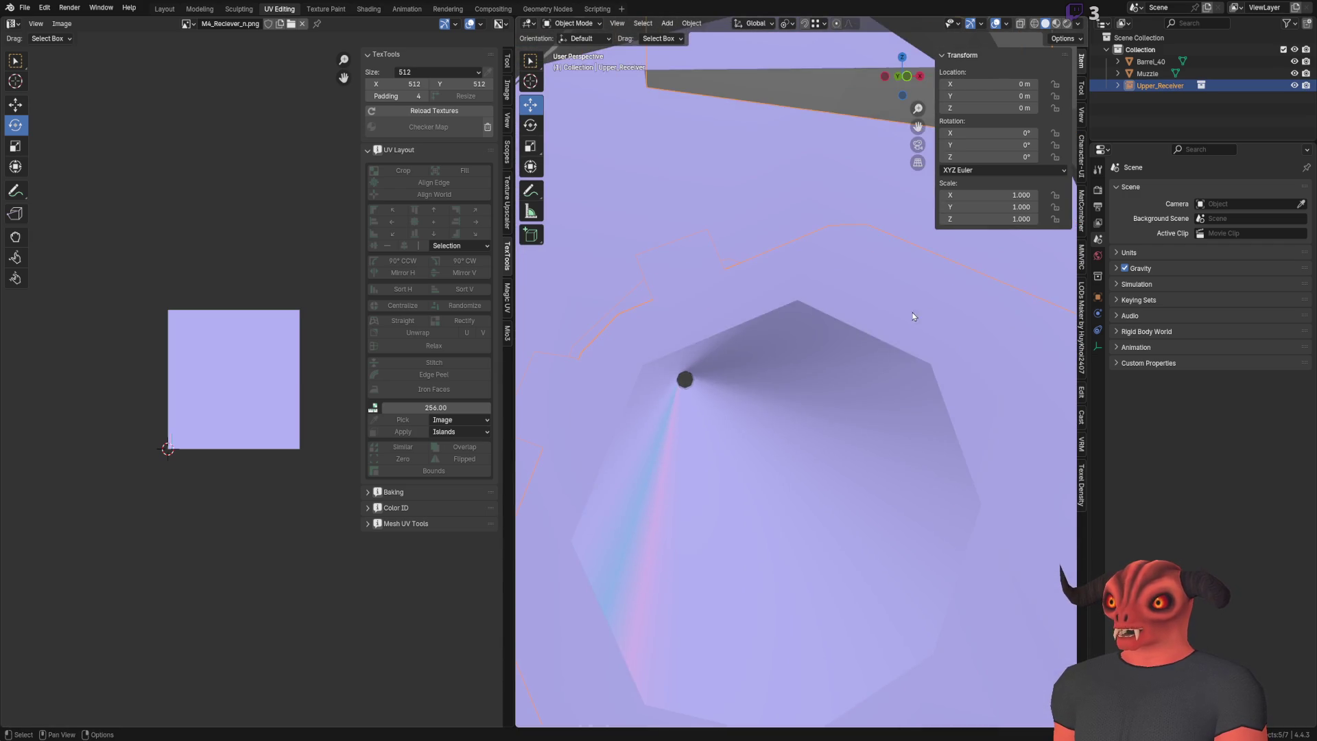
pyautogui.scroll(-8, 853, 309)
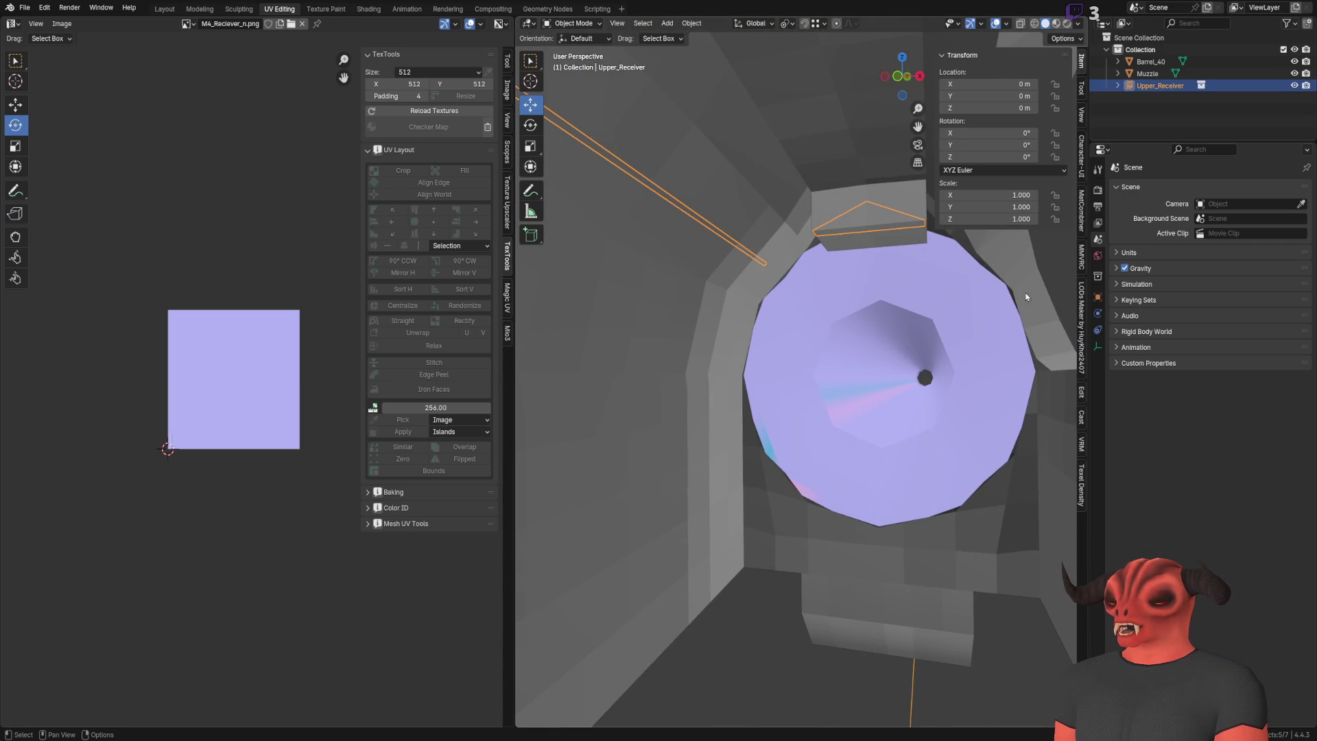
pyautogui.moveTo(887, 376)
pyautogui.mouseDown(button='middle')
pyautogui.moveTo(730, 372)
pyautogui.moveTo(697, 310)
pyautogui.moveTo(640, 271)
pyautogui.mouseUp(button='middle')
pyautogui.moveTo(755, 245)
pyautogui.mouseDown(button='middle')
pyautogui.moveTo(850, 265)
pyautogui.moveTo(749, 300)
pyautogui.mouseUp(button='middle')
pyautogui.moveTo(714, 408)
pyautogui.mouseDown(button='middle')
pyautogui.moveTo(688, 412)
pyautogui.moveTo(787, 261)
pyautogui.mouseUp(button='middle')
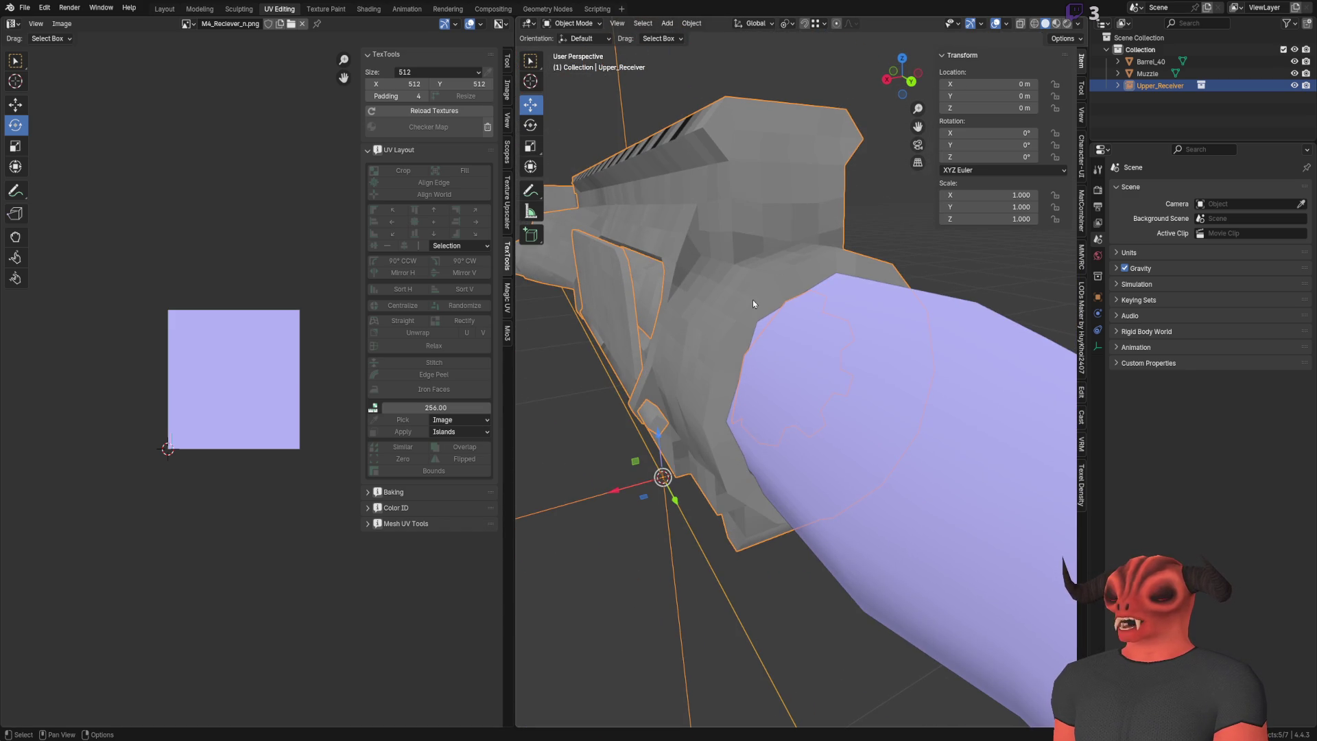
pyautogui.moveTo(753, 304)
pyautogui.mouseDown(button='middle')
pyautogui.moveTo(788, 326)
pyautogui.moveTo(805, 311)
pyautogui.moveTo(737, 317)
pyautogui.mouseUp(button='middle')
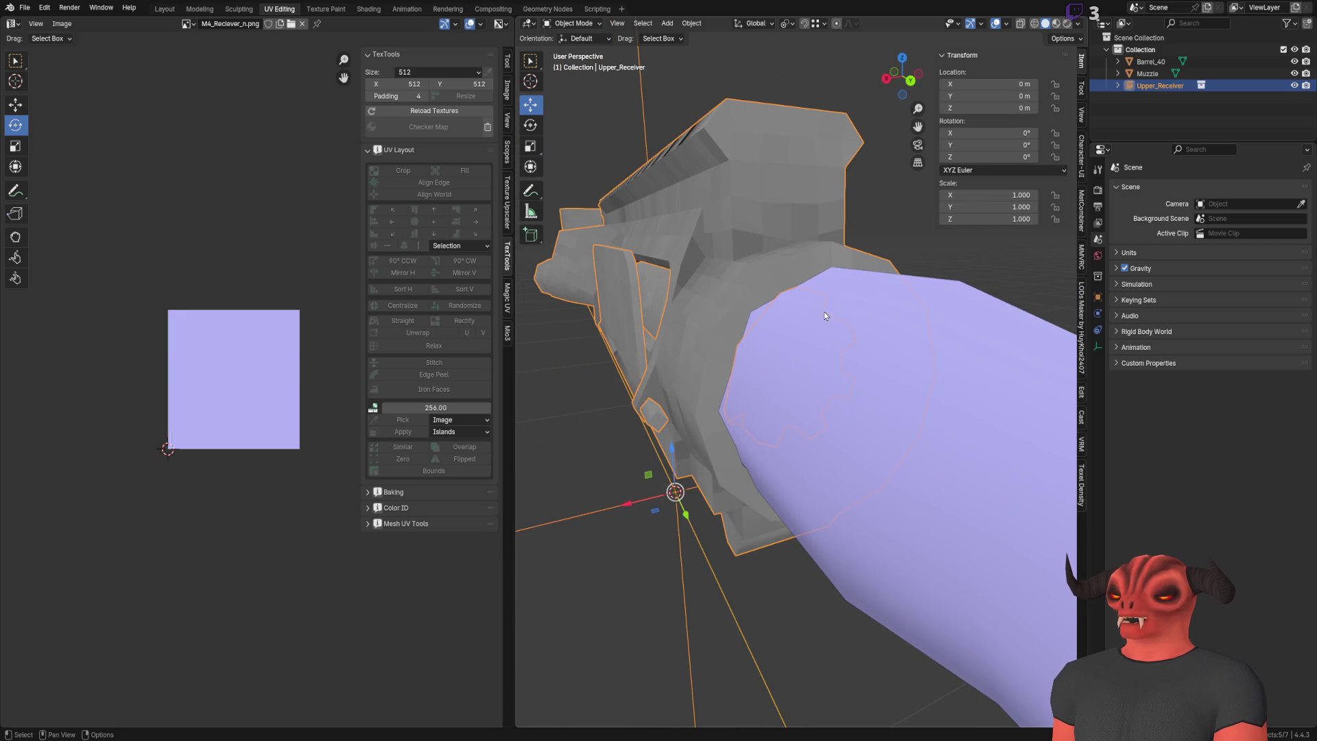
pyautogui.moveTo(825, 316); pyautogui.dragTo(783, 317, button='middle')
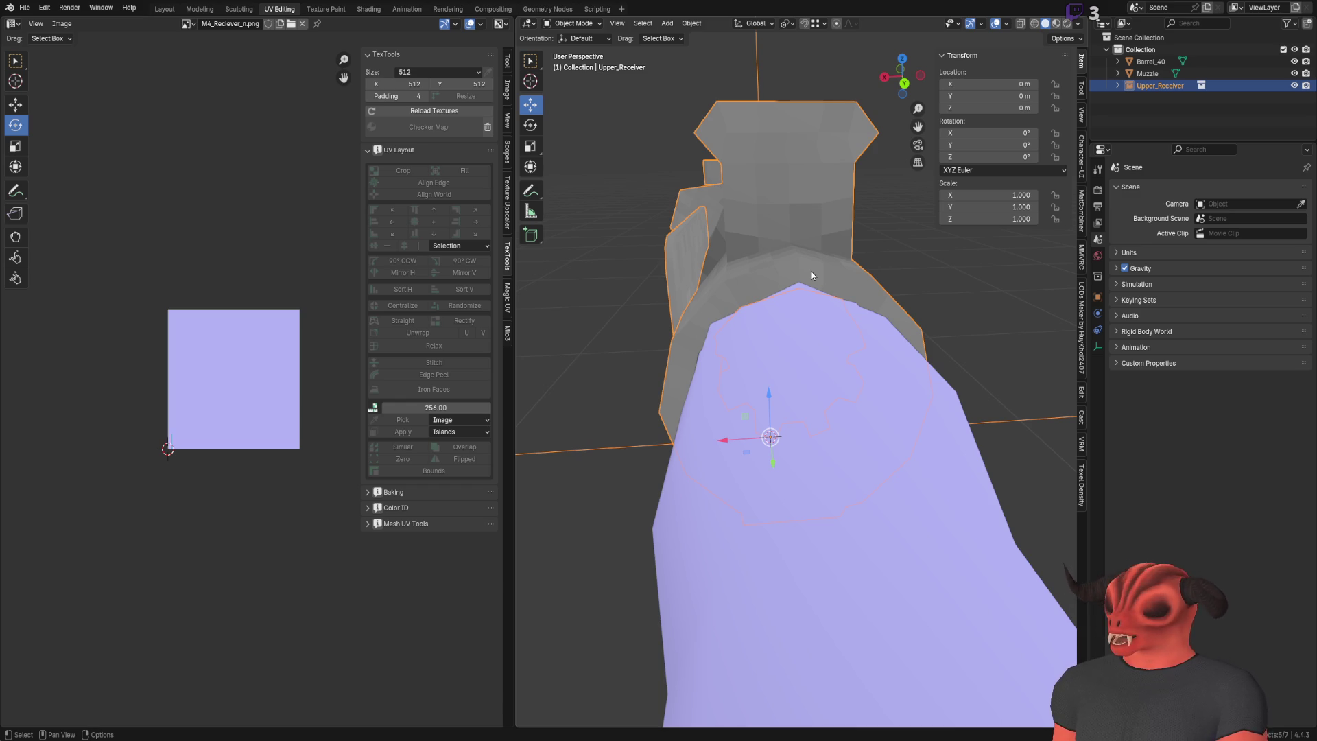
pyautogui.moveTo(812, 276); pyautogui.dragTo(807, 293, button='middle')
pyautogui.scroll(4, 847, 340)
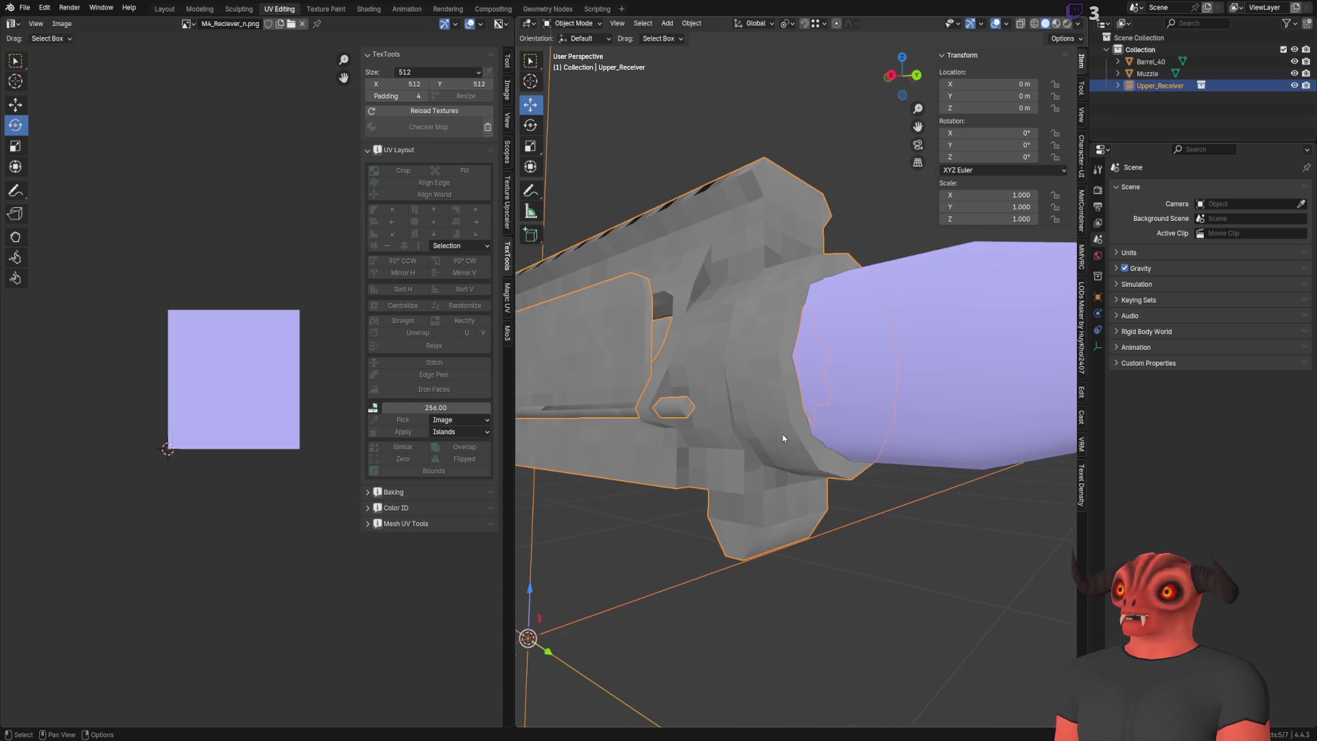
pyautogui.moveTo(810, 205); pyautogui.dragTo(827, 389, button='middle')
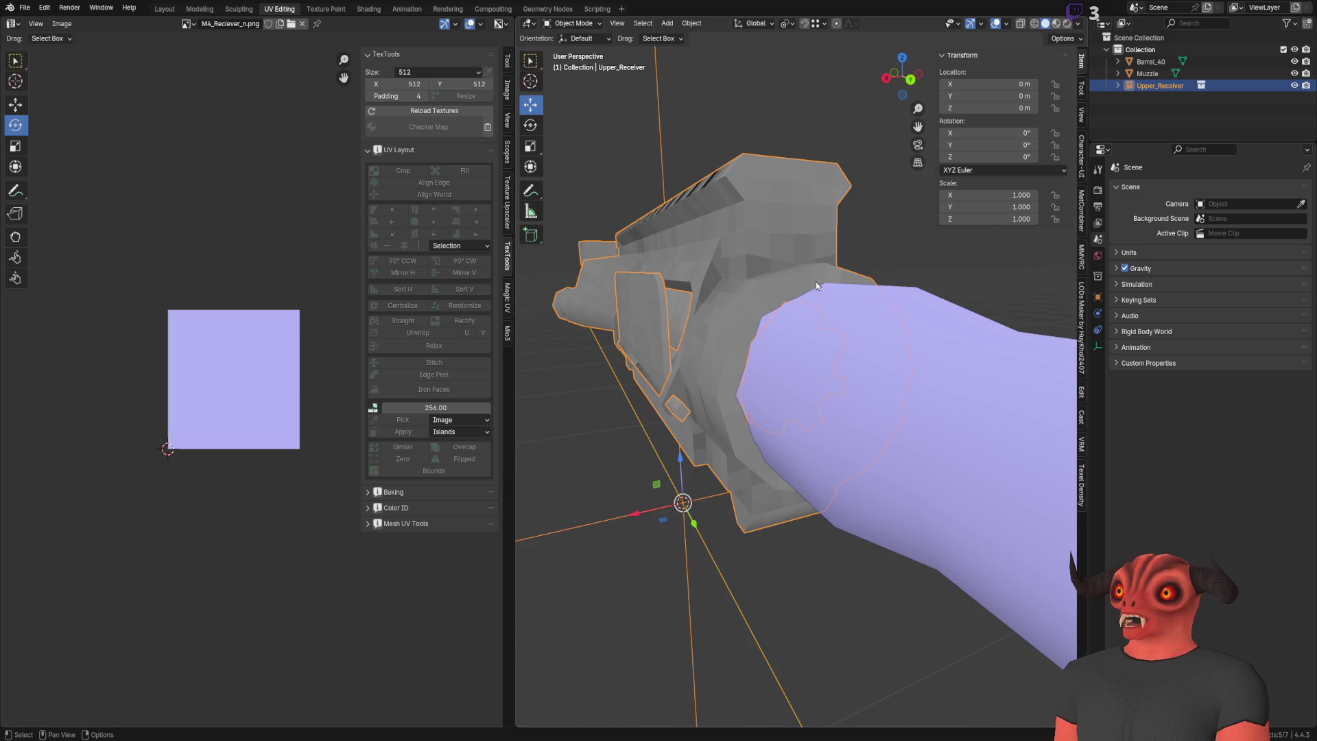
pyautogui.moveTo(874, 444); pyautogui.dragTo(801, 355, button='middle')
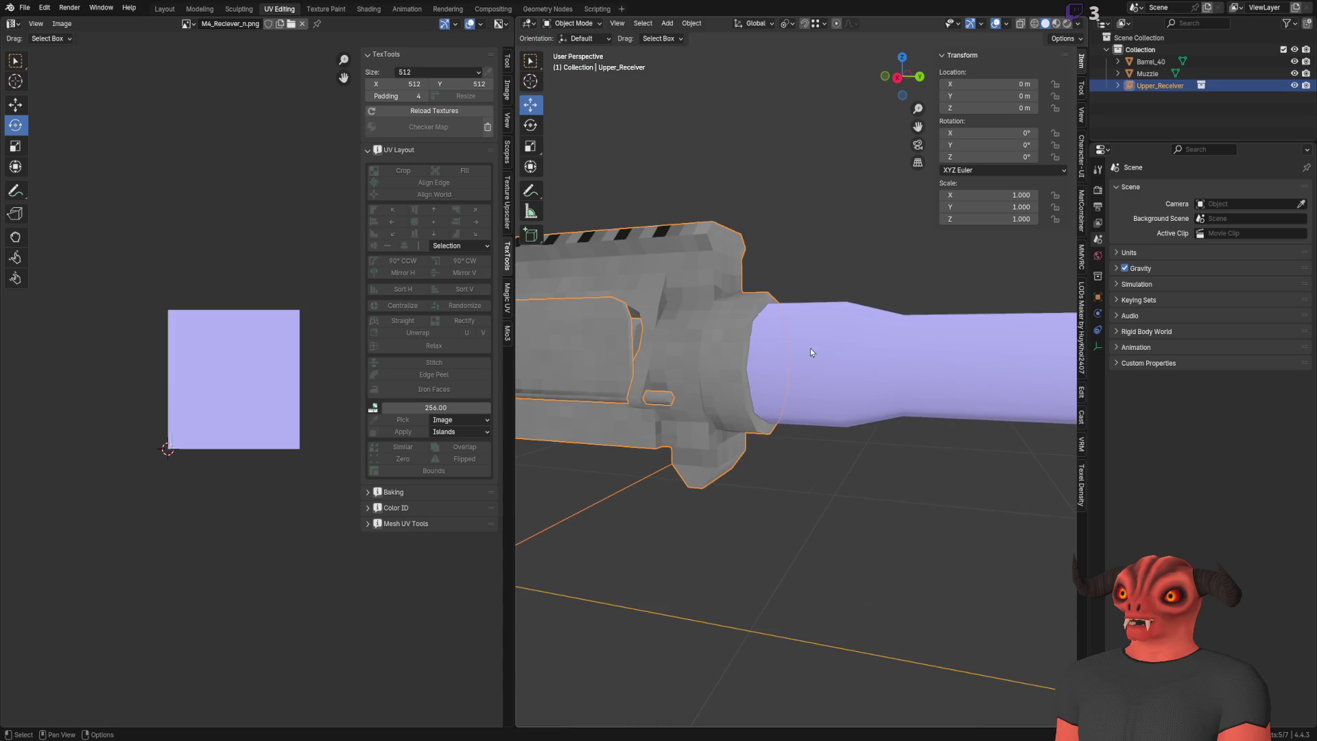
pyautogui.click(764, 553)
pyautogui.moveTo(764, 553)
pyautogui.mouseDown(button='middle')
pyautogui.moveTo(935, 347)
pyautogui.moveTo(863, 405)
pyautogui.moveTo(640, 266)
pyautogui.moveTo(643, 299)
pyautogui.mouseUp(button='middle')
pyautogui.click(702, 347)
pyautogui.scroll(-3, 817, 364)
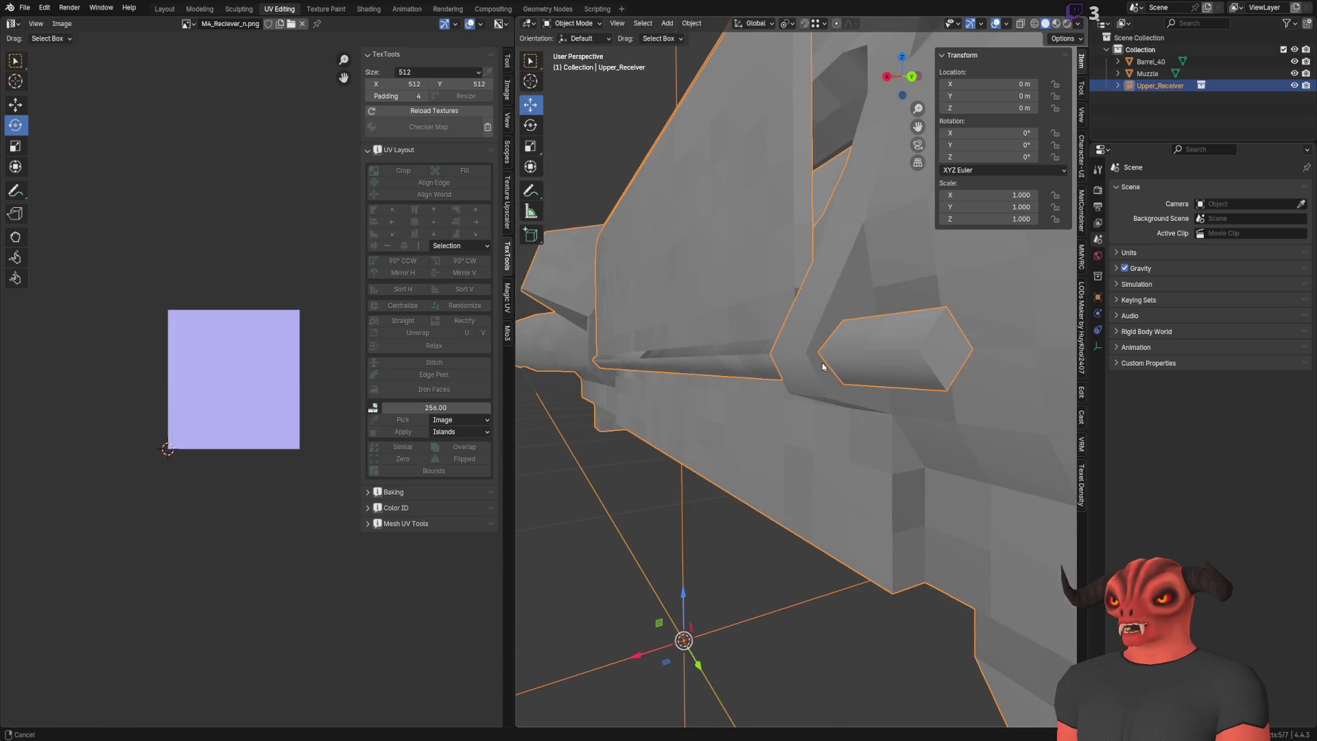
pyautogui.moveTo(815, 367)
pyautogui.mouseDown(button='middle')
pyautogui.moveTo(660, 374)
pyautogui.moveTo(780, 367)
pyautogui.moveTo(789, 356)
pyautogui.mouseUp(button='middle')
pyautogui.scroll(-5, 789, 355)
pyautogui.click(745, 454)
pyautogui.moveTo(745, 454); pyautogui.dragTo(770, 447, button='middle')
pyautogui.scroll(1, 770, 447)
pyautogui.scroll(-2, 878, 333)
pyautogui.moveTo(873, 407)
pyautogui.mouseDown(button='middle')
pyautogui.moveTo(742, 430)
pyautogui.moveTo(922, 363)
pyautogui.moveTo(782, 412)
pyautogui.moveTo(789, 435)
pyautogui.mouseUp(button='middle')
pyautogui.scroll(5, 841, 435)
pyautogui.scroll(-4, 800, 424)
pyautogui.scroll(3, 800, 424)
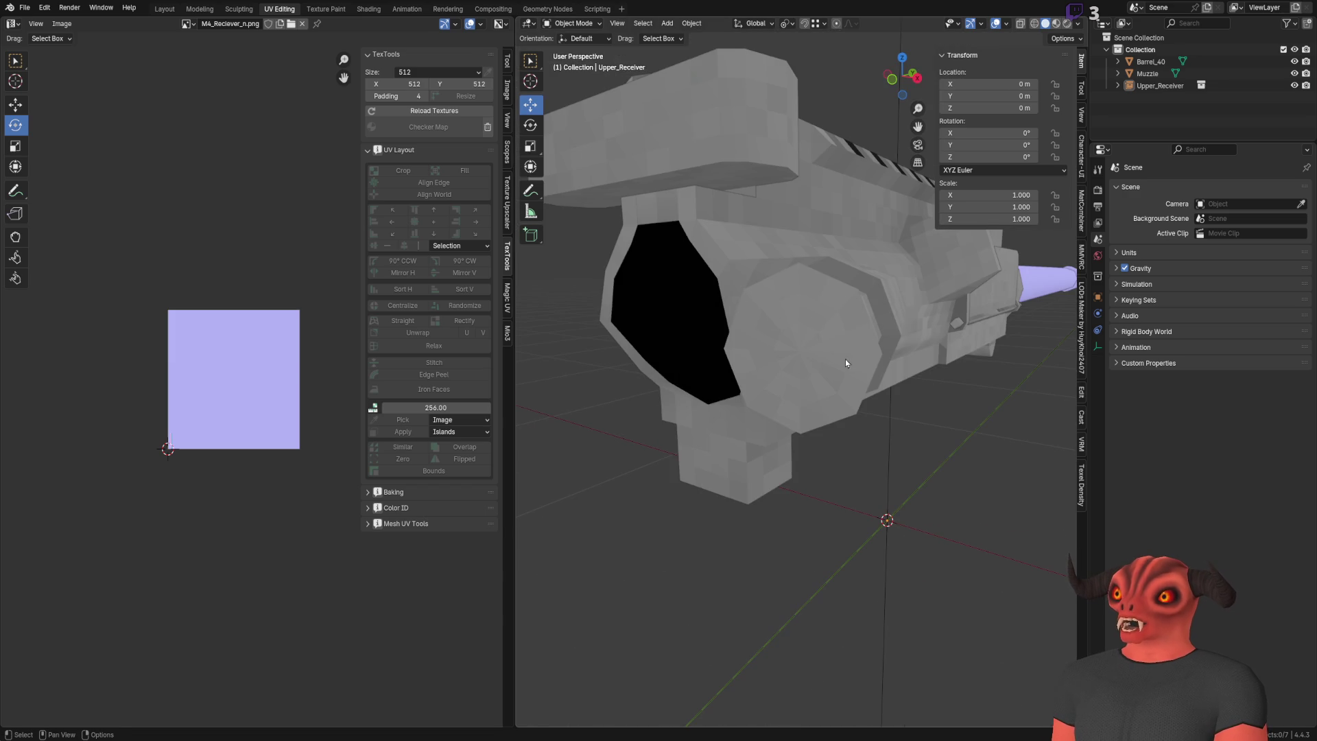
pyautogui.moveTo(829, 370); pyautogui.dragTo(897, 281, button='middle')
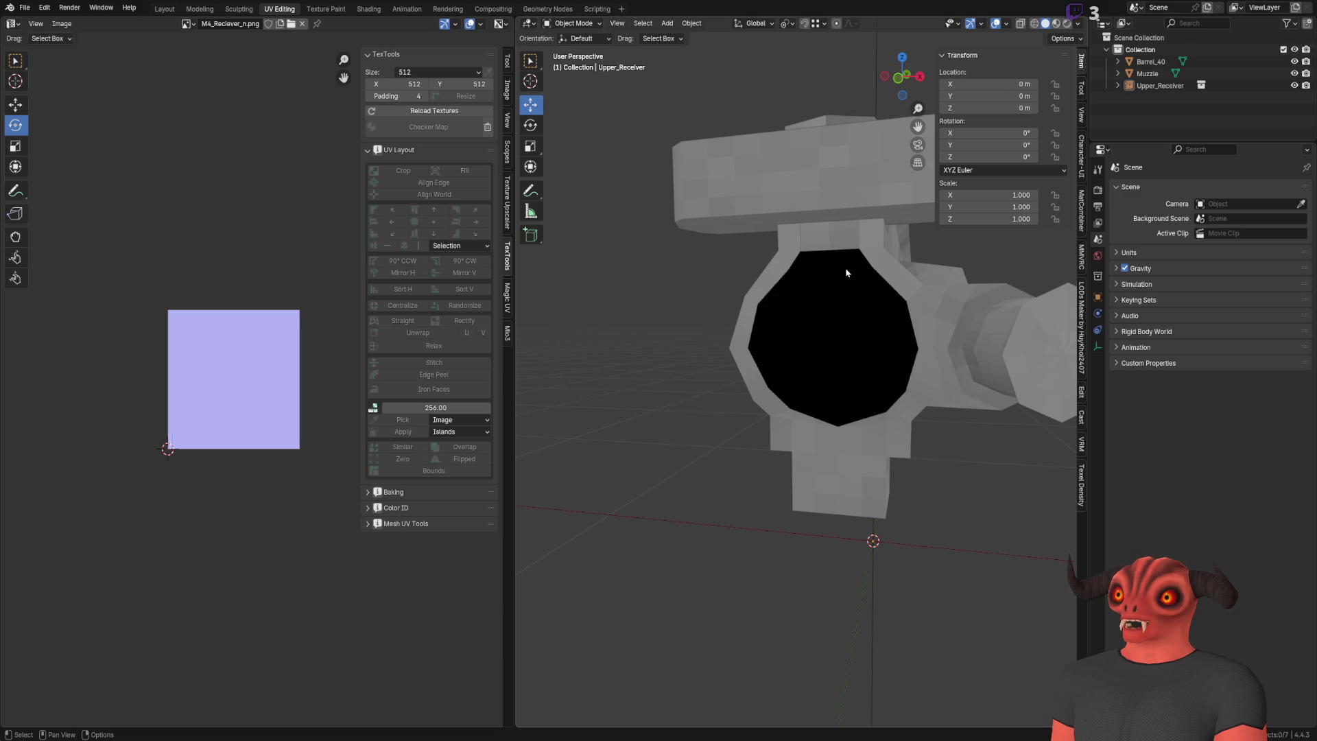
pyautogui.moveTo(826, 424)
pyautogui.mouseDown(button='middle')
pyautogui.moveTo(706, 402)
pyautogui.moveTo(665, 423)
pyautogui.mouseUp(button='middle')
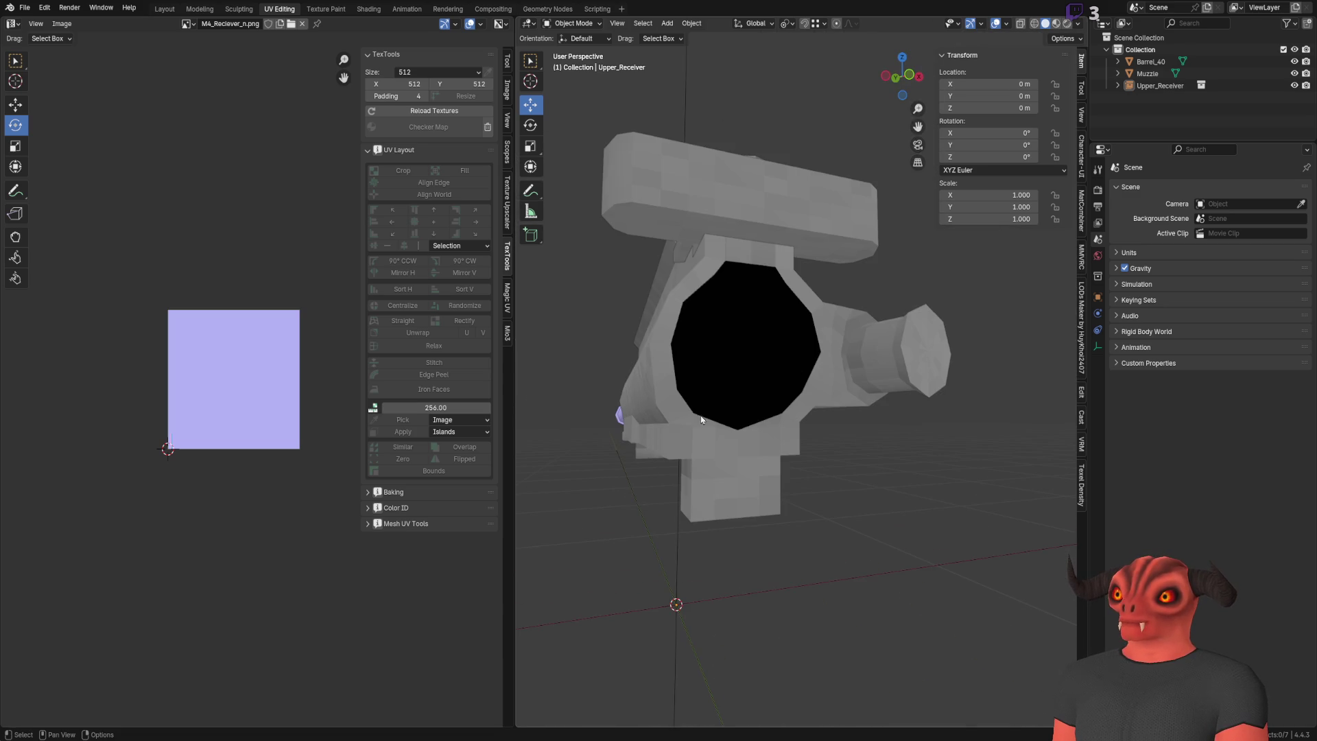
pyautogui.moveTo(800, 352)
pyautogui.mouseDown(button='middle')
pyautogui.moveTo(733, 334)
pyautogui.moveTo(733, 412)
pyautogui.moveTo(792, 406)
pyautogui.moveTo(798, 372)
pyautogui.moveTo(792, 407)
pyautogui.moveTo(857, 404)
pyautogui.moveTo(754, 384)
pyautogui.mouseUp(button='middle')
pyautogui.scroll(3, 789, 377)
pyautogui.moveTo(785, 256); pyautogui.dragTo(1002, 493)
# Step: Hide Upper_Receiver and move the Muzzle to the world origin
pyautogui.click(1294, 86)
pyautogui.click(1166, 62)
pyautogui.keyDown('shift'); pyautogui.click(1220, 73); pyautogui.keyUp('shift')
pyautogui.click(1220, 73)
pyautogui.scroll(-3, 789, 295)
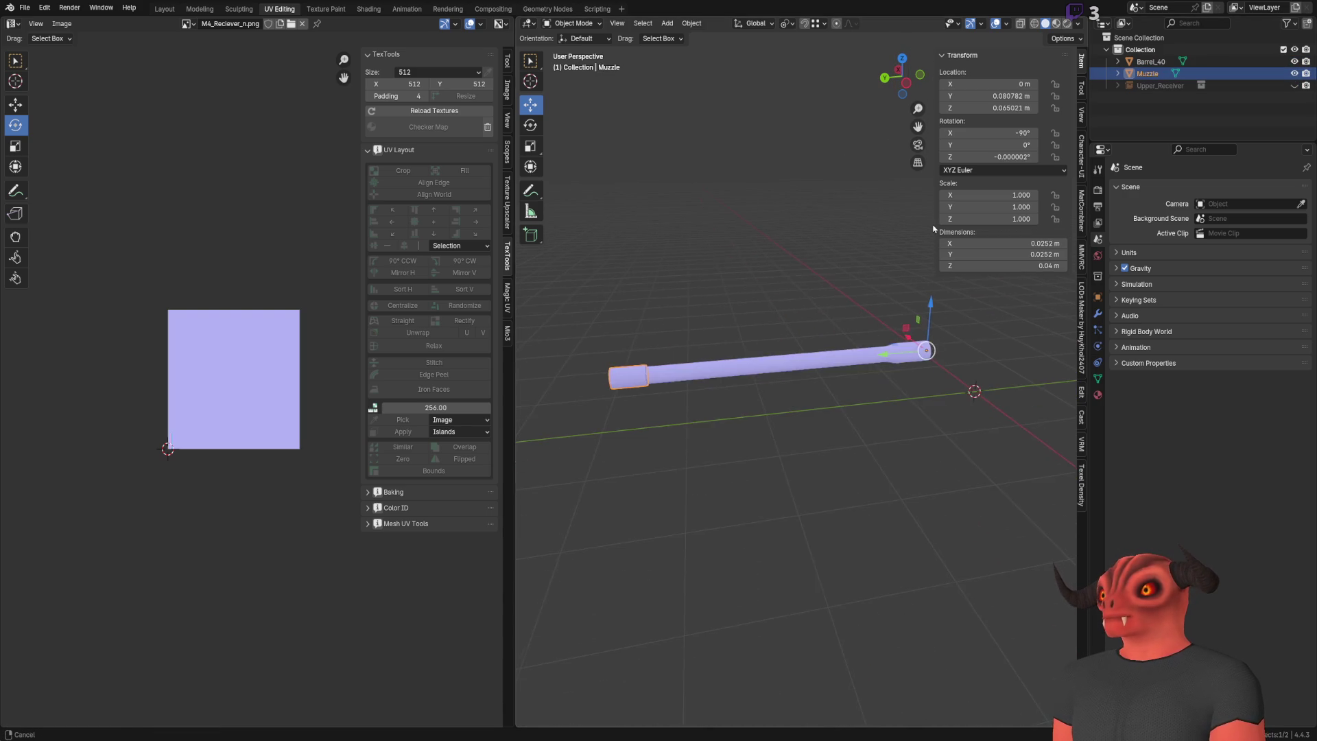
pyautogui.moveTo(1022, 96); pyautogui.dragTo(974, 96)
# Step: Set Barrel_40's Location Z and Y to 0 m
pyautogui.click(1151, 62)
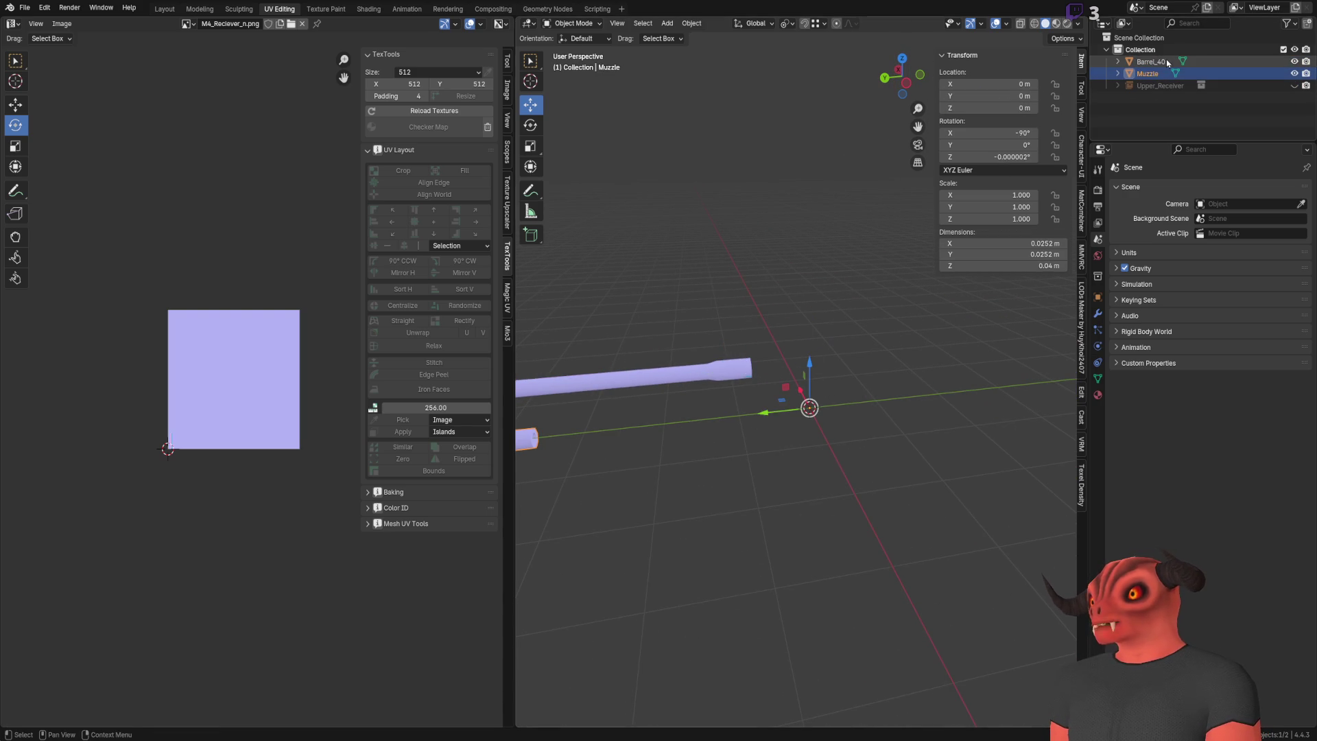
pyautogui.press('BackSpace')
pyautogui.click(775, 226)
pyautogui.scroll(5, 821, 368)
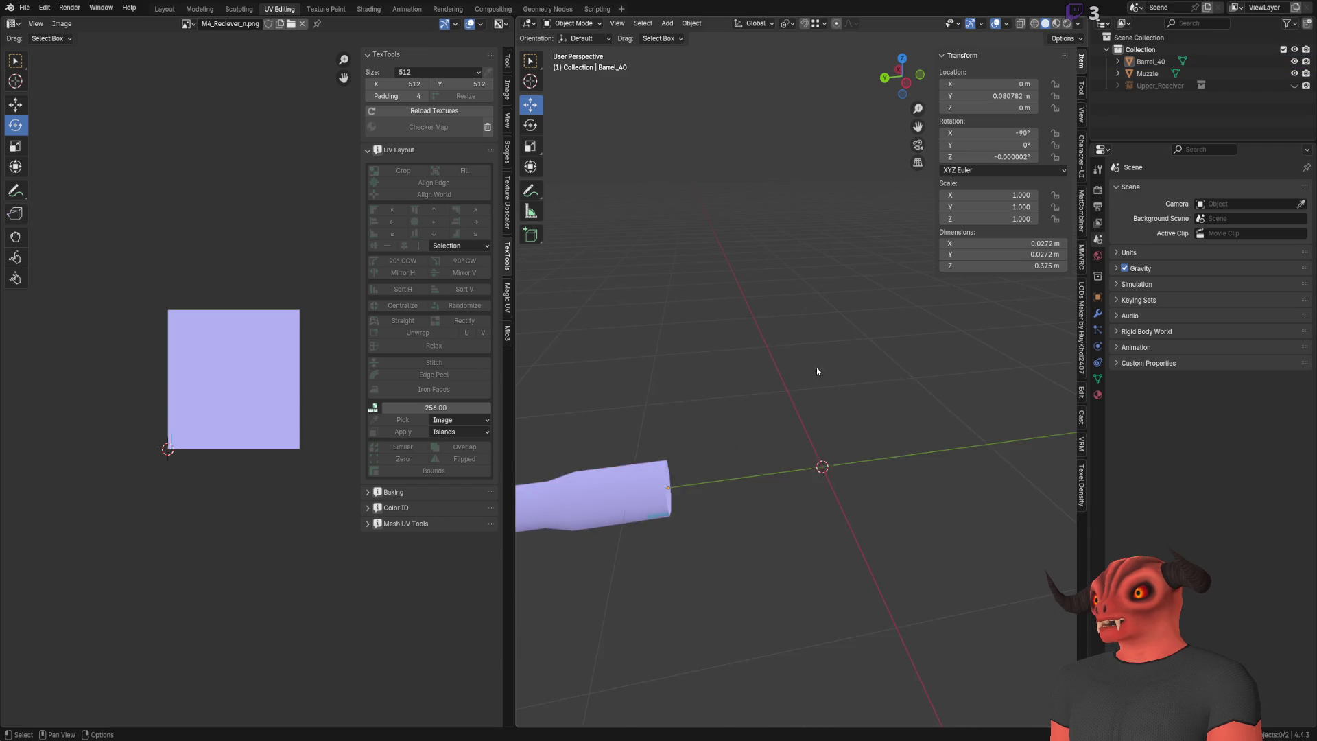
pyautogui.moveTo(830, 240)
pyautogui.mouseDown(button='middle')
pyautogui.moveTo(744, 286)
pyautogui.moveTo(857, 206)
pyautogui.mouseUp(button='middle')
pyautogui.doubleClick(988, 96)
pyautogui.write('0')
pyautogui.press('Return')
pyautogui.scroll(-3, 673, 291)
pyautogui.scroll(1, 714, 291)
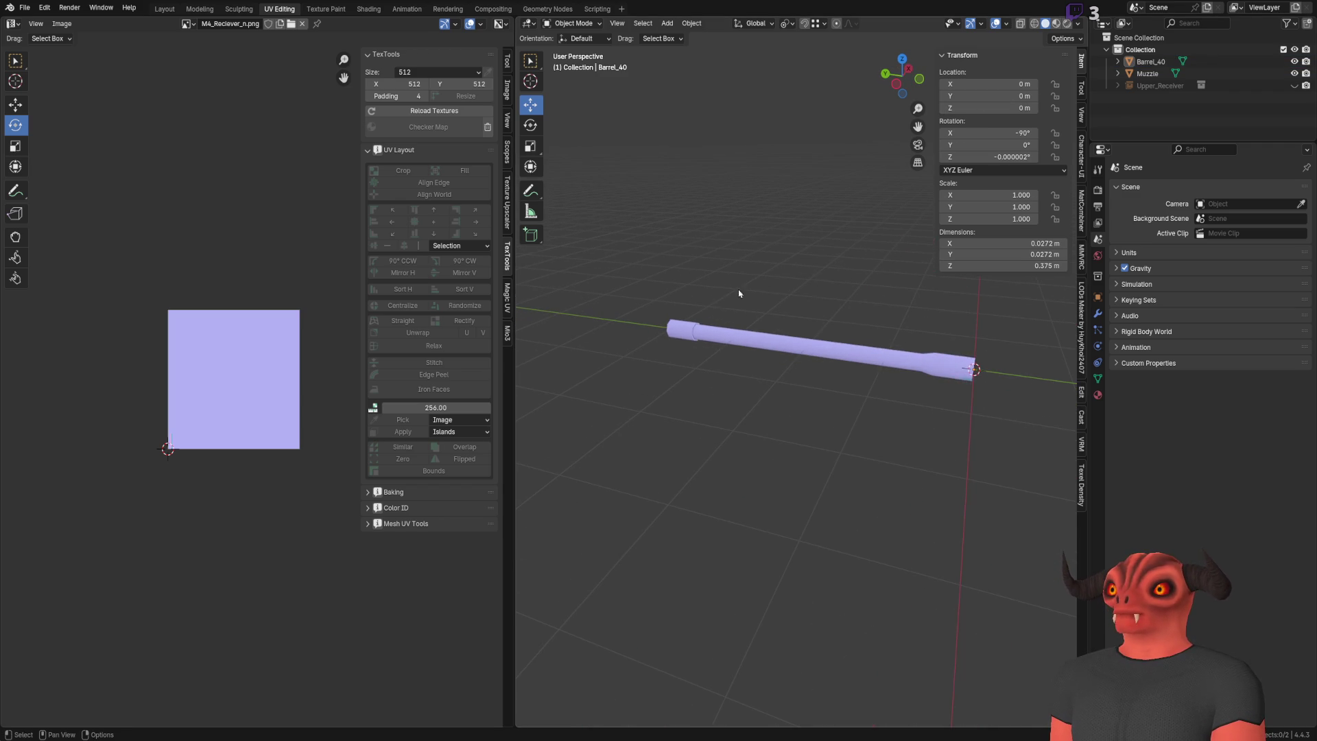
# Step: Frame the Muzzle and view its full mesh UVs fitted to the texture
pyautogui.click(1150, 74)
pyautogui.press('KP_Decimal')
pyautogui.moveTo(789, 224)
pyautogui.mouseDown(button='middle')
pyautogui.moveTo(664, 209)
pyautogui.moveTo(760, 382)
pyautogui.mouseUp(button='middle')
pyautogui.press('a')
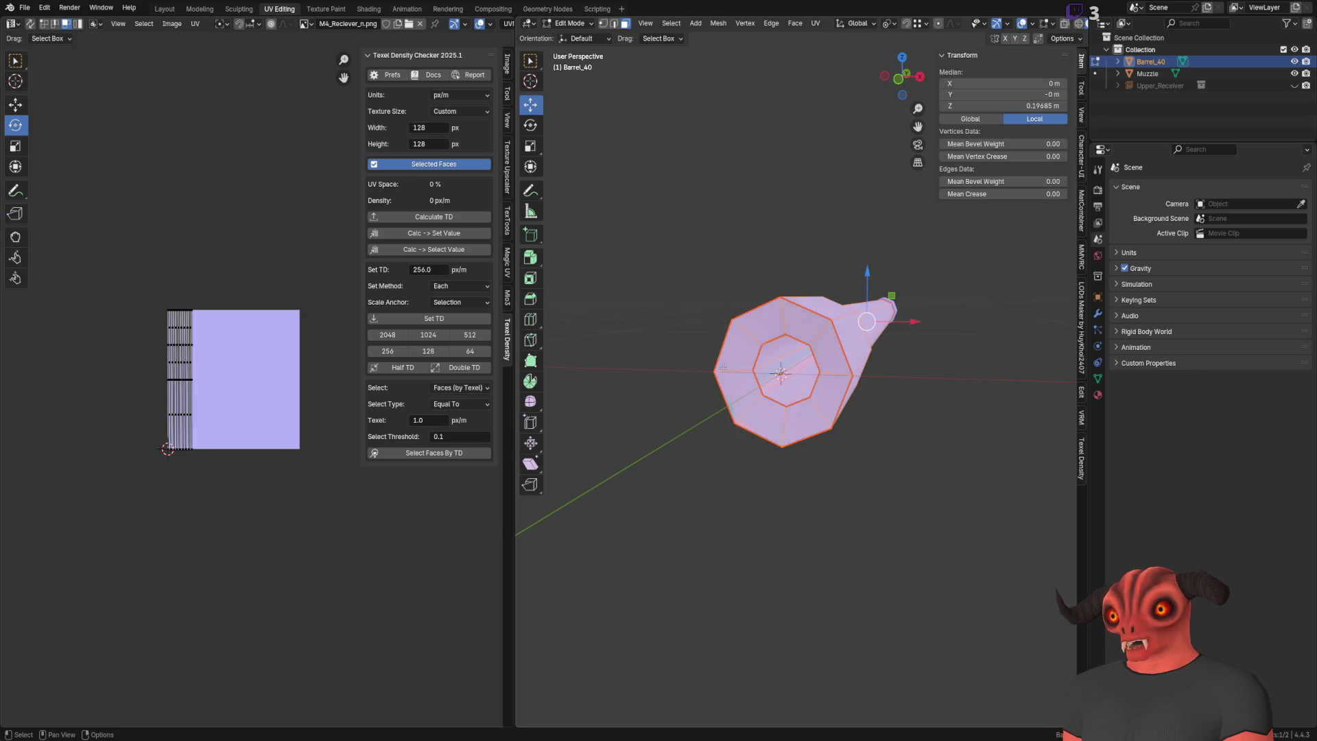
pyautogui.press('Home')
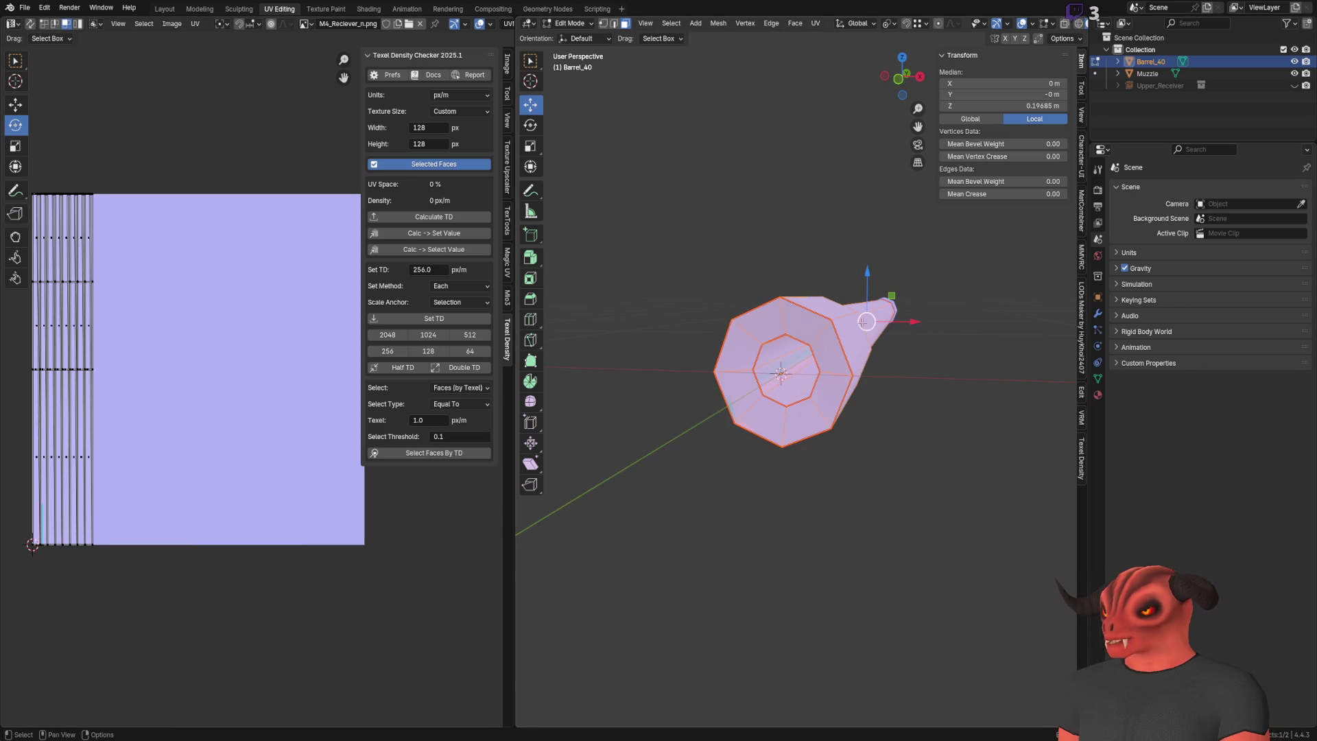
pyautogui.hotkey('alt', 'a')
# Step: Review the Muzzle on the barrel's tip from the side, then return to Object Mode
pyautogui.moveTo(854, 275)
pyautogui.mouseDown(button='middle')
pyautogui.moveTo(752, 383)
pyautogui.moveTo(812, 332)
pyautogui.moveTo(759, 298)
pyautogui.moveTo(664, 286)
pyautogui.moveTo(815, 339)
pyautogui.moveTo(716, 365)
pyautogui.moveTo(665, 359)
pyautogui.moveTo(886, 359)
pyautogui.moveTo(669, 368)
pyautogui.mouseUp(button='middle')
pyautogui.click(815, 339)
pyautogui.press('KP_Decimal')
pyautogui.scroll(3, 665, 359)
pyautogui.scroll(-2, 664, 359)
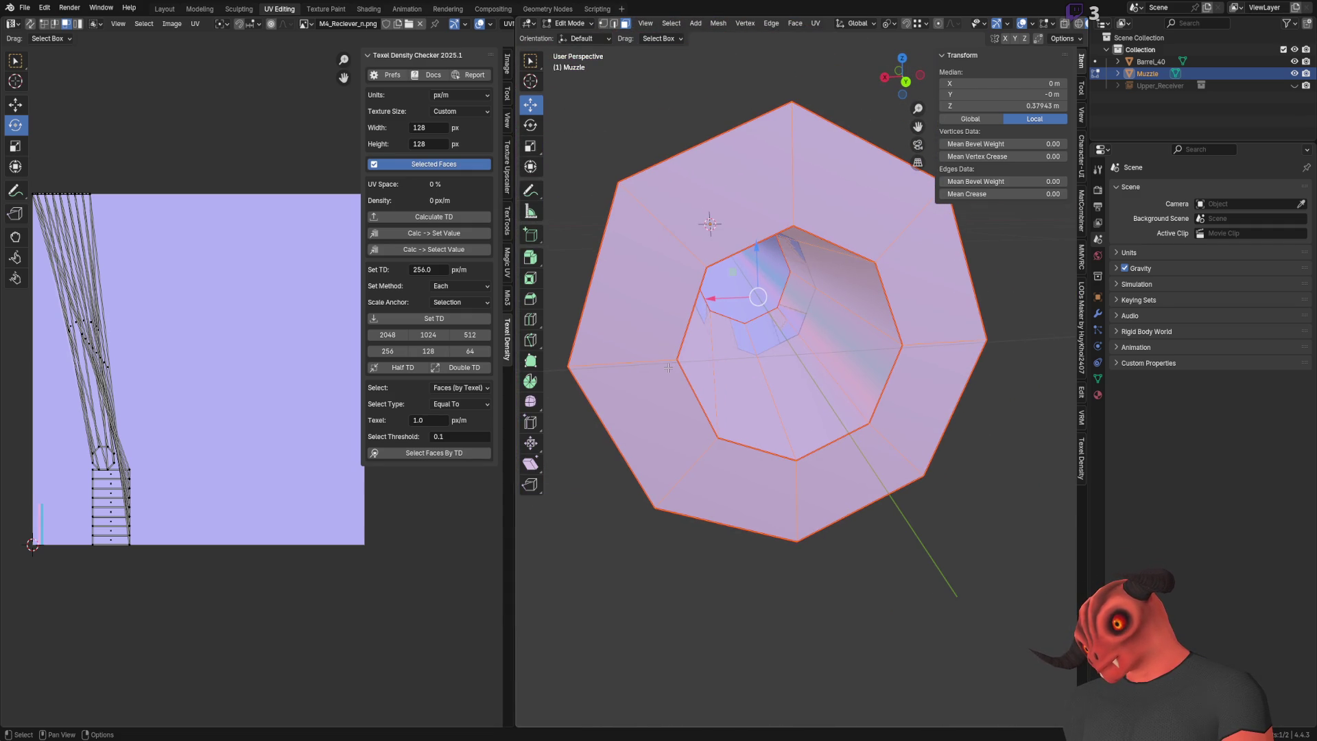
pyautogui.moveTo(669, 368); pyautogui.dragTo(824, 309, button='middle')
pyautogui.press('Tab')
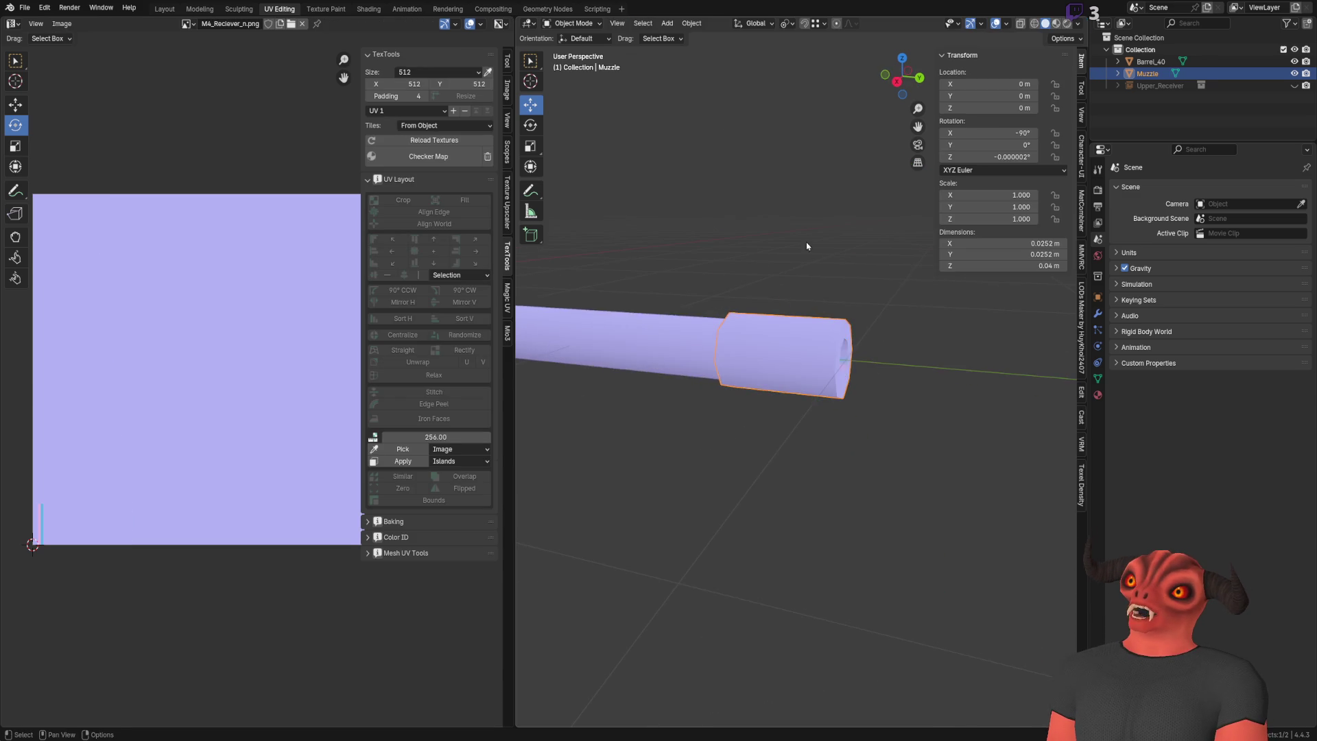
# Step: Hide Barrel_40 and select the inner edge loop of the muzzle's bore in Edit Mode
pyautogui.click(1295, 61)
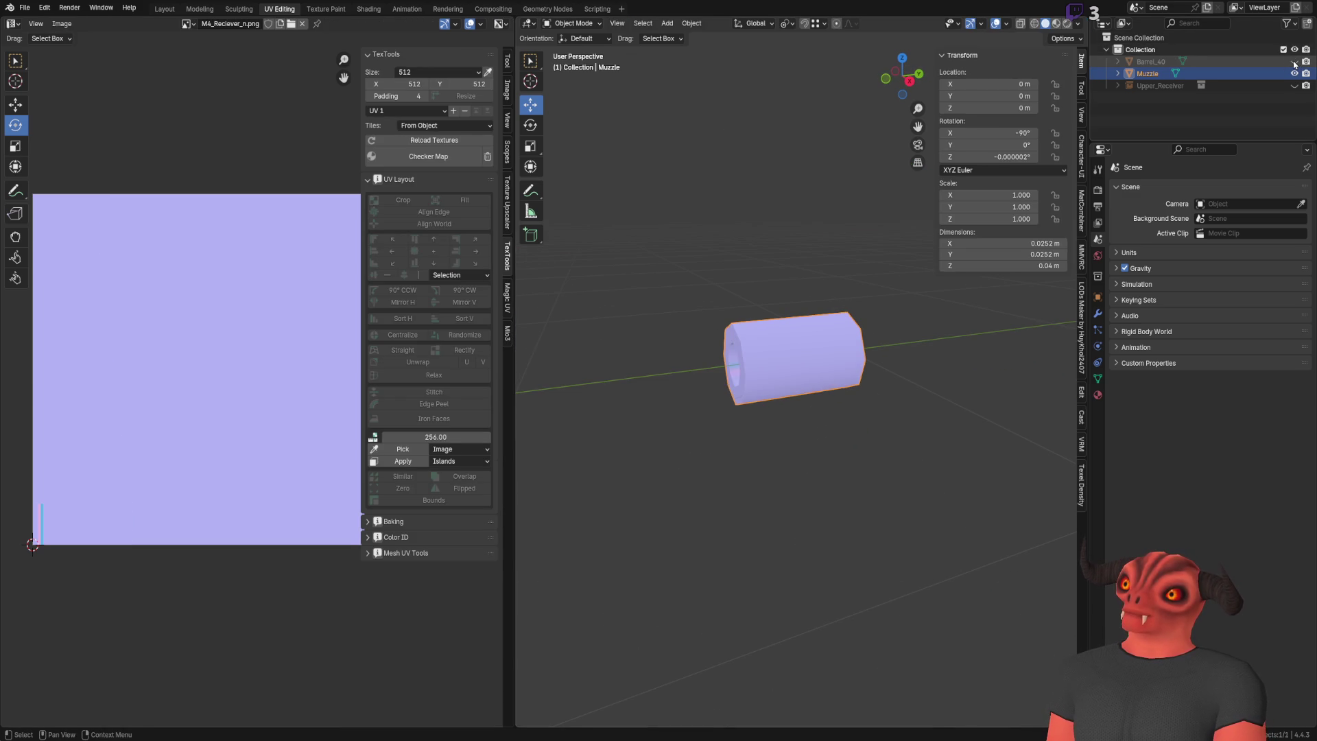
pyautogui.scroll(1, 705, 294)
pyautogui.press('Tab')
pyautogui.moveTo(706, 294)
pyautogui.mouseDown(button='middle')
pyautogui.moveTo(824, 309)
pyautogui.moveTo(679, 241)
pyautogui.mouseUp(button='middle')
pyautogui.keyDown('alt'); pyautogui.click(810, 302); pyautogui.keyUp('alt')
pyautogui.keyDown('alt'); pyautogui.click(696, 264); pyautogui.keyUp('alt')
pyautogui.hotkey('shift', 'space')
# Step: Scale the inner bore loop to 0.990 in the Resize panel
pyautogui.press('s')
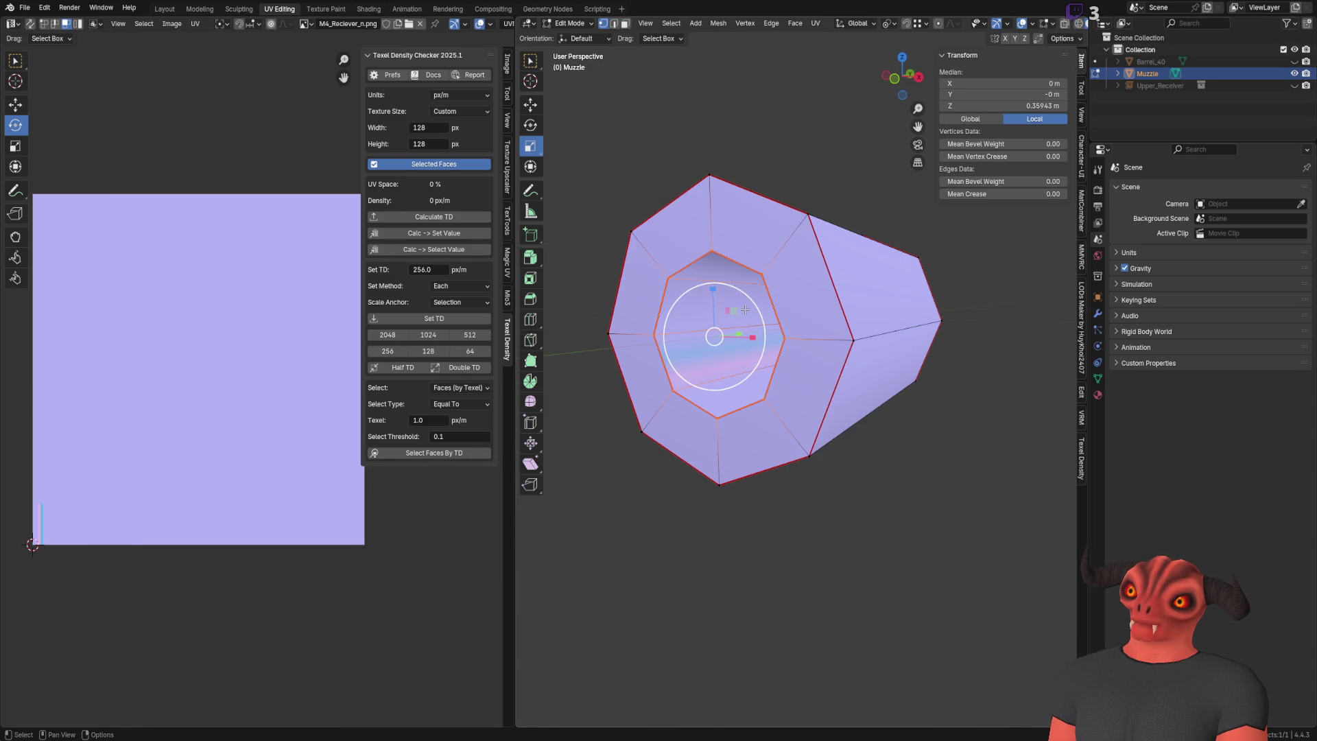
pyautogui.click(746, 309)
pyautogui.click(675, 652)
pyautogui.write('1.1')
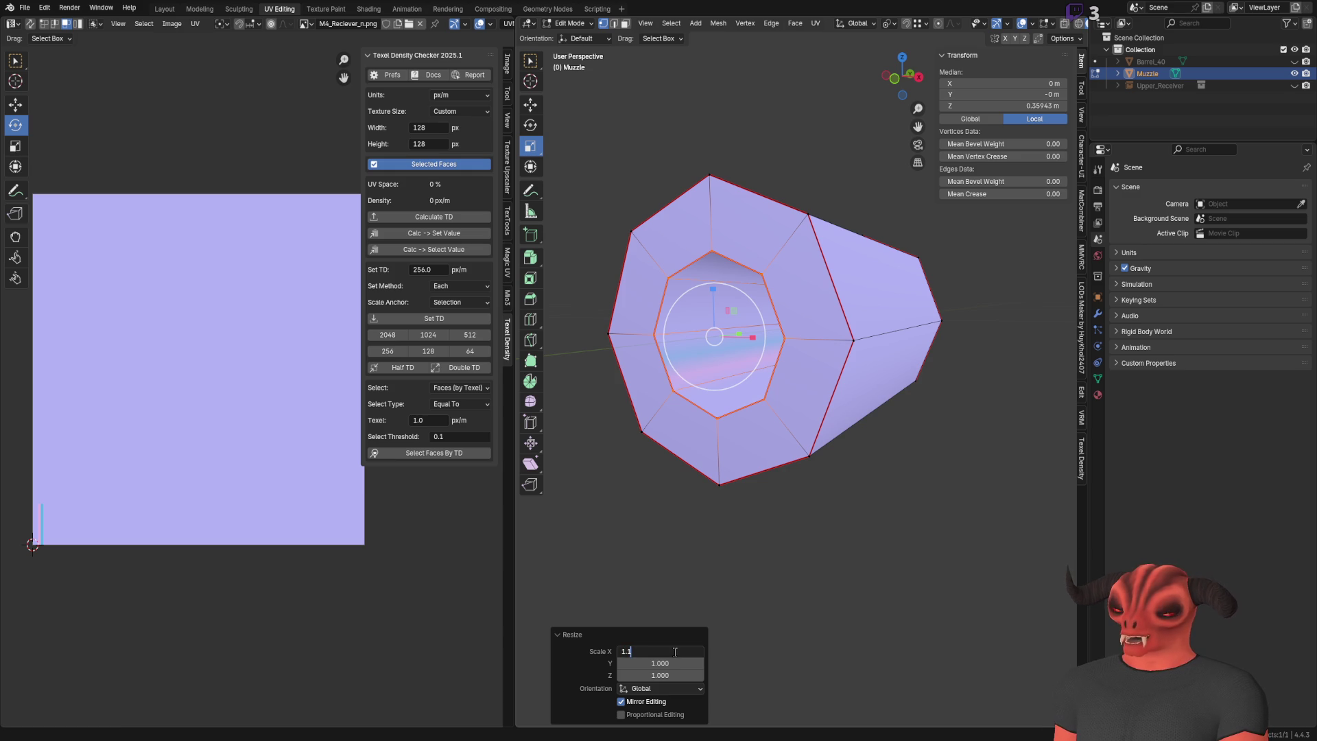
pyautogui.write('1')
pyautogui.press('Return')
pyautogui.hotkey('ctrl', 'c')
pyautogui.hotkey('ctrl', 'v')
# Step: Leave Edit Mode, unhide Barrel_40, and view the muzzle's octagonal end
pyautogui.press('Tab')
pyautogui.click(862, 558)
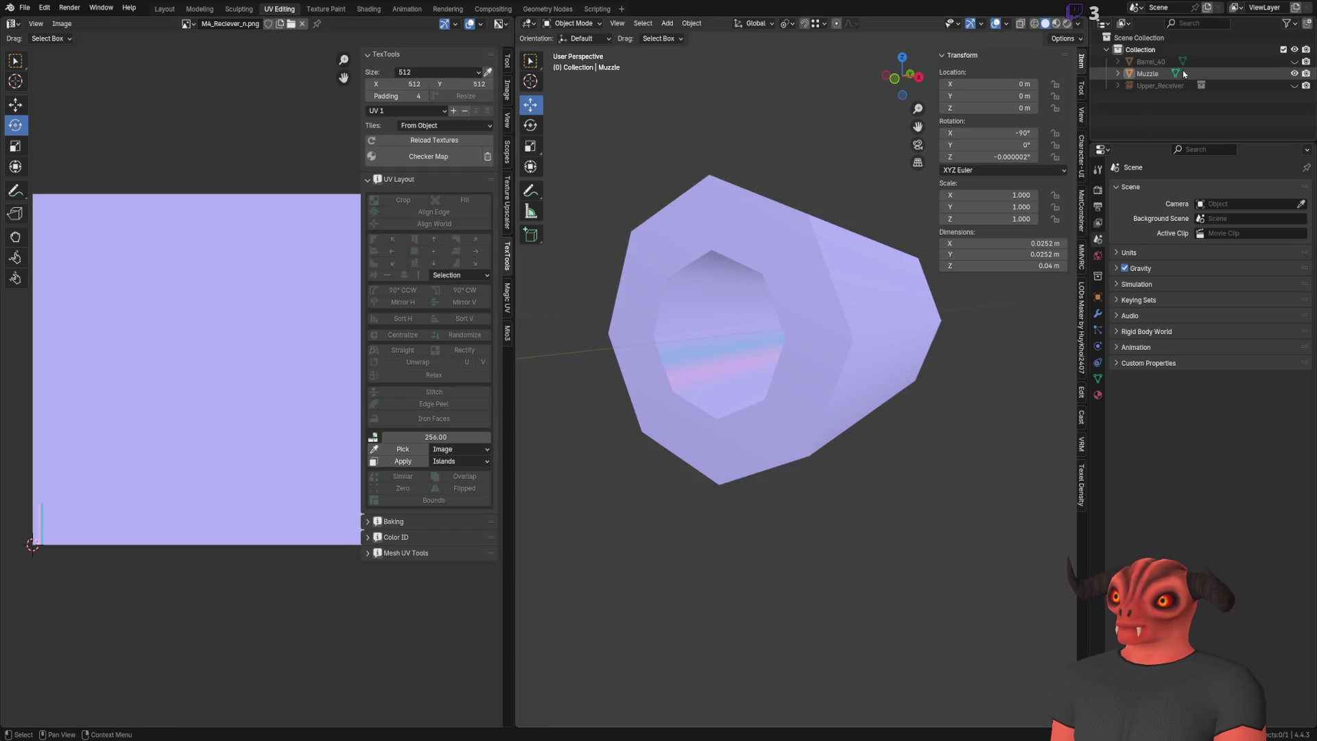
pyautogui.click(1295, 61)
pyautogui.moveTo(829, 242); pyautogui.dragTo(698, 244, button='middle')
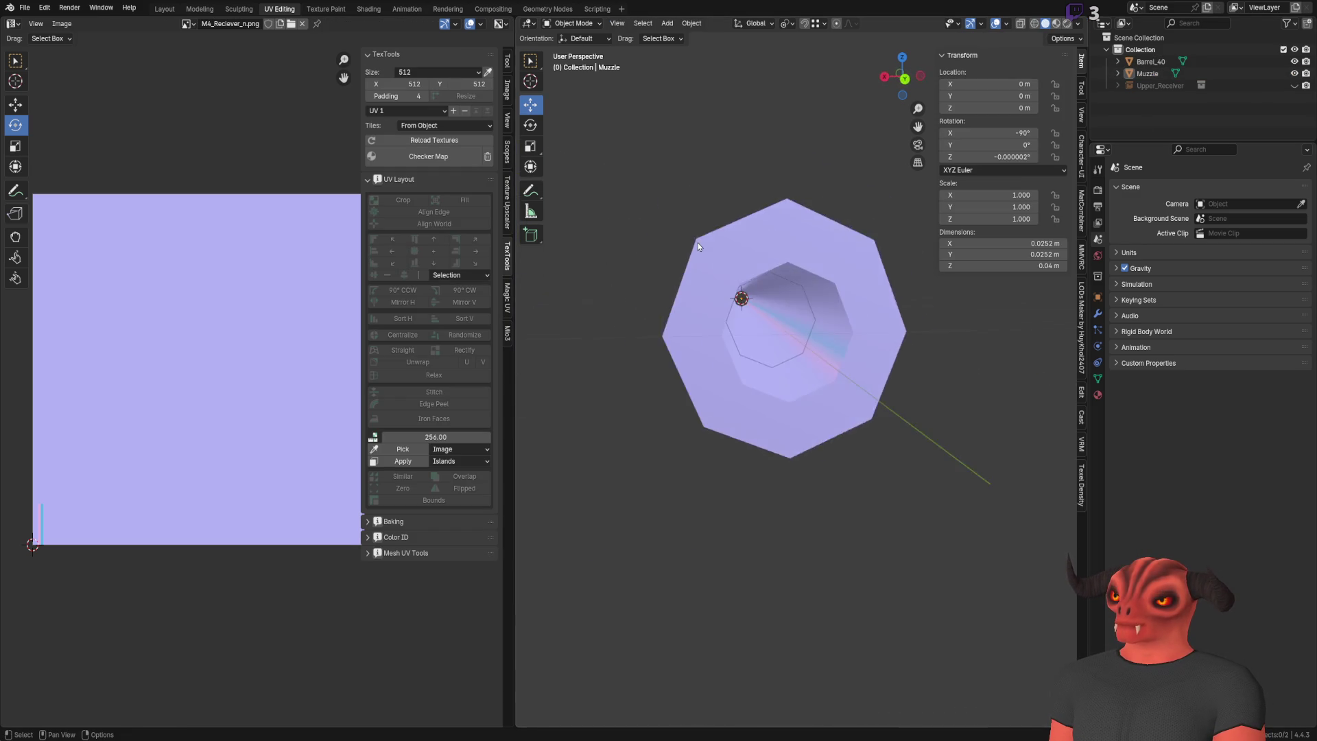
pyautogui.scroll(5, 698, 244)
pyautogui.moveTo(719, 408)
pyautogui.mouseDown(button='middle')
pyautogui.moveTo(636, 408)
pyautogui.moveTo(793, 348)
pyautogui.moveTo(652, 355)
pyautogui.moveTo(645, 384)
pyautogui.mouseUp(button='middle')
# Step: Undo once, show Barrel_40 again, deselect everything in Object Mode, and toggle the viewport overlays
pyautogui.hotkey('ctrl', 'z')
pyautogui.hotkey('ctrl', 'z')
pyautogui.hotkey('ctrl', 'z')
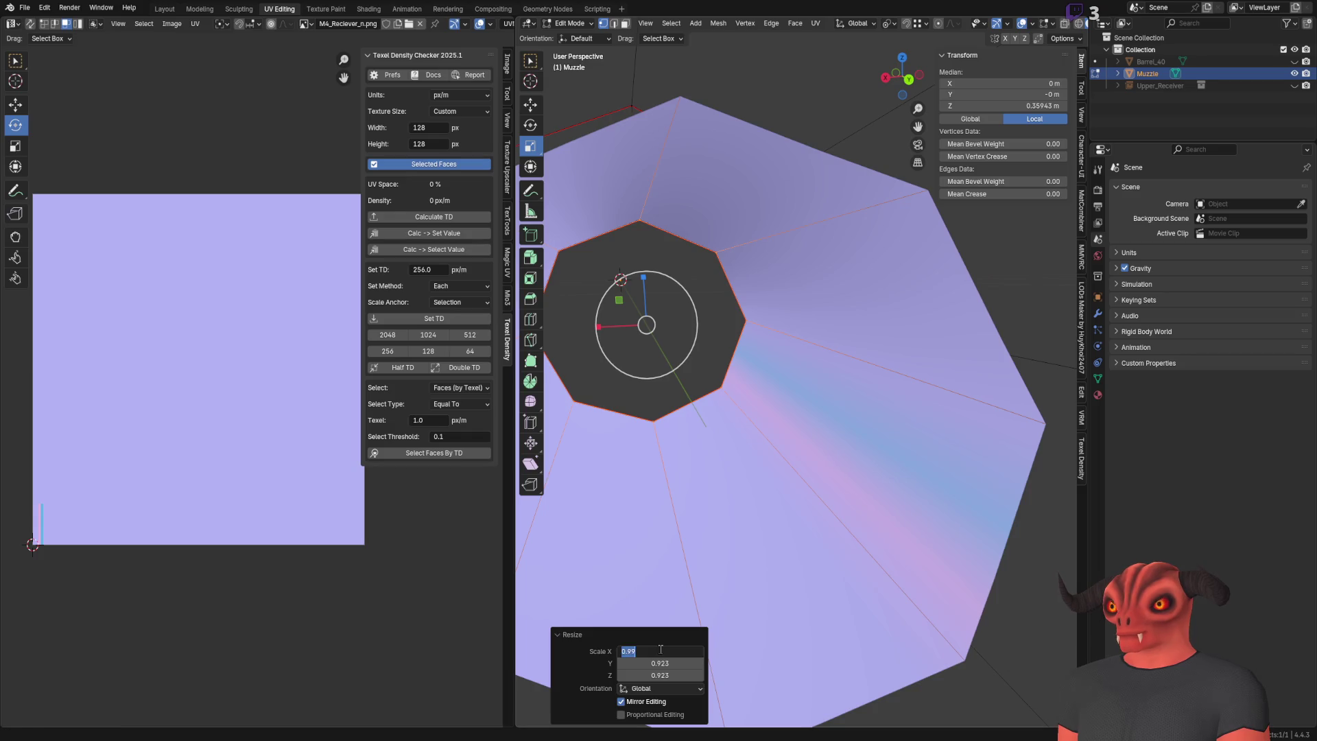
pyautogui.click(1295, 61)
pyautogui.press('Tab')
pyautogui.hotkey('alt', 'a')
pyautogui.moveTo(828, 238)
pyautogui.mouseDown(button='middle')
pyautogui.moveTo(817, 241)
pyautogui.moveTo(810, 149)
pyautogui.moveTo(748, 249)
pyautogui.moveTo(734, 241)
pyautogui.mouseUp(button='middle')
pyautogui.click(996, 24)
pyautogui.click(1006, 24)
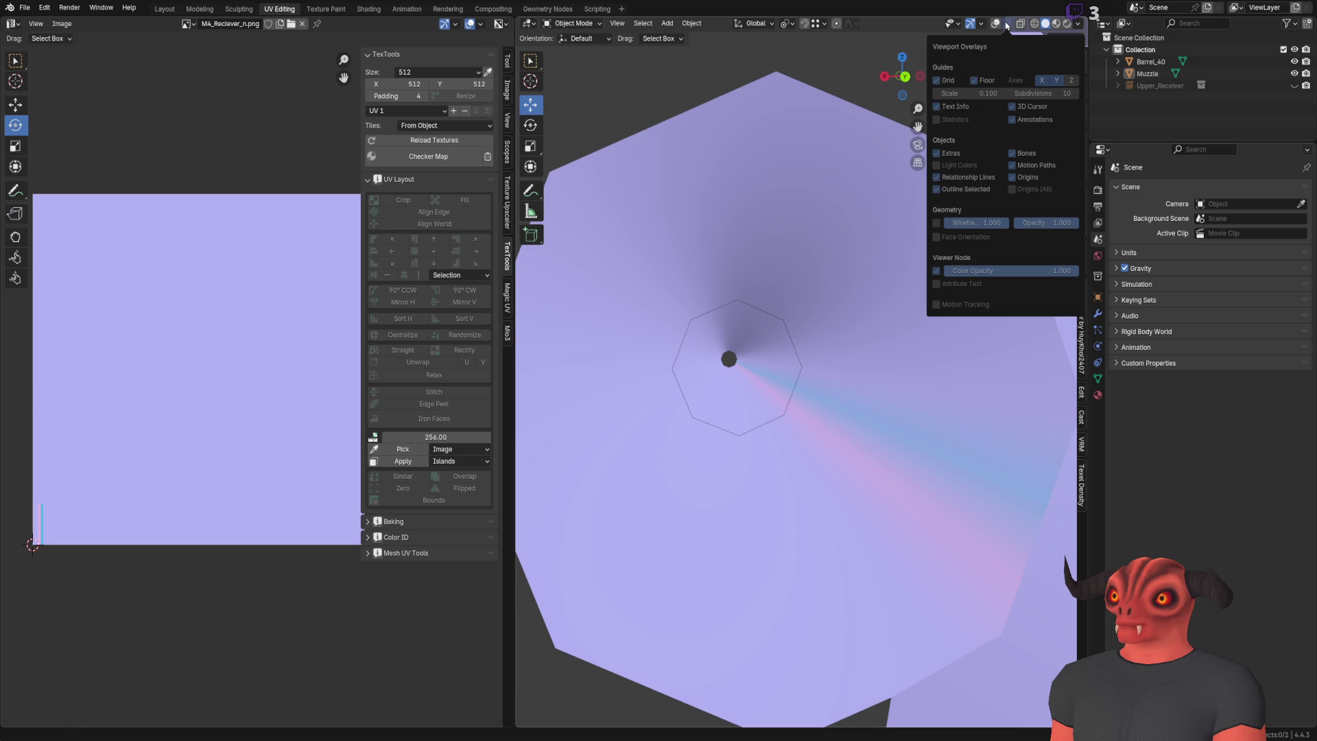
# Step: Restore the viewport overlays and view the muzzle bore head-on
pyautogui.click(996, 25)
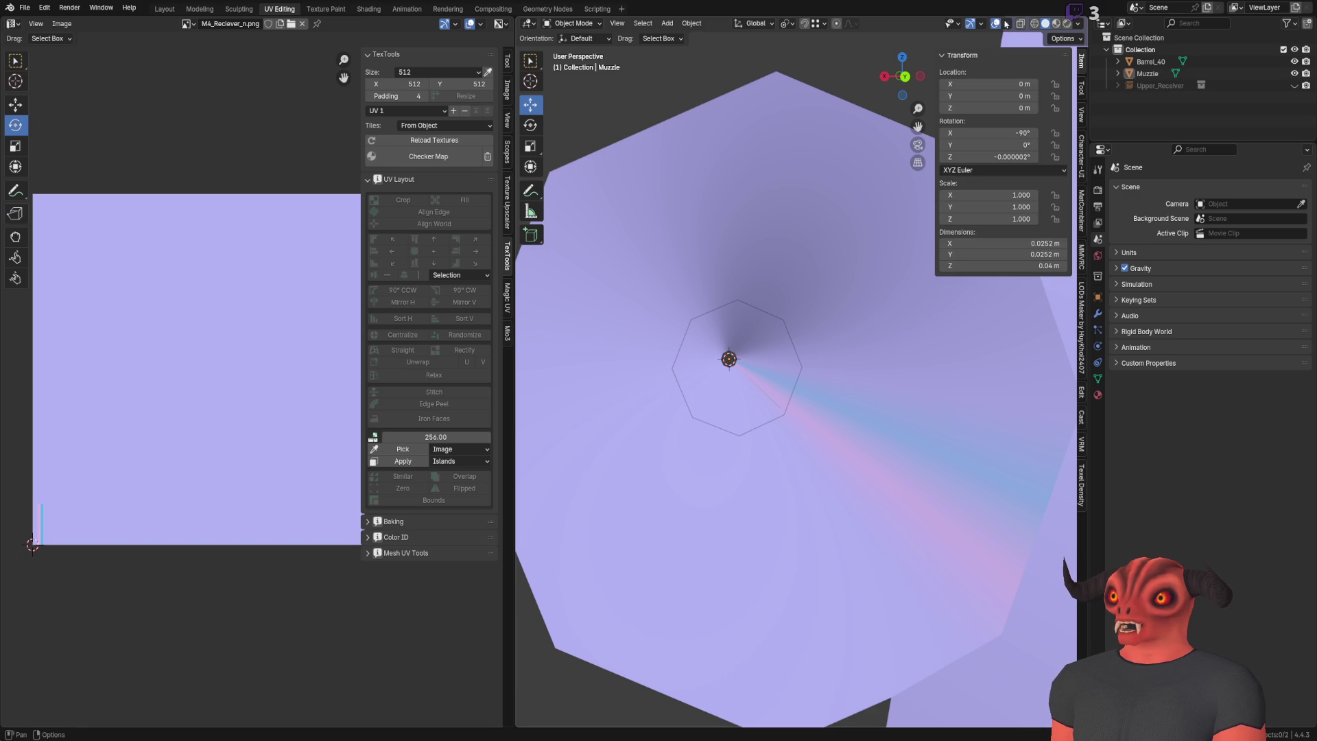
pyautogui.click(1077, 25)
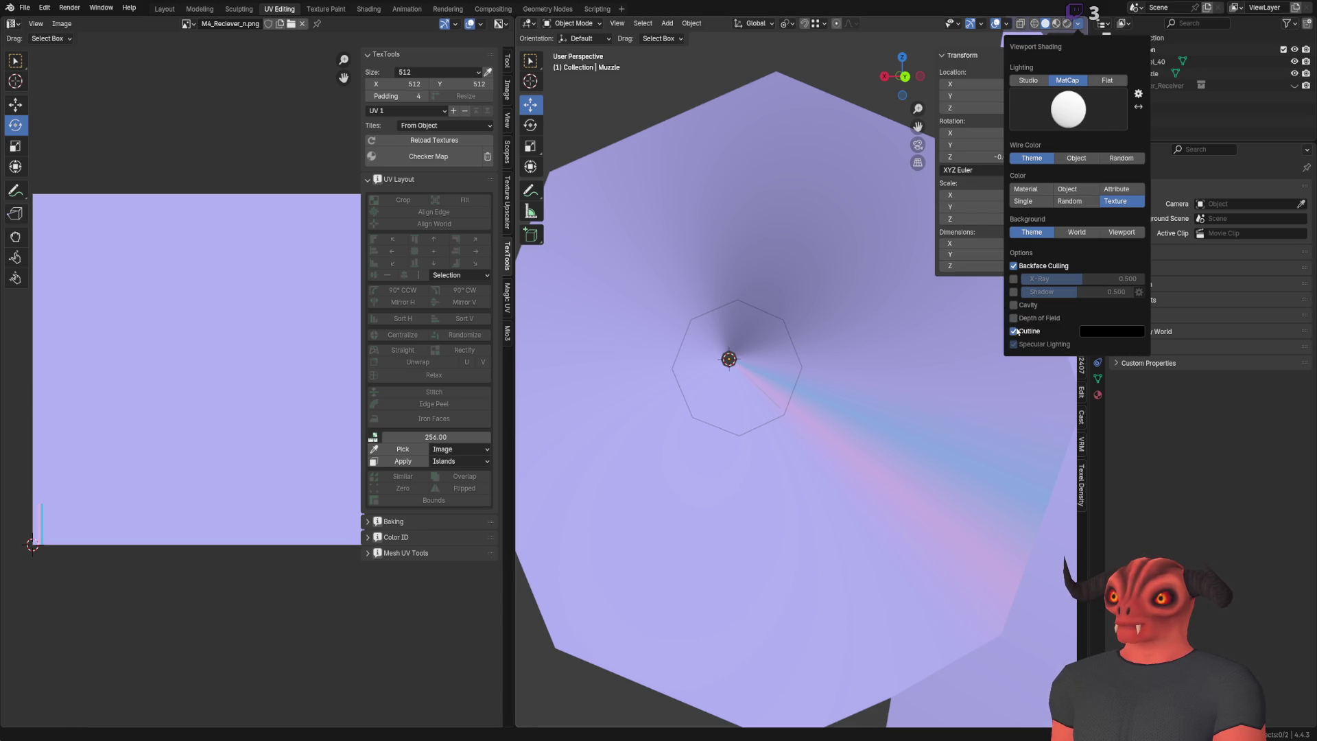
pyautogui.moveTo(782, 256)
pyautogui.mouseDown(button='middle')
pyautogui.moveTo(768, 273)
pyautogui.moveTo(727, 268)
pyautogui.moveTo(834, 275)
pyautogui.moveTo(932, 262)
pyautogui.moveTo(817, 286)
pyautogui.moveTo(793, 277)
pyautogui.mouseUp(button='middle')
pyautogui.scroll(1, 898, 269)
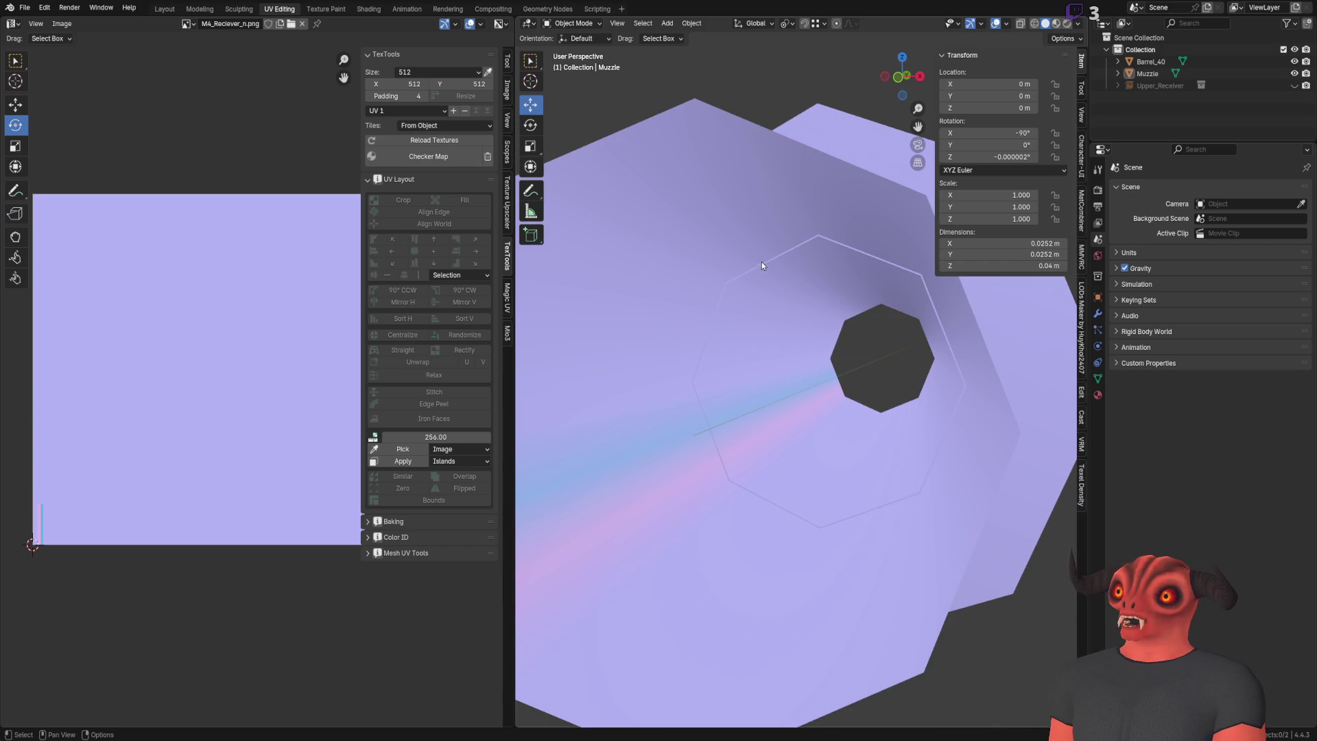
pyautogui.moveTo(810, 521)
pyautogui.mouseDown(button='middle')
pyautogui.moveTo(657, 385)
pyautogui.moveTo(627, 376)
pyautogui.moveTo(906, 368)
pyautogui.moveTo(871, 207)
pyautogui.moveTo(656, 251)
pyautogui.moveTo(623, 221)
pyautogui.moveTo(859, 192)
pyautogui.moveTo(755, 199)
pyautogui.mouseUp(button='middle')
pyautogui.scroll(-5, 624, 220)
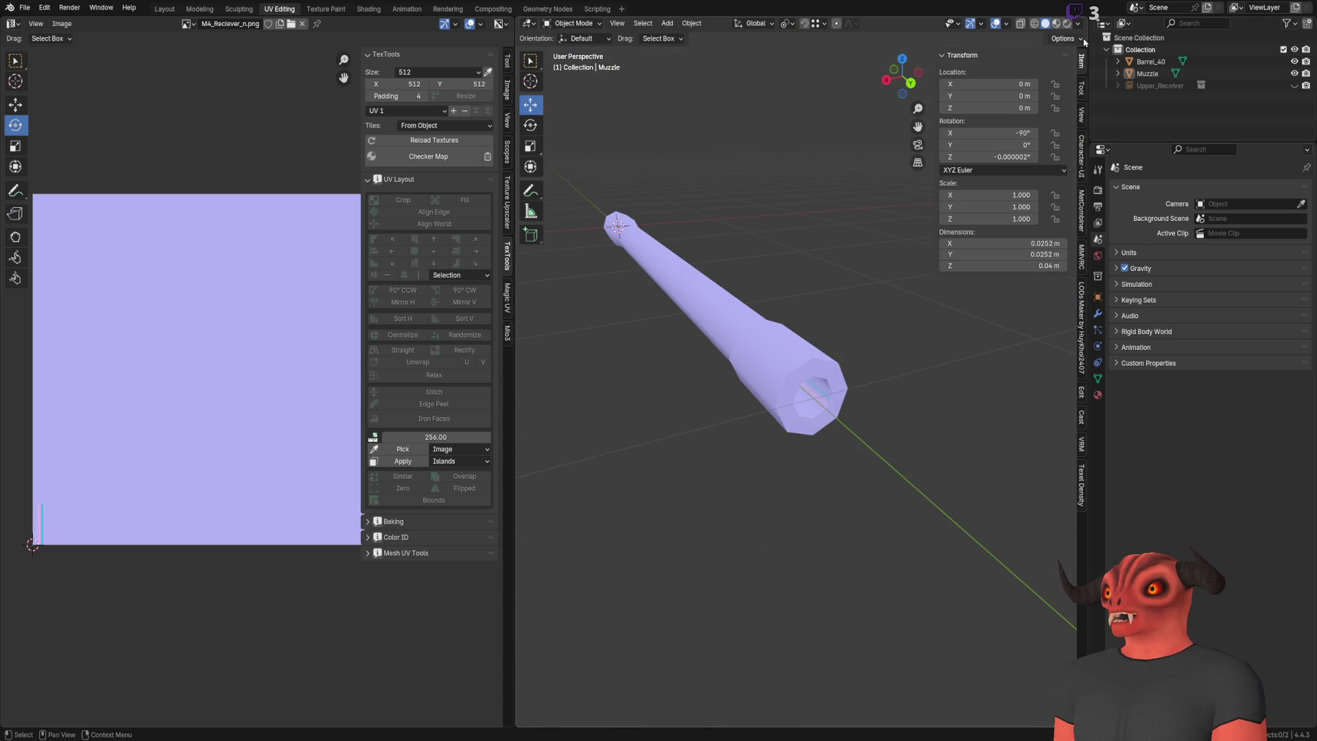
pyautogui.scroll(5, 656, 376)
# Step: Select the Muzzle, then Barrel_40, checking their fit from side angles with the shading options
pyautogui.click(657, 376)
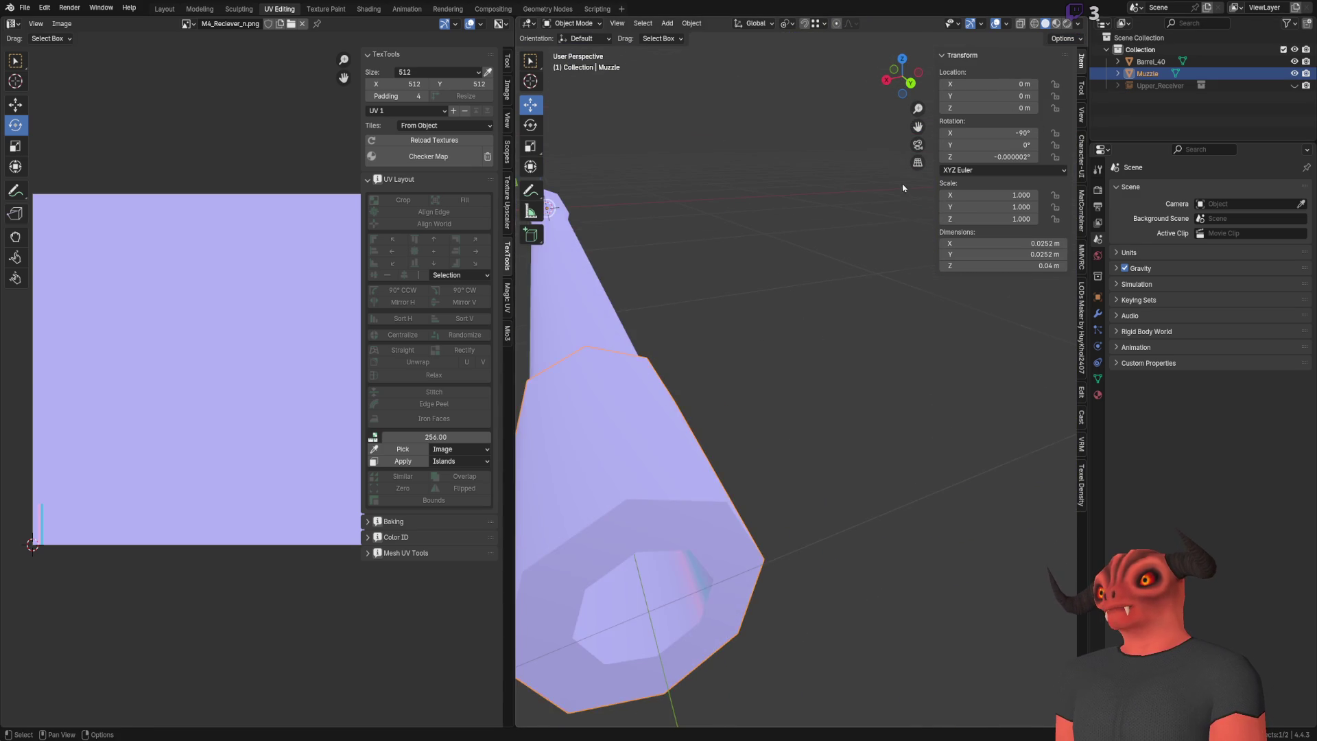
pyautogui.scroll(-5, 788, 135)
pyautogui.moveTo(787, 135); pyautogui.dragTo(926, 103, button='middle')
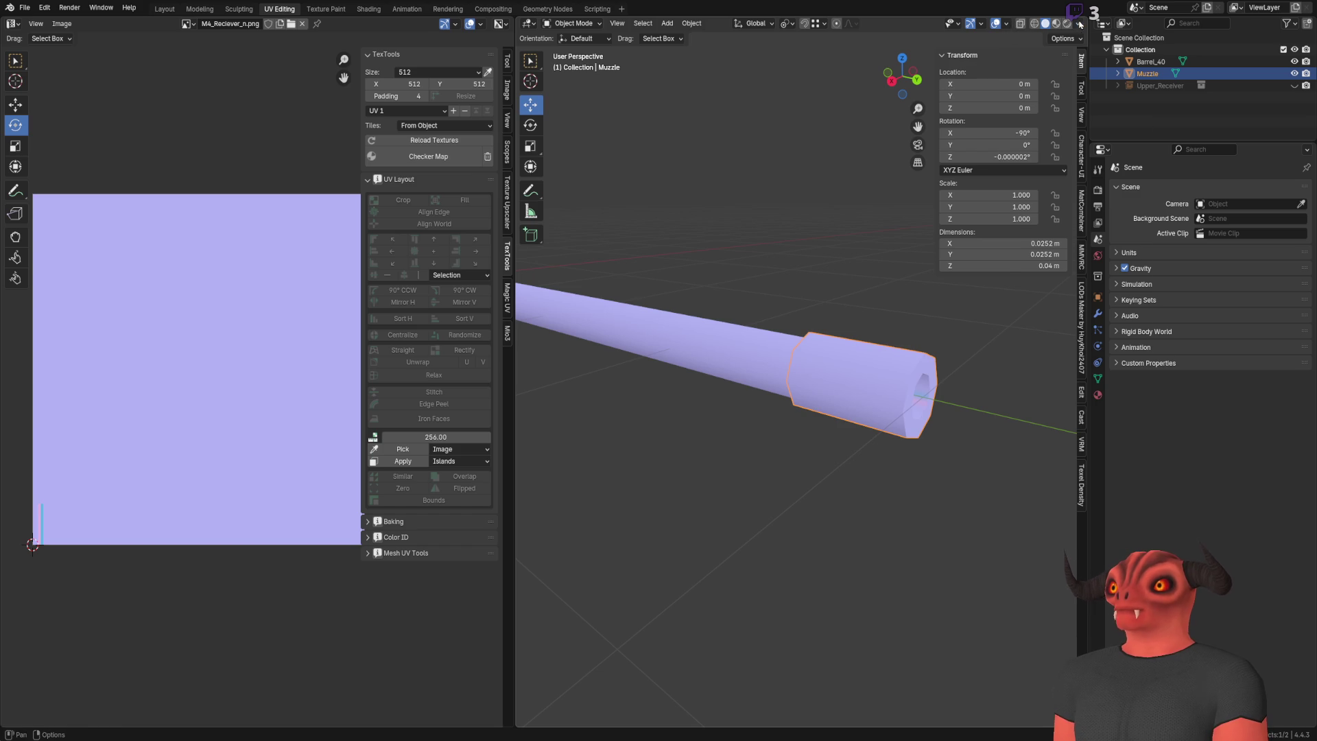
pyautogui.click(1078, 26)
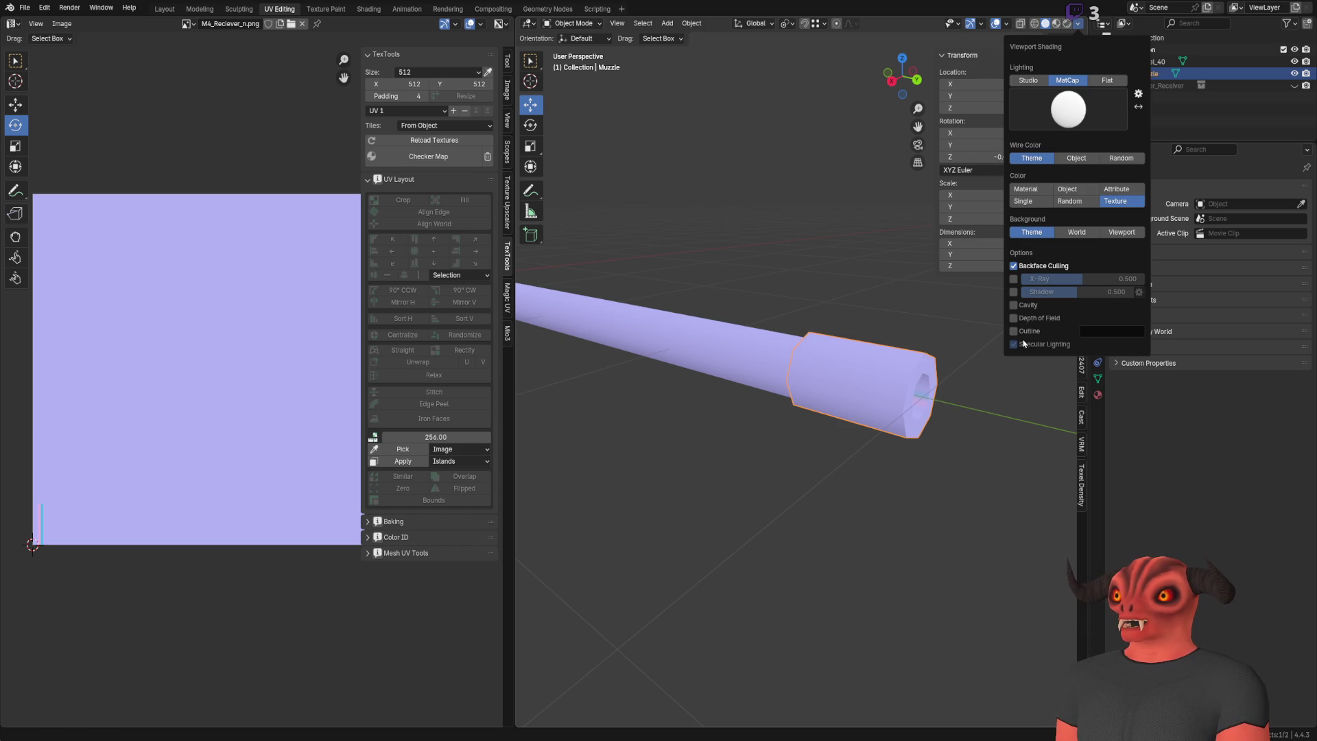
pyautogui.click(765, 215)
pyautogui.moveTo(764, 216)
pyautogui.mouseDown(button='middle')
pyautogui.moveTo(859, 229)
pyautogui.moveTo(736, 321)
pyautogui.moveTo(780, 307)
pyautogui.moveTo(748, 302)
pyautogui.moveTo(755, 274)
pyautogui.moveTo(685, 281)
pyautogui.mouseUp(button='middle')
pyautogui.scroll(8, 736, 321)
pyautogui.click(772, 288)
pyautogui.scroll(-1, 13, 374)
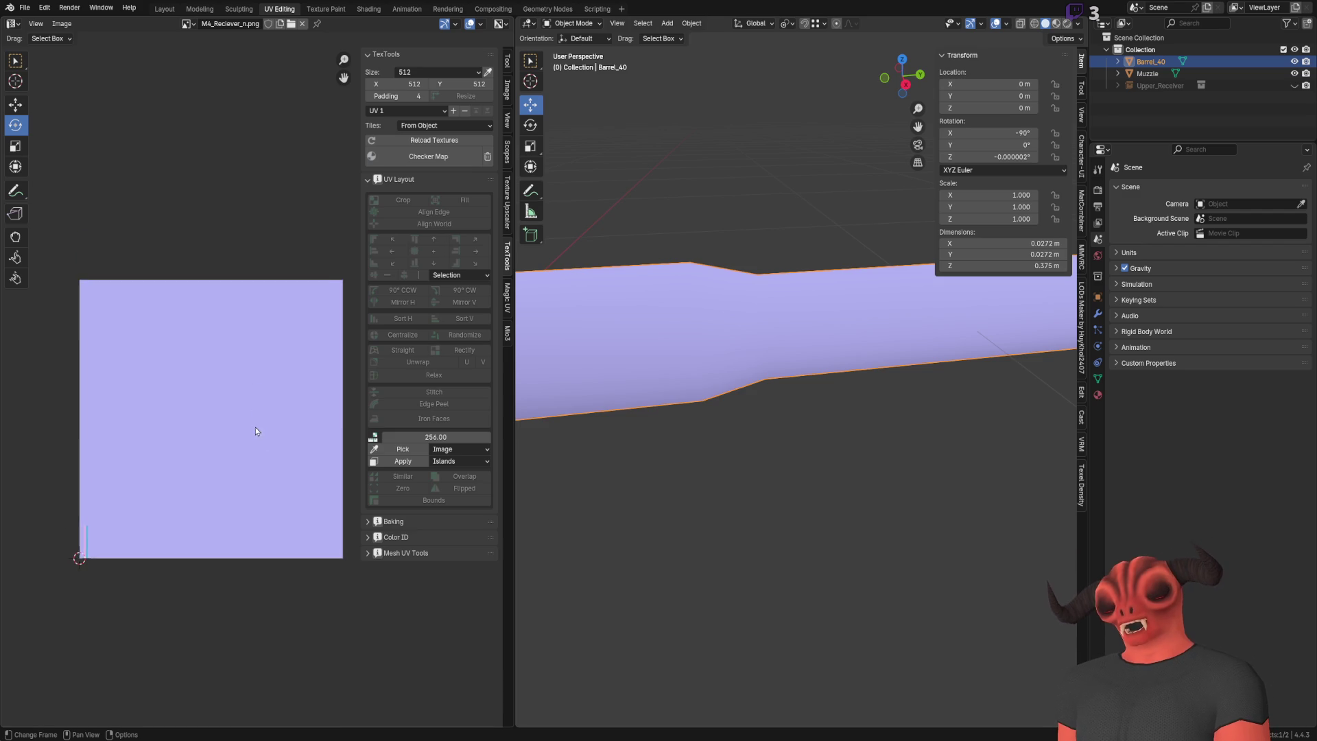
# Step: Zoom and orbit Godot's main_scene to look down the rifle barrel's open end
pyautogui.scroll(-3, 255, 427)
pyautogui.scroll(1, 235, 436)
pyautogui.scroll(-4, 708, 413)
pyautogui.moveTo(944, 402)
pyautogui.mouseDown(button='middle')
pyautogui.moveTo(955, 420)
pyautogui.moveTo(791, 455)
pyautogui.moveTo(922, 404)
pyautogui.mouseUp(button='middle')
pyautogui.scroll(4, 791, 456)
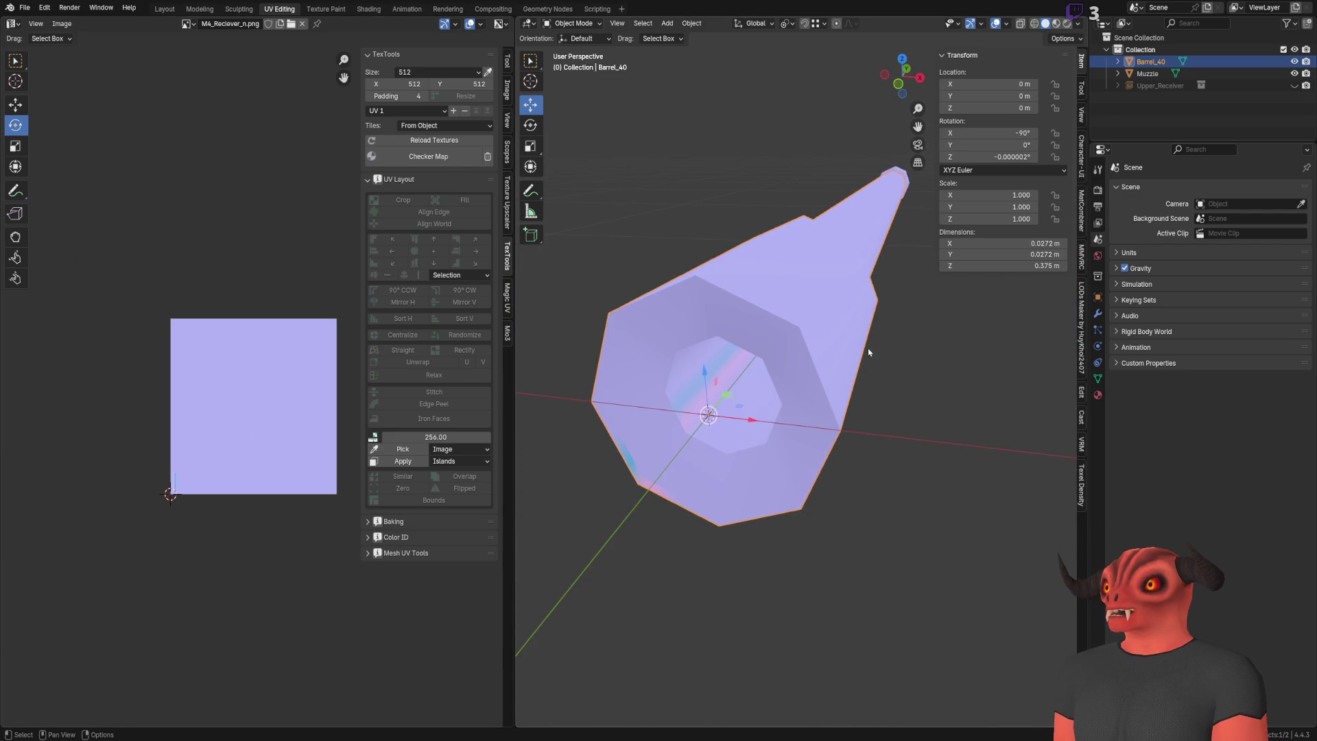
# Step: Mark the edge loops at the barrel's front step as sharp in Edit Mode
pyautogui.press('Tab')
pyautogui.press('3')
pyautogui.moveTo(878, 346)
pyautogui.mouseDown(button='middle')
pyautogui.moveTo(765, 347)
pyautogui.moveTo(695, 422)
pyautogui.moveTo(681, 341)
pyautogui.moveTo(529, 343)
pyautogui.mouseUp(button='middle')
pyautogui.scroll(3, 695, 421)
pyautogui.press('2')
pyautogui.keyDown('alt'); pyautogui.click(786, 352); pyautogui.keyUp('alt')
pyautogui.rightClick(829, 352)
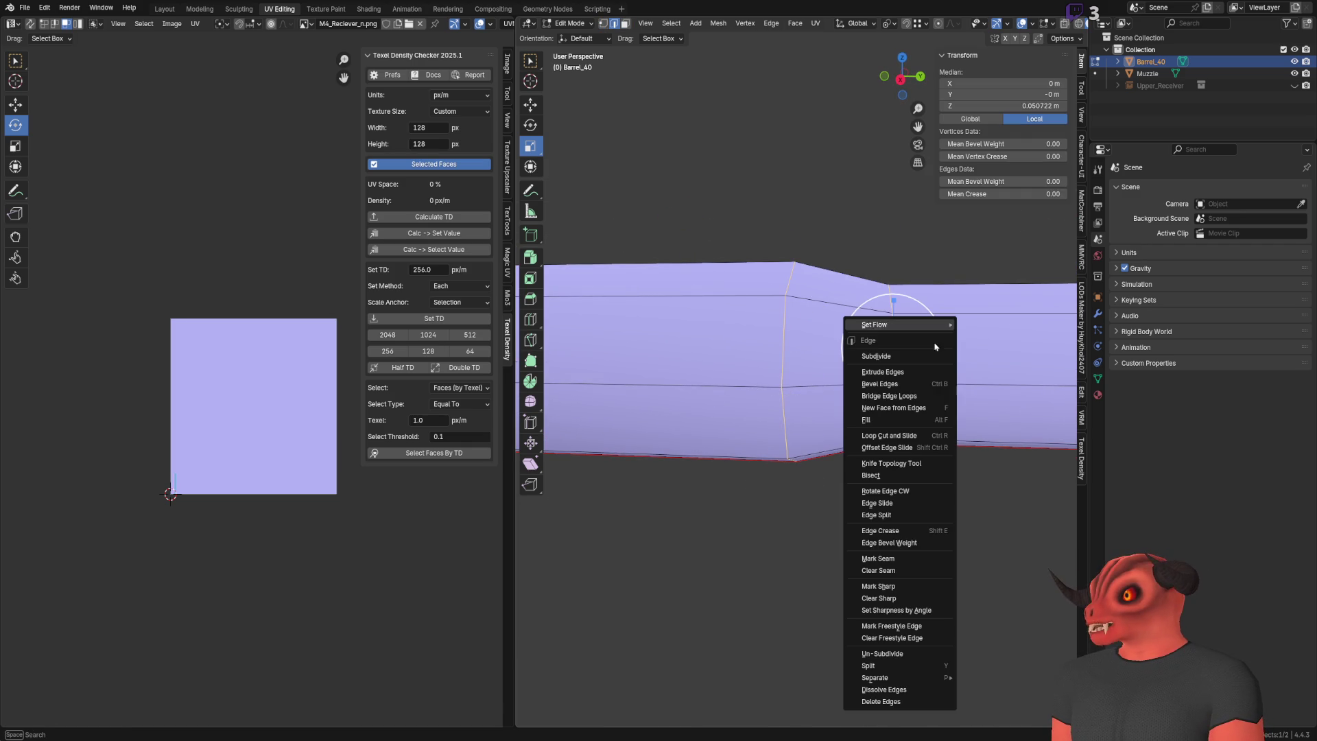
pyautogui.click(892, 587)
pyautogui.press('Tab')
# Step: Inspect the whole barrel, briefly re-enter its Edit Mode, then switch to Godot
pyautogui.moveTo(883, 343)
pyautogui.mouseDown(button='middle')
pyautogui.moveTo(853, 412)
pyautogui.moveTo(785, 403)
pyautogui.moveTo(800, 376)
pyautogui.mouseUp(button='middle')
pyautogui.scroll(6, 800, 376)
pyautogui.moveTo(753, 453); pyautogui.dragTo(764, 403, button='middle')
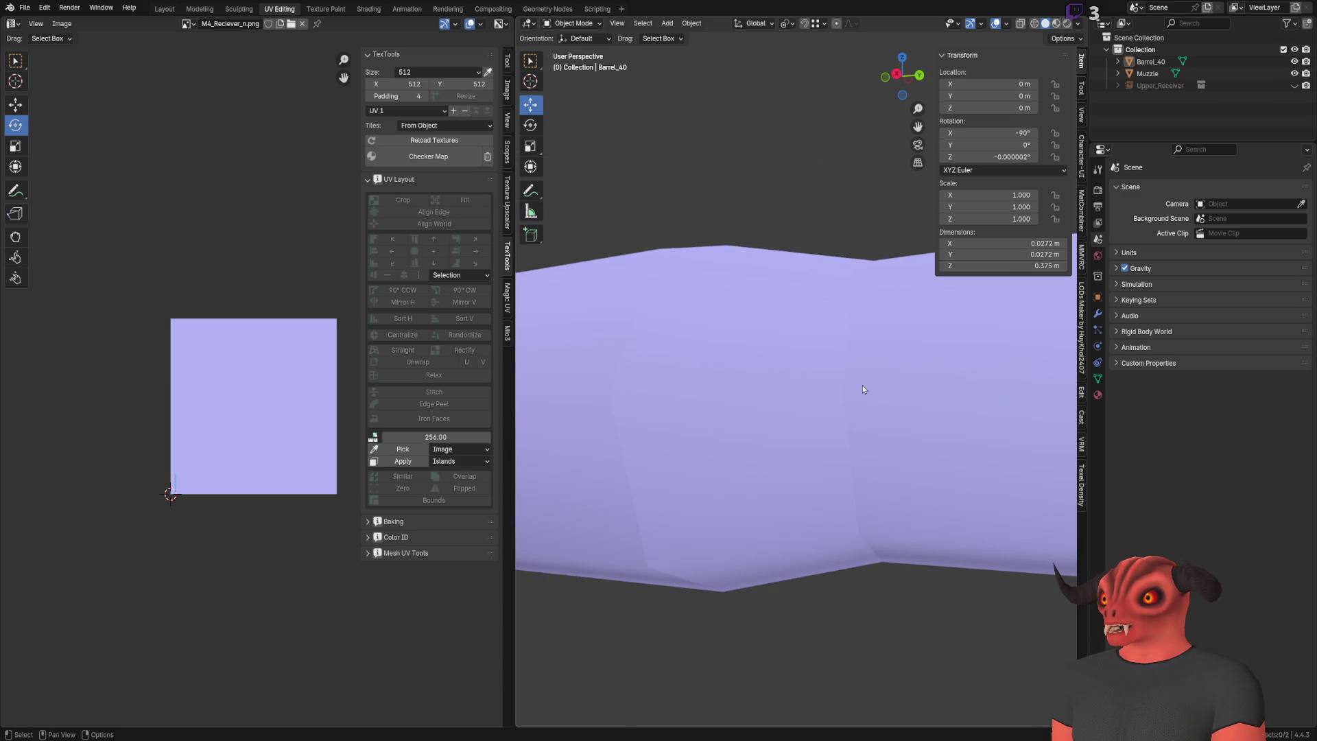
pyautogui.scroll(-8, 739, 435)
pyautogui.moveTo(821, 506)
pyautogui.mouseDown(button='middle')
pyautogui.moveTo(815, 432)
pyautogui.moveTo(762, 395)
pyautogui.moveTo(694, 455)
pyautogui.moveTo(730, 474)
pyautogui.moveTo(752, 397)
pyautogui.moveTo(696, 487)
pyautogui.mouseUp(button='middle')
pyautogui.scroll(2, 734, 477)
pyautogui.click(739, 479)
pyautogui.press('Tab')
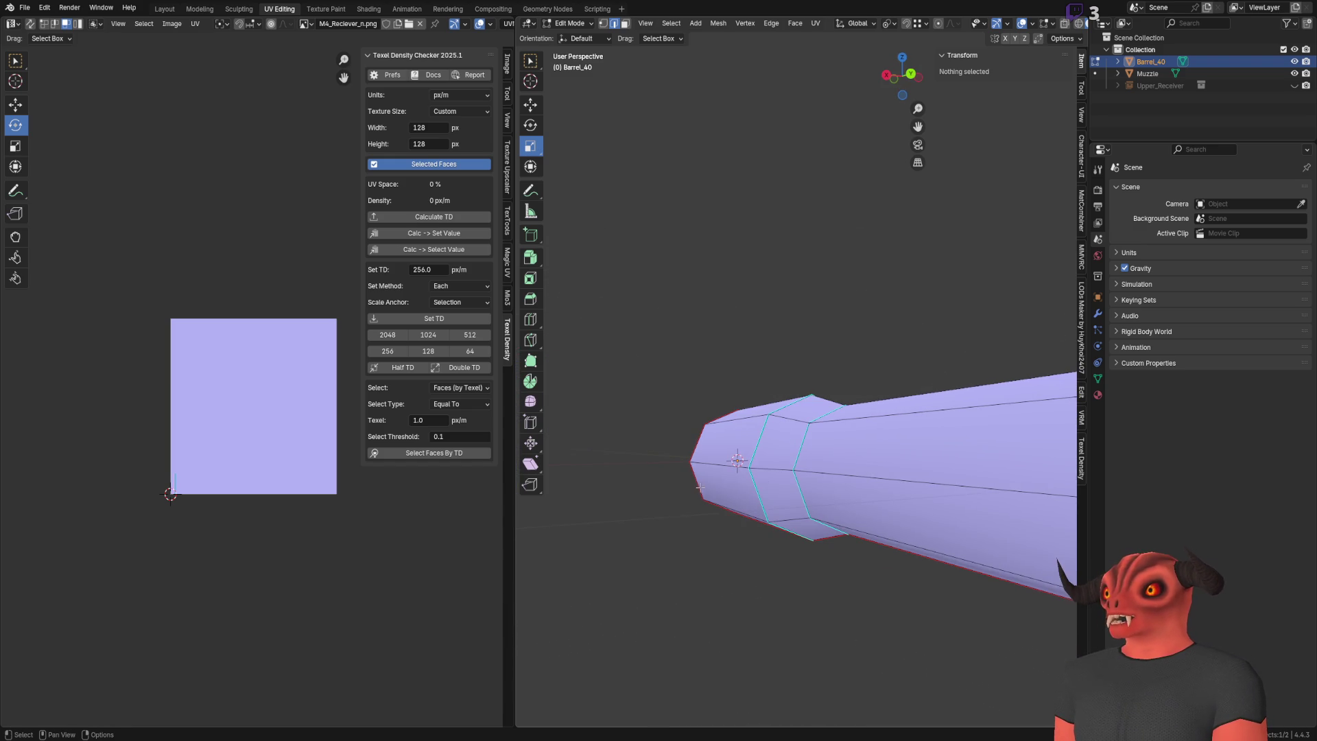
pyautogui.press('Tab')
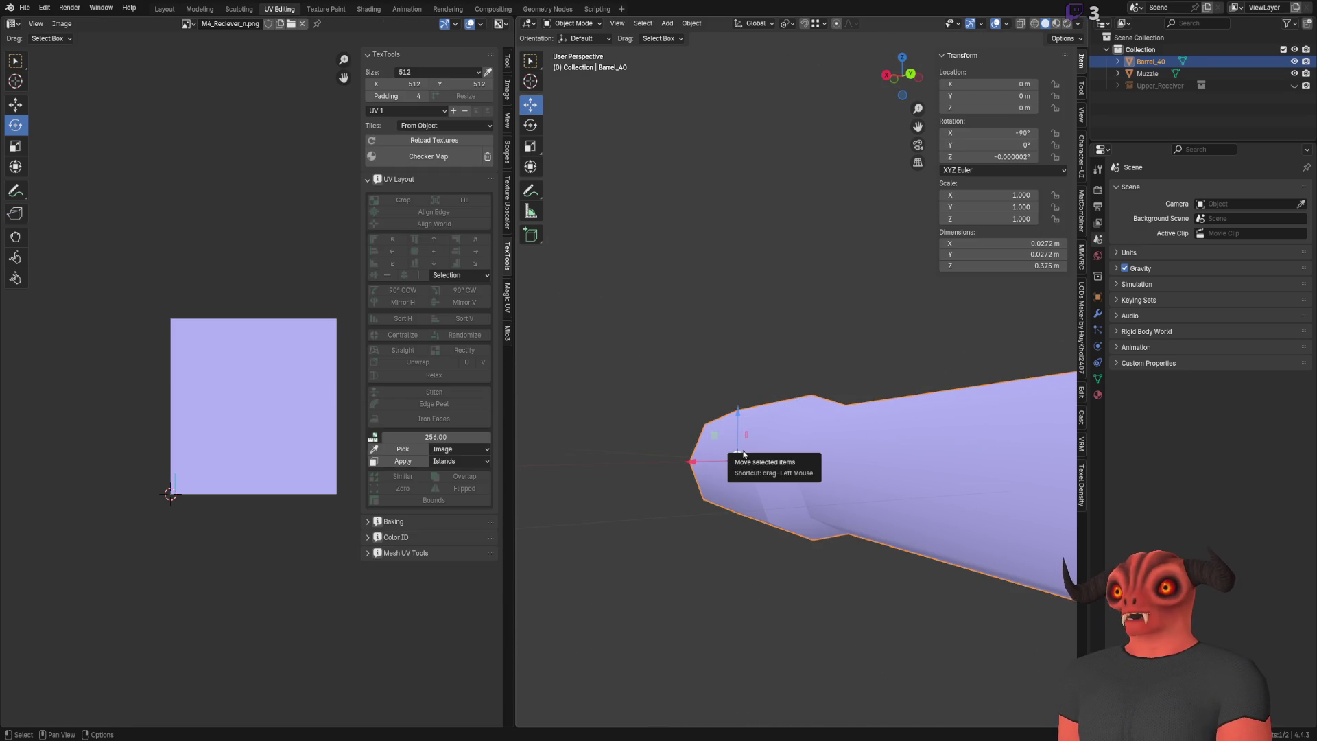
pyautogui.hotkey('alt', 'Tab')
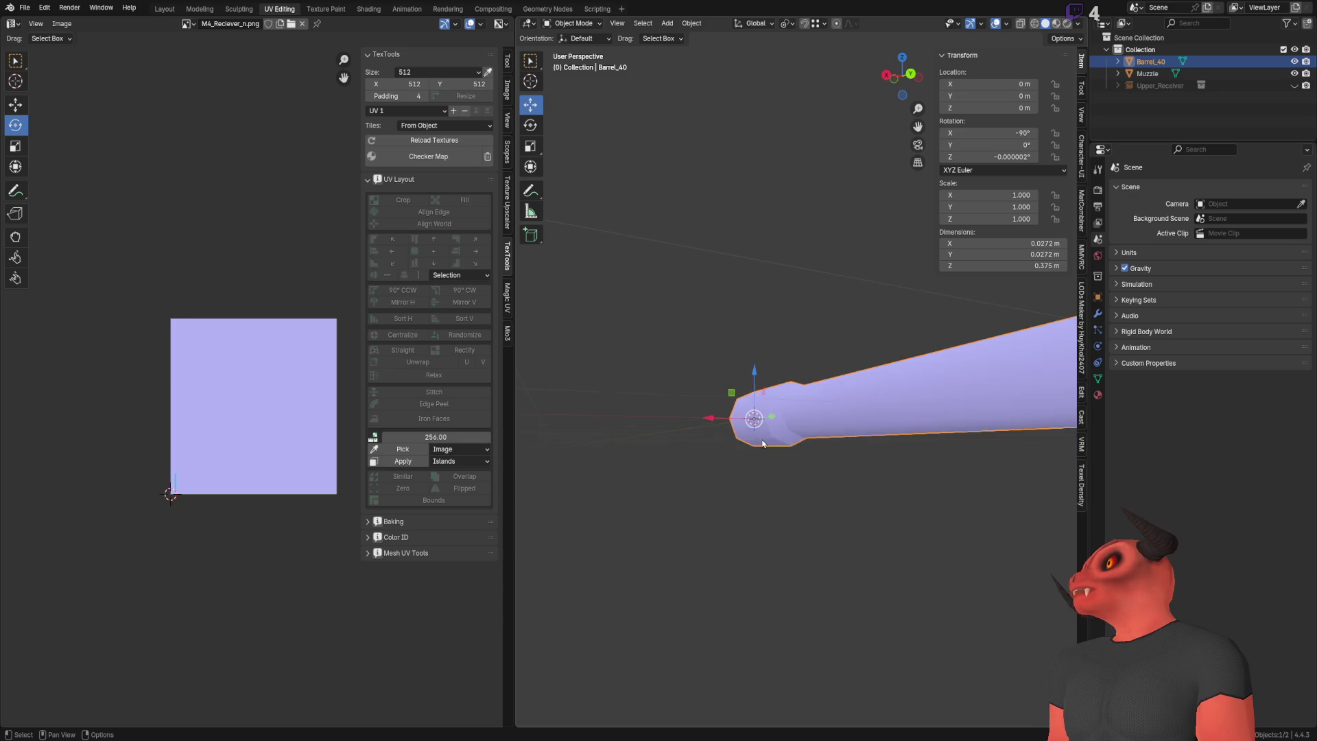
# Step: Select all of Barrel_40's geometry in Edit Mode and review it from side and end views
pyautogui.moveTo(824, 384); pyautogui.dragTo(888, 435, button='middle')
pyautogui.scroll(4, 807, 362)
pyautogui.press('Tab')
pyautogui.moveTo(806, 362)
pyautogui.mouseDown(button='middle')
pyautogui.moveTo(749, 388)
pyautogui.moveTo(799, 364)
pyautogui.moveTo(789, 384)
pyautogui.moveTo(861, 483)
pyautogui.moveTo(823, 453)
pyautogui.moveTo(754, 522)
pyautogui.mouseUp(button='middle')
pyautogui.press('a')
pyautogui.scroll(-3, 799, 385)
pyautogui.scroll(3, 789, 384)
pyautogui.moveTo(104, 383); pyautogui.dragTo(120, 337, button='middle')
pyautogui.scroll(2, 120, 337)
pyautogui.moveTo(754, 446)
pyautogui.mouseDown(button='middle')
pyautogui.moveTo(788, 391)
pyautogui.moveTo(885, 364)
pyautogui.mouseUp(button='middle')
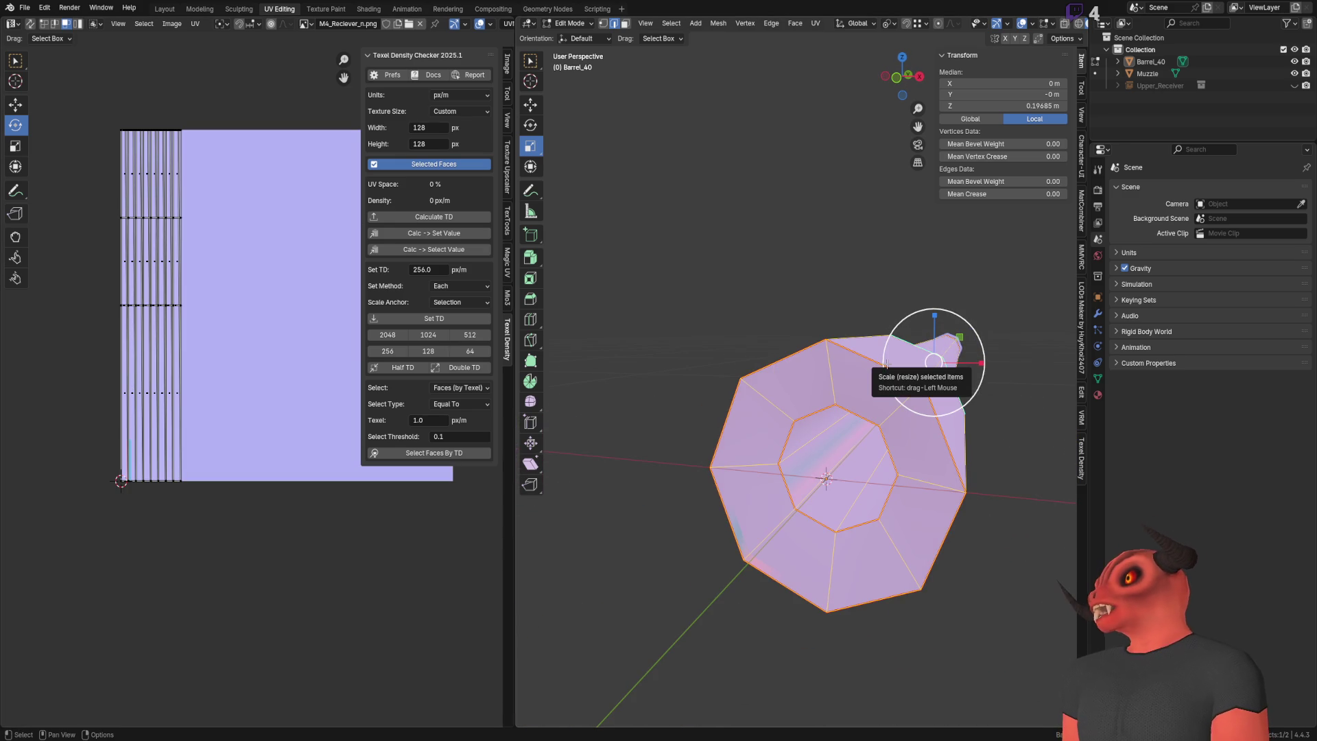
pyautogui.moveTo(885, 363); pyautogui.dragTo(805, 376, button='middle')
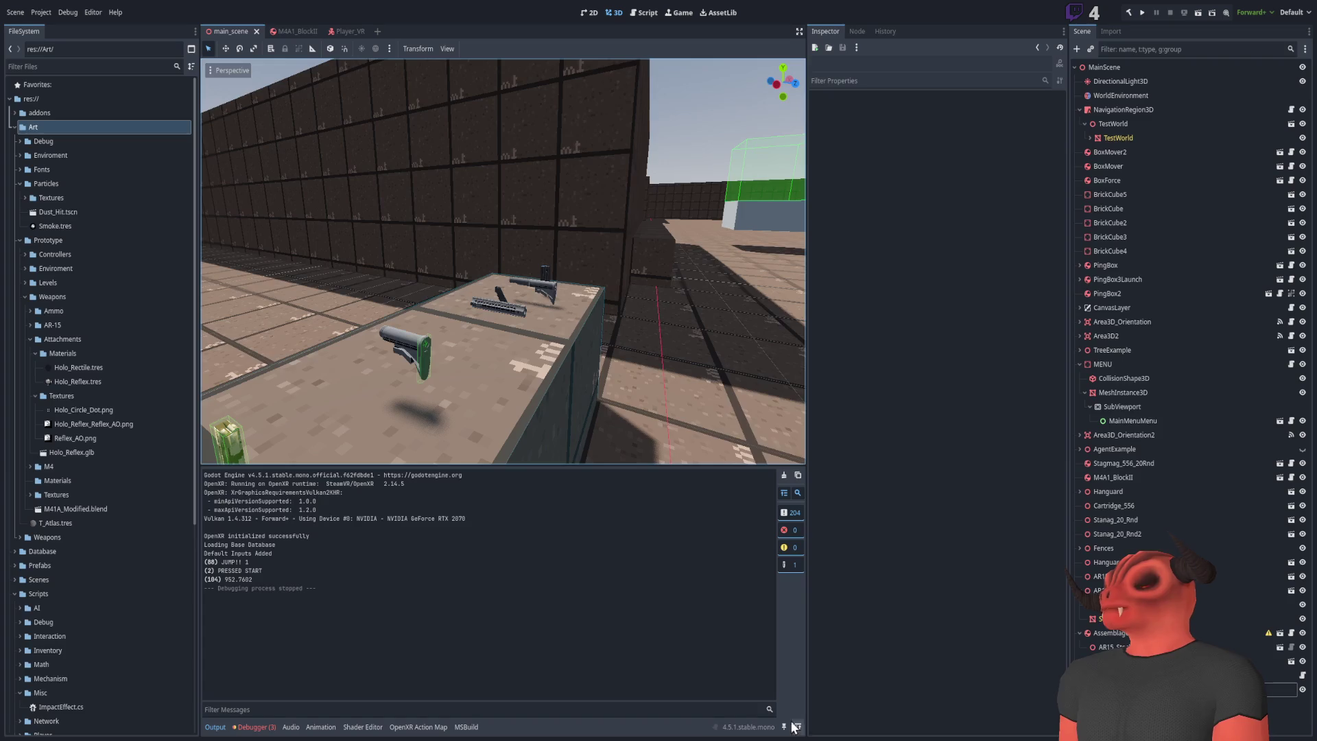
# Step: Orbit the scene around the rifle and run the project with the play button
pyautogui.moveTo(522, 323); pyautogui.dragTo(582, 315, button='middle')
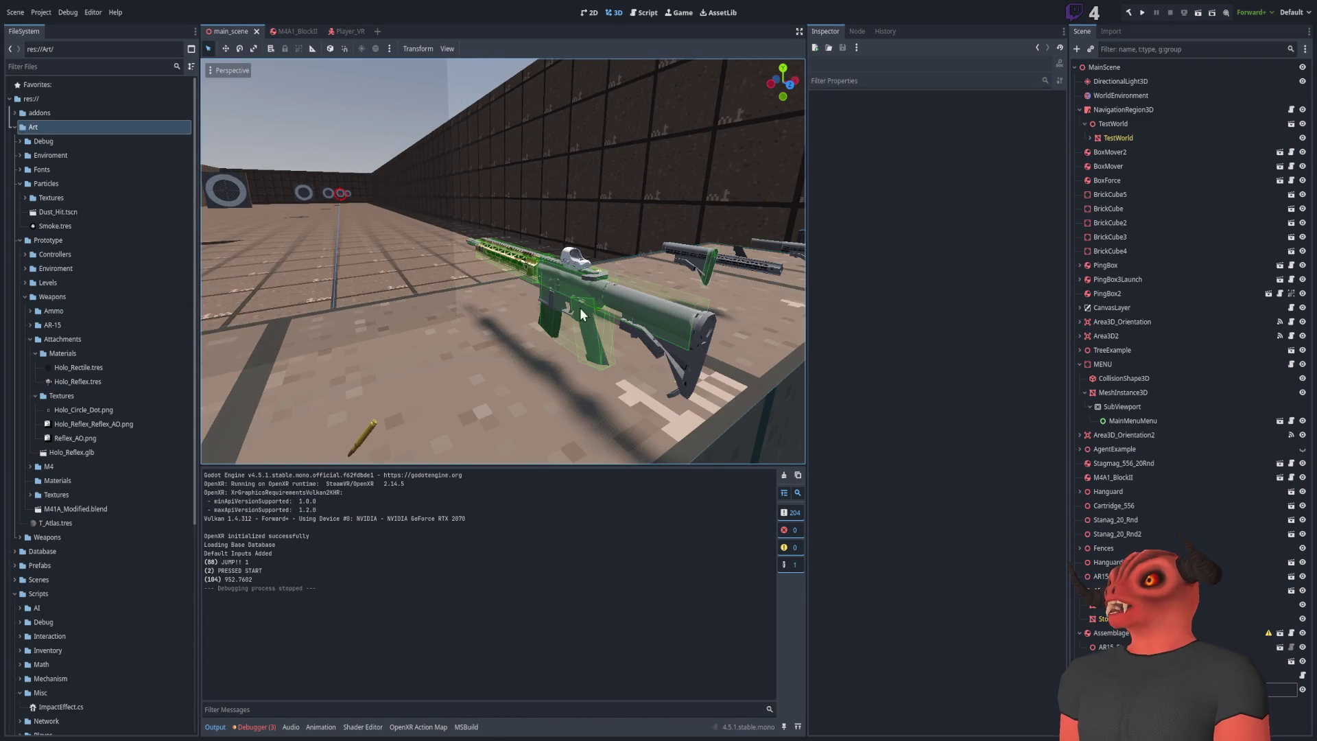
pyautogui.click(1143, 14)
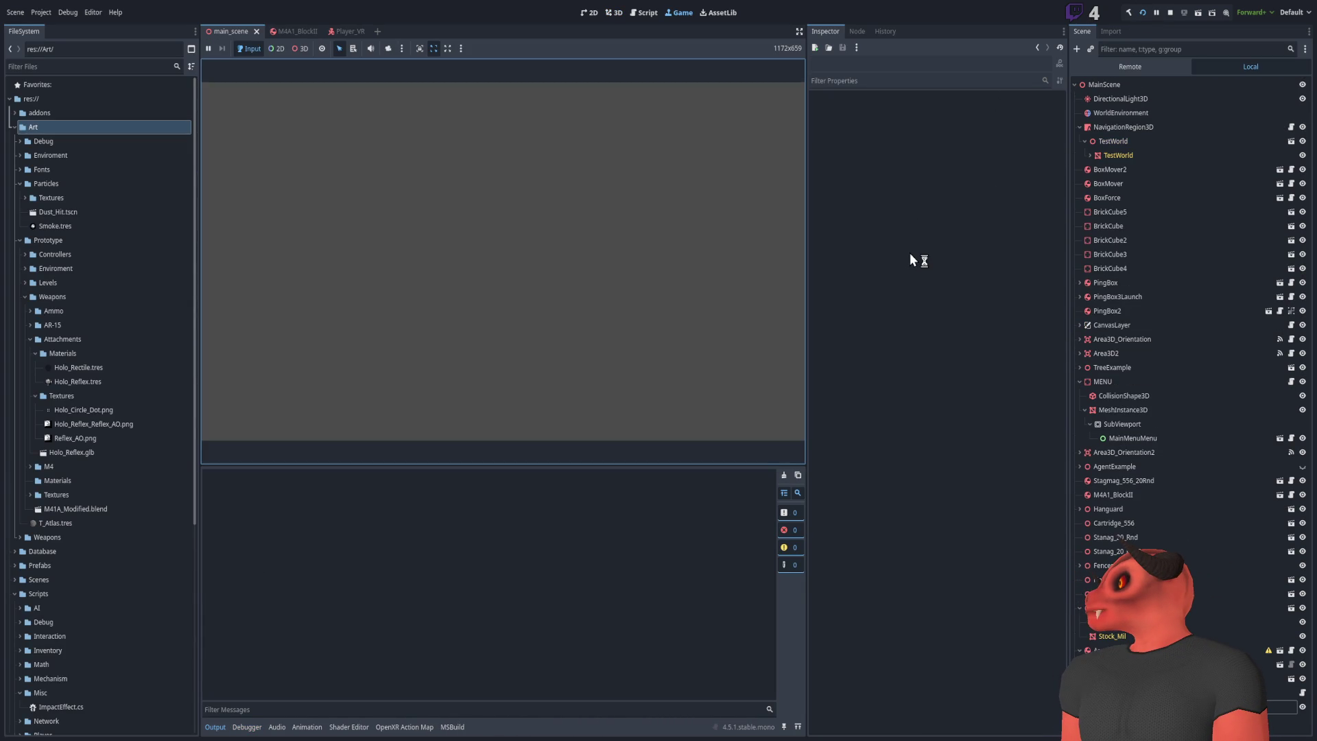
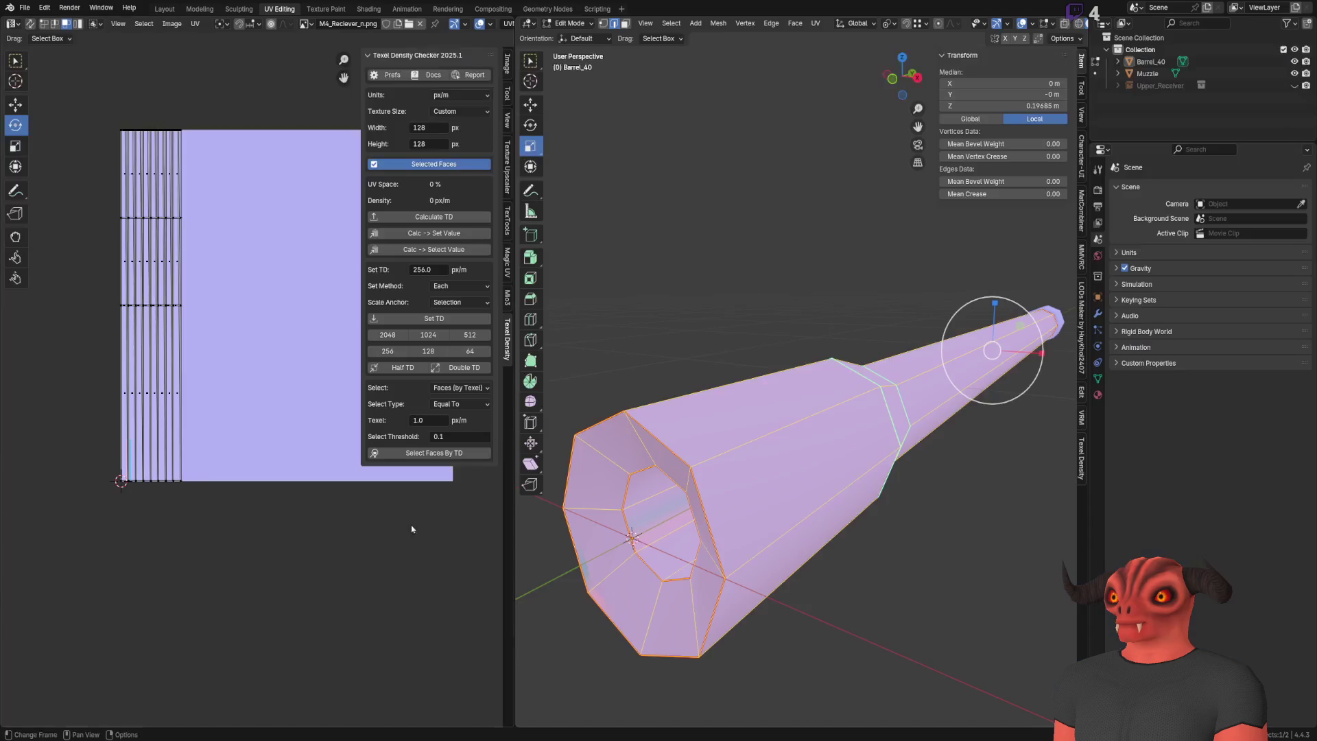
# Step: Back in Blender, deselect everything on Barrel_40 and orbit the view into the muzzle
pyautogui.scroll(-5, 829, 439)
pyautogui.click(829, 439)
pyautogui.moveTo(829, 439)
pyautogui.mouseDown(button='middle')
pyautogui.moveTo(774, 311)
pyautogui.moveTo(744, 338)
pyautogui.mouseUp(button='middle')
# Step: Hide the Muzzle object and mark the barrel bore's inner edge loop as a seam
pyautogui.keyDown('alt'); pyautogui.click(744, 338); pyautogui.keyUp('alt')
pyautogui.scroll(-5, 743, 378)
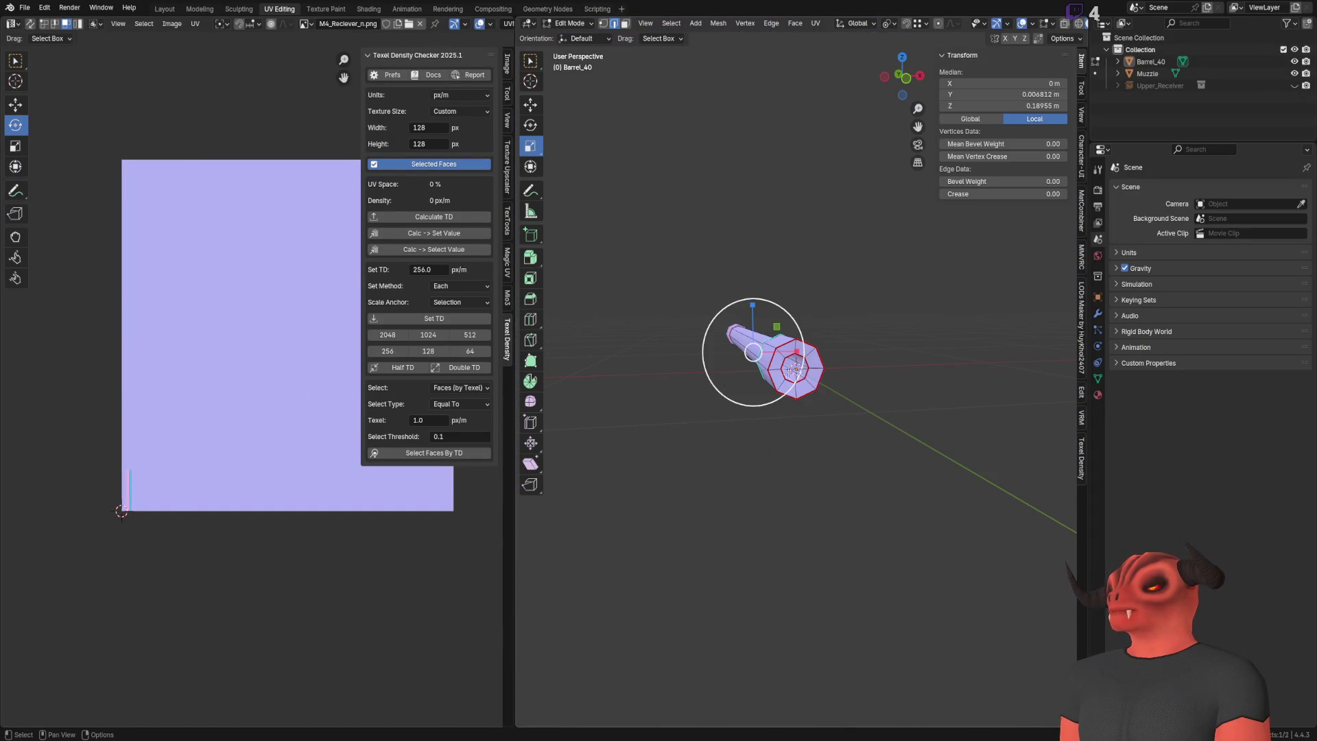
pyautogui.click(1294, 74)
pyautogui.scroll(4, 812, 367)
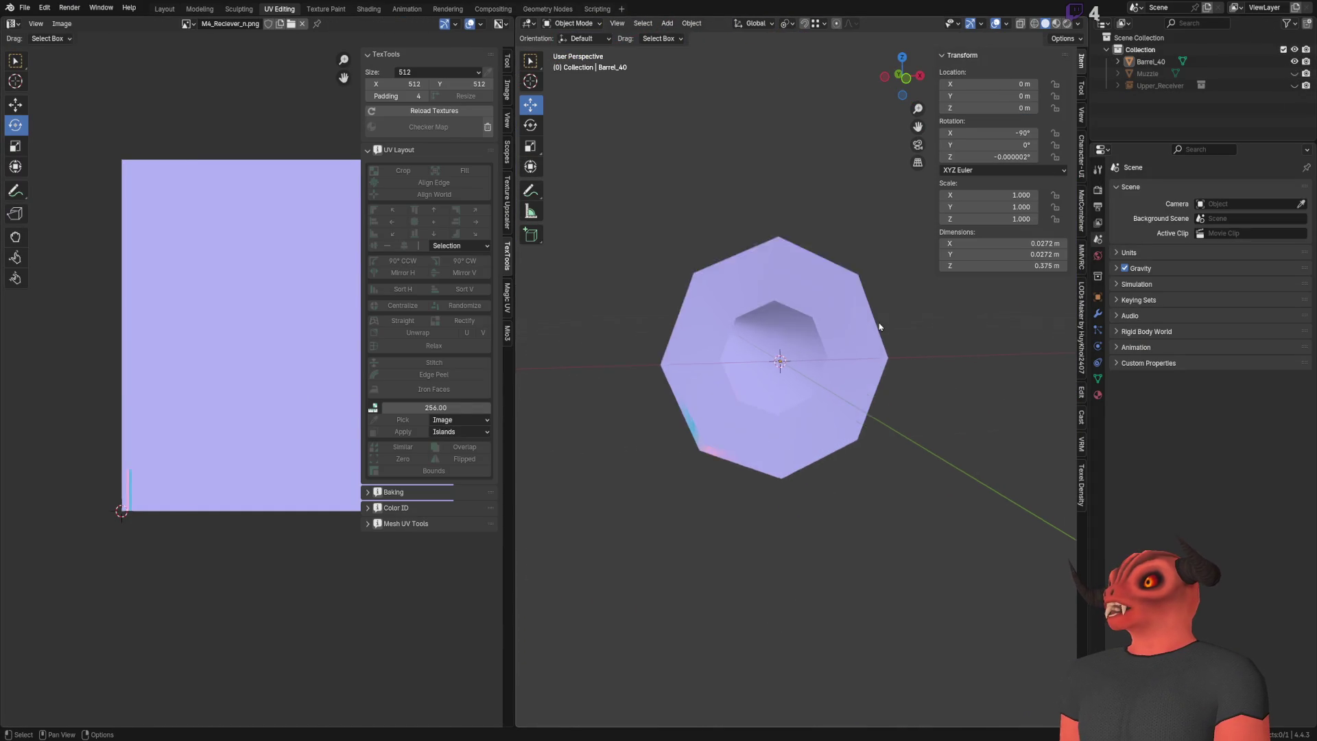
pyautogui.hotkey('ctrl', 'e')
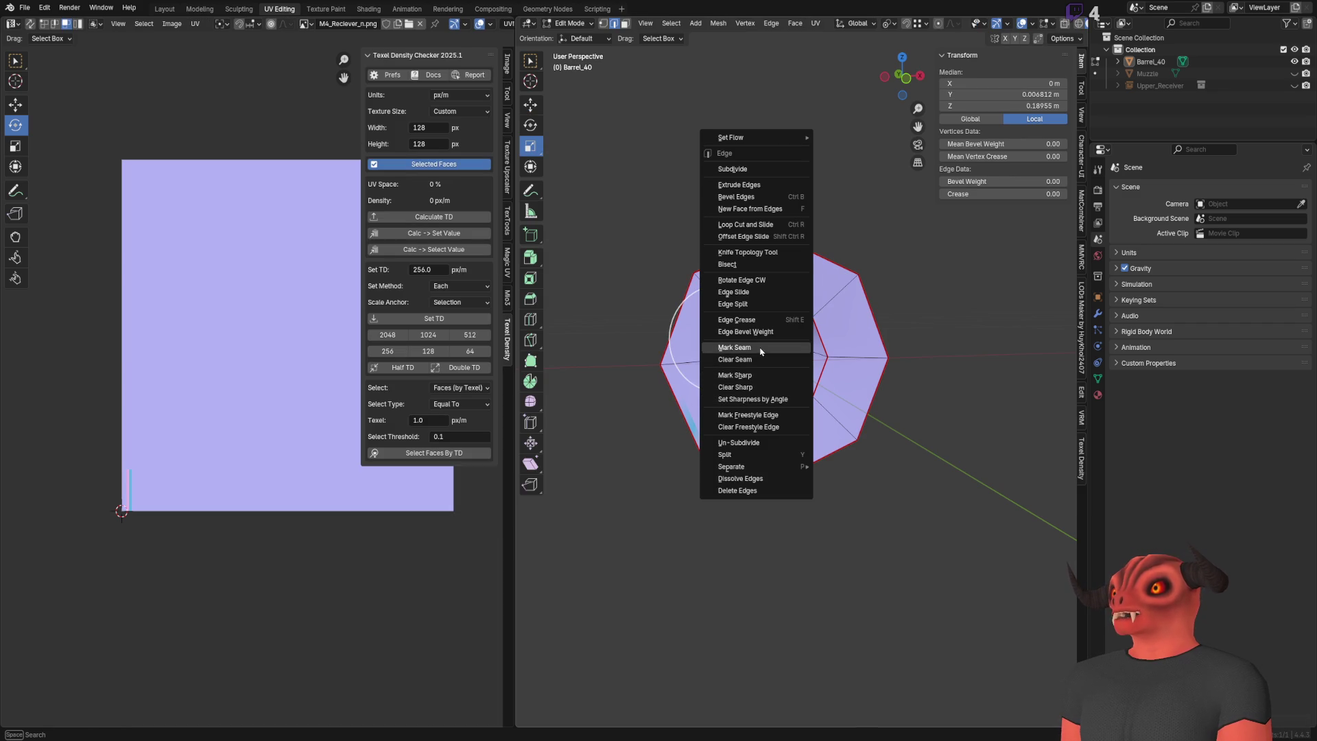
pyautogui.click(760, 349)
# Step: Mark a seam on an edge loop at the barrel's muzzle end
pyautogui.scroll(5, 760, 352)
pyautogui.scroll(-5, 893, 395)
pyautogui.moveTo(857, 371)
pyautogui.mouseDown(button='middle')
pyautogui.moveTo(894, 396)
pyautogui.moveTo(700, 376)
pyautogui.moveTo(835, 403)
pyautogui.moveTo(956, 377)
pyautogui.mouseUp(button='middle')
pyautogui.click(893, 395)
pyautogui.scroll(-3, 894, 396)
pyautogui.scroll(4, 843, 407)
pyautogui.moveTo(843, 406)
pyautogui.mouseDown(button='middle')
pyautogui.moveTo(679, 354)
pyautogui.moveTo(724, 375)
pyautogui.moveTo(688, 353)
pyautogui.moveTo(714, 363)
pyautogui.moveTo(751, 341)
pyautogui.mouseUp(button='middle')
pyautogui.keyDown('alt'); pyautogui.click(730, 350); pyautogui.keyUp('alt')
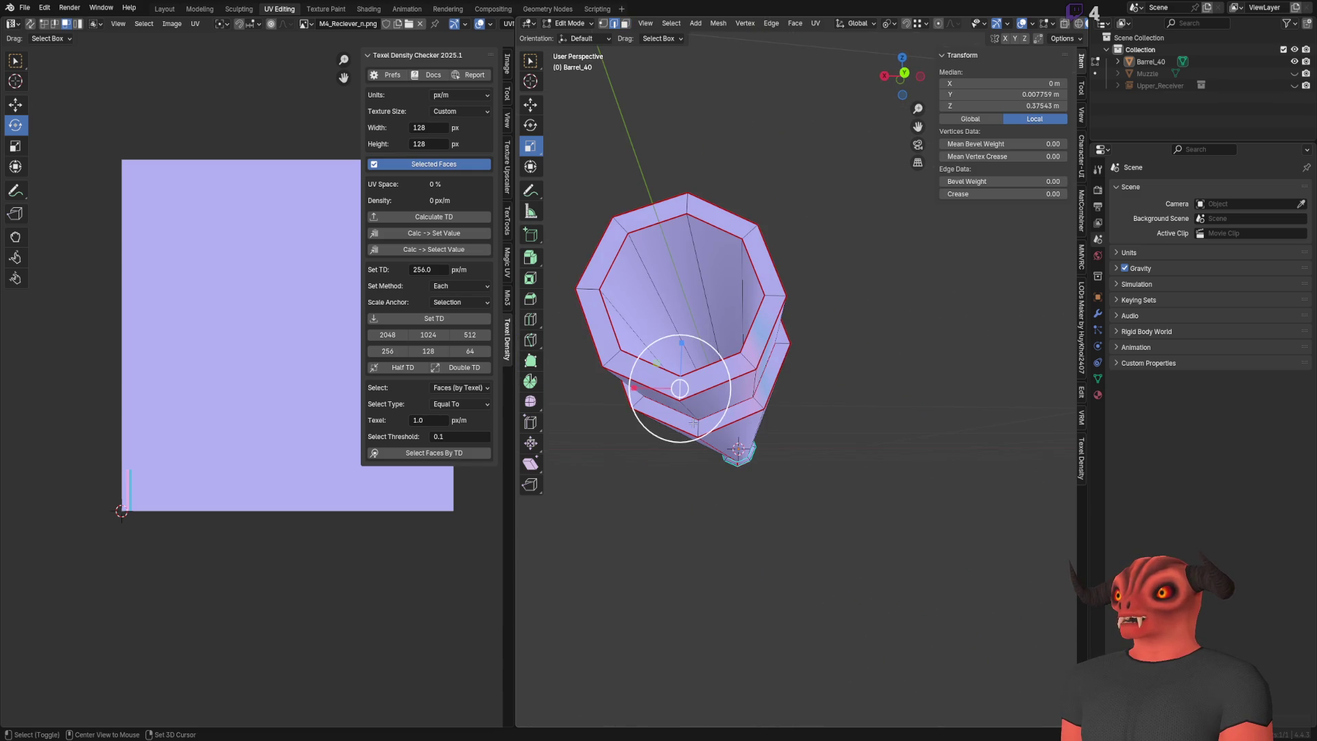
pyautogui.rightClick(899, 168)
pyautogui.click(857, 480)
# Step: Mark seams on the centre and outer loops of the octagonal barrel end
pyautogui.moveTo(858, 481); pyautogui.dragTo(782, 455, button='middle')
pyautogui.keyDown('alt'); pyautogui.click(731, 374); pyautogui.keyUp('alt')
pyautogui.scroll(6, 732, 374)
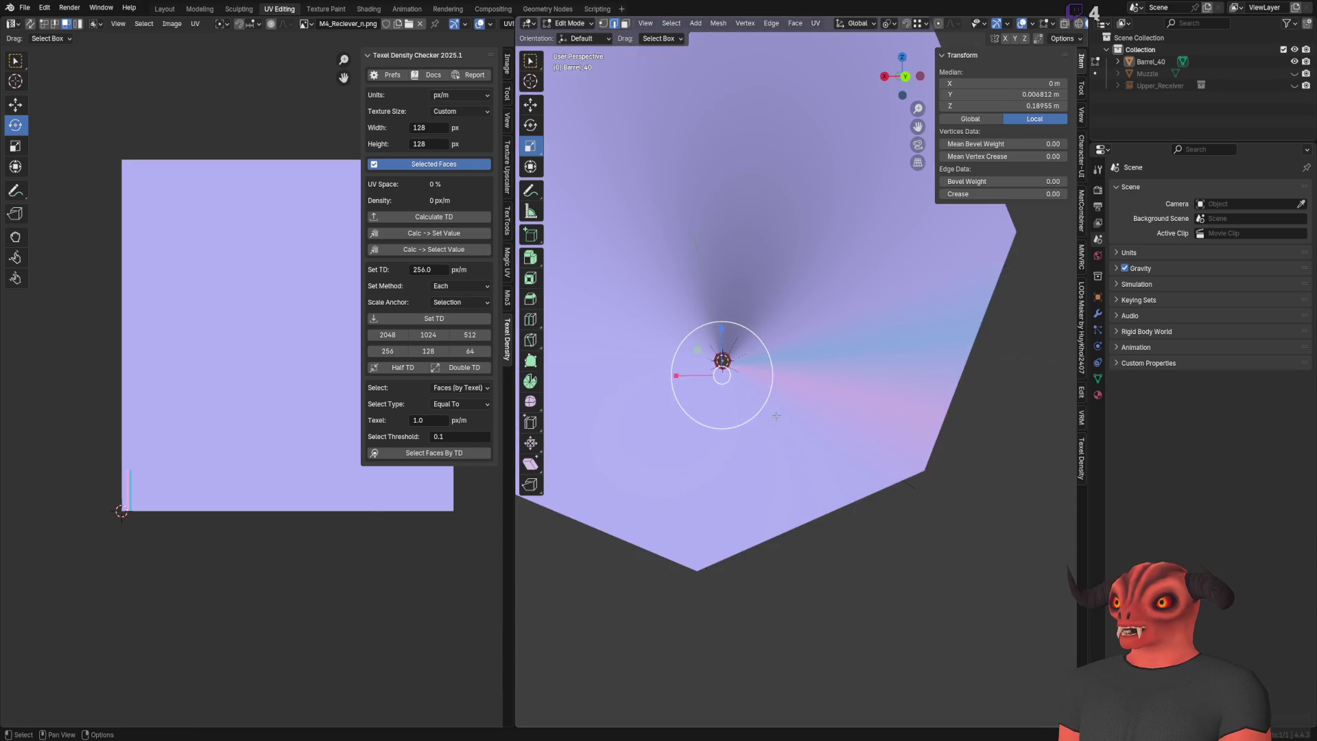
pyautogui.scroll(-5, 763, 416)
pyautogui.scroll(2, 785, 418)
pyautogui.rightClick(789, 418)
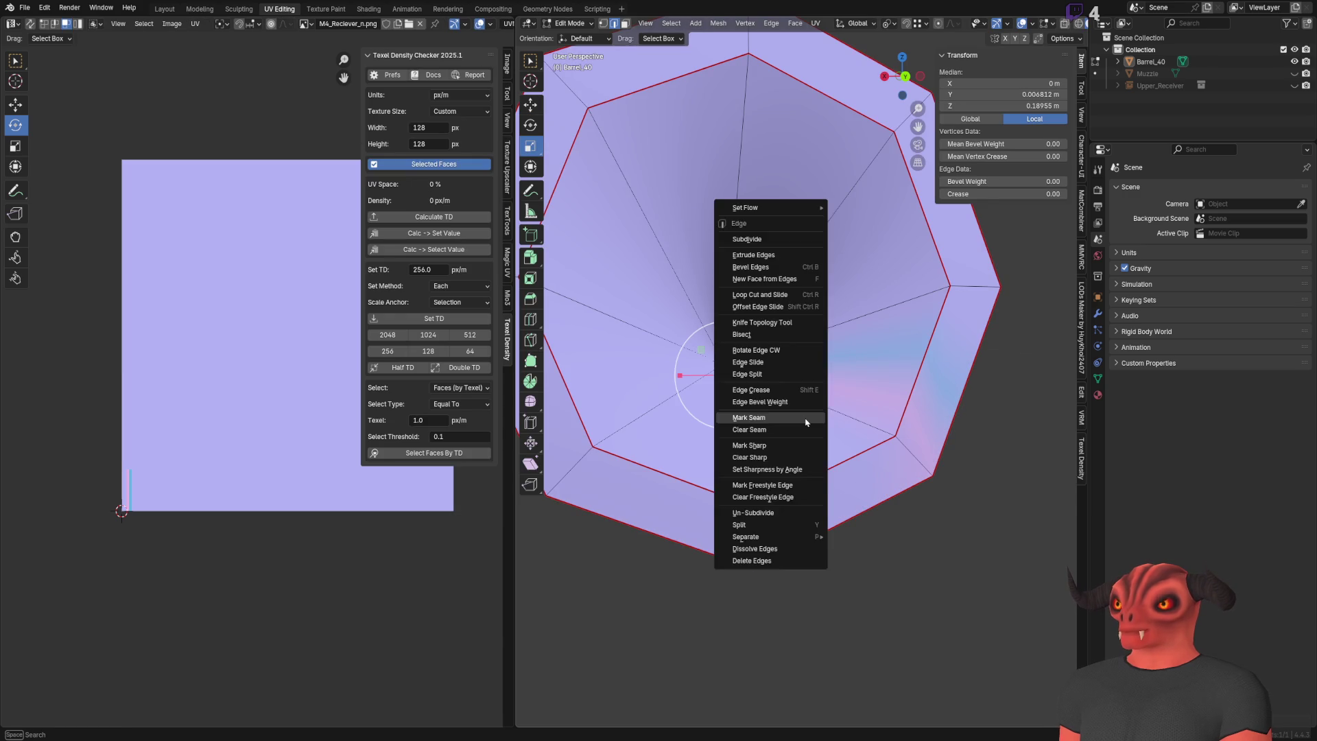
pyautogui.click(921, 571)
pyautogui.scroll(-6, 789, 356)
# Step: Mark a lengthwise seam running along the barrel
pyautogui.moveTo(789, 357)
pyautogui.mouseDown(button='middle')
pyautogui.moveTo(794, 335)
pyautogui.moveTo(762, 438)
pyautogui.moveTo(775, 444)
pyautogui.moveTo(879, 405)
pyautogui.moveTo(899, 373)
pyautogui.moveTo(775, 307)
pyautogui.mouseUp(button='middle')
pyautogui.rightClick(830, 290)
pyautogui.scroll(6, 899, 372)
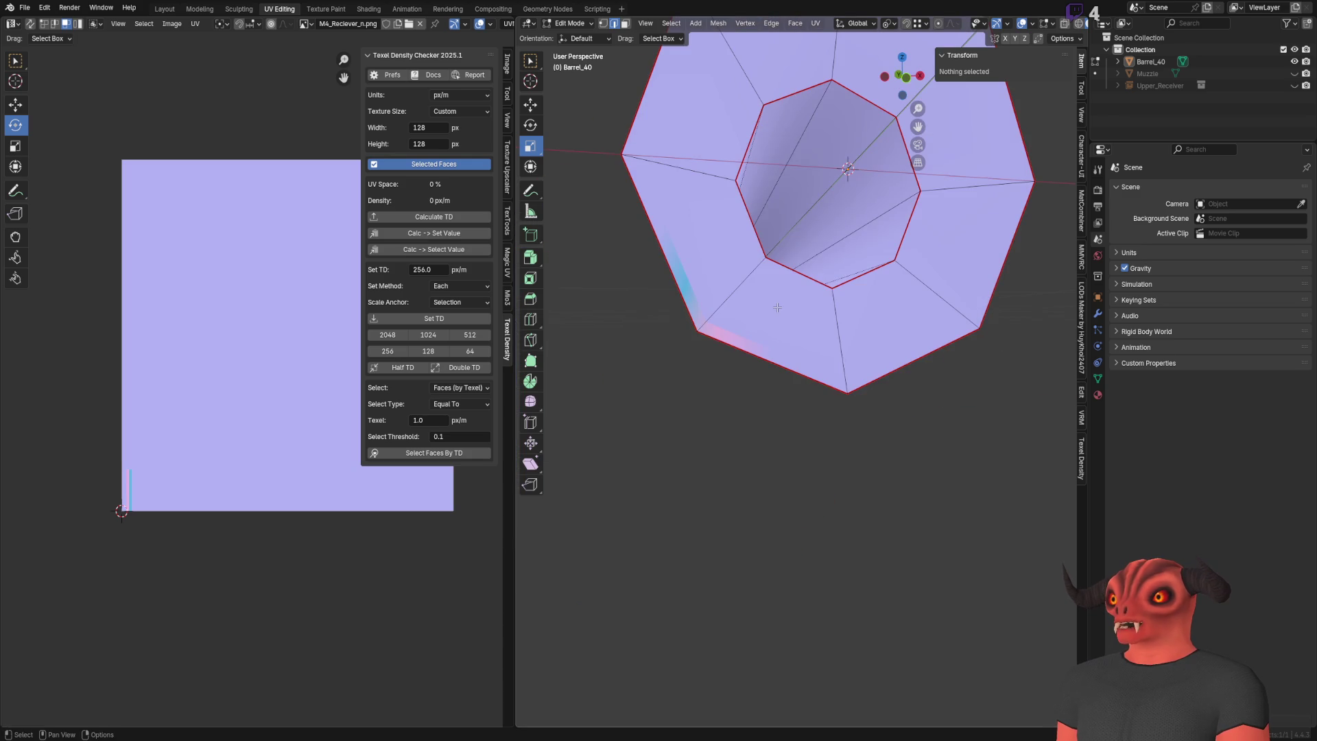
pyautogui.rightClick(775, 307)
pyautogui.scroll(-8, 854, 432)
pyautogui.moveTo(849, 435); pyautogui.dragTo(832, 353, button='middle')
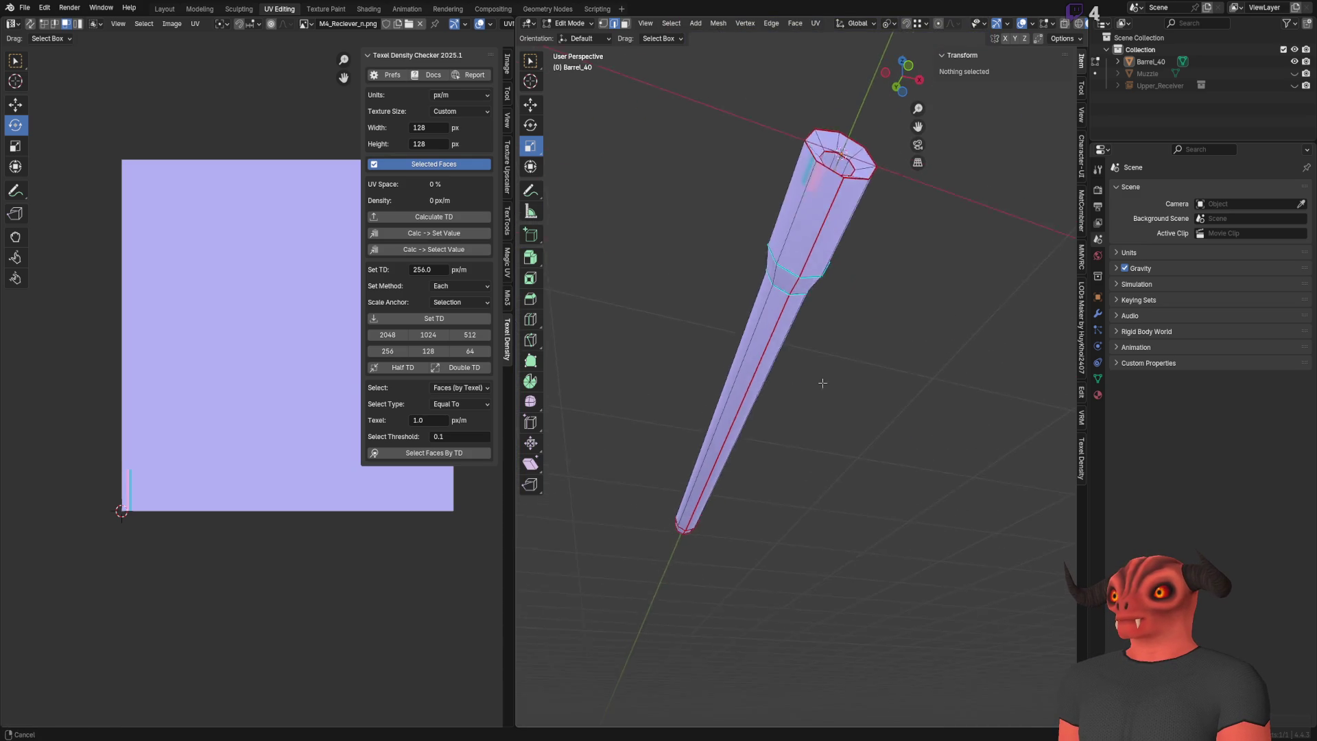
pyautogui.scroll(5, 832, 353)
pyautogui.moveTo(791, 412)
pyautogui.mouseDown(button='middle')
pyautogui.moveTo(776, 480)
pyautogui.moveTo(786, 400)
pyautogui.mouseUp(button='middle')
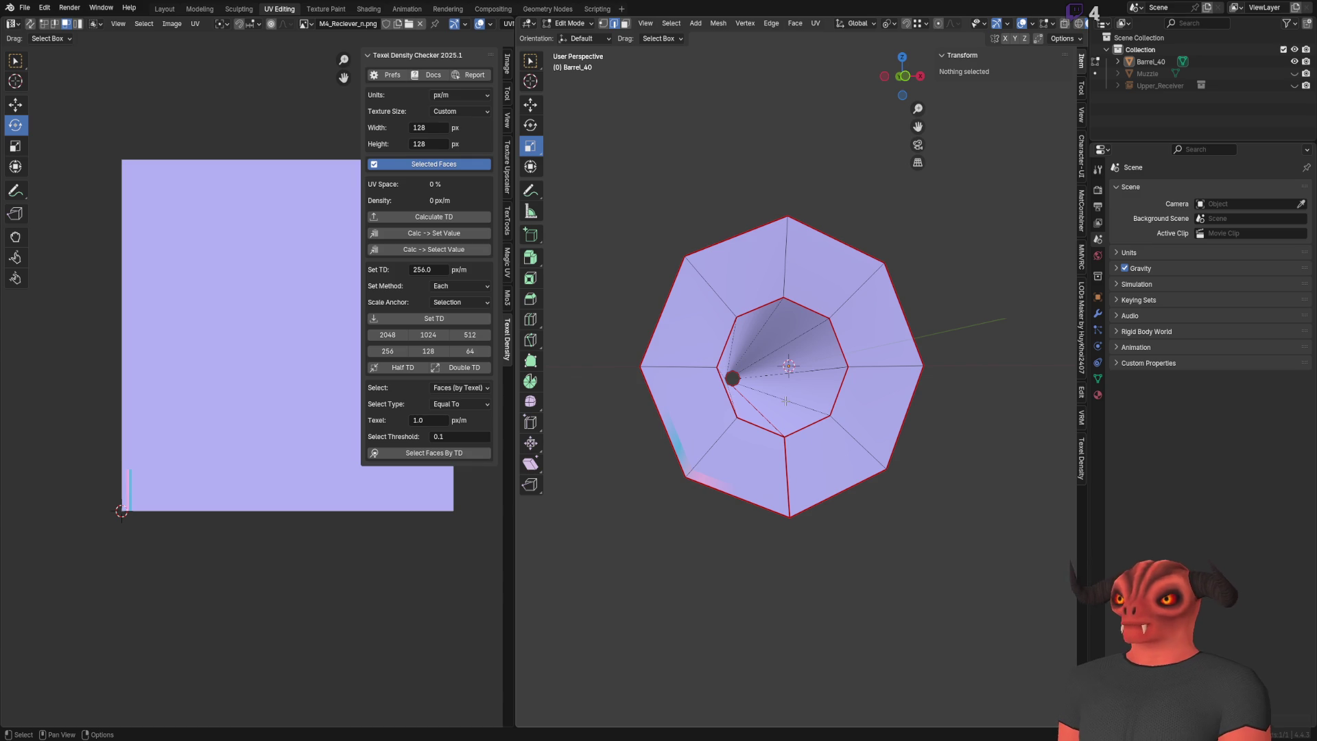
# Step: Select all barrel faces and unwrap them with Angle Based unwrapping
pyautogui.press('a')
pyautogui.hotkey('alt', 'a')
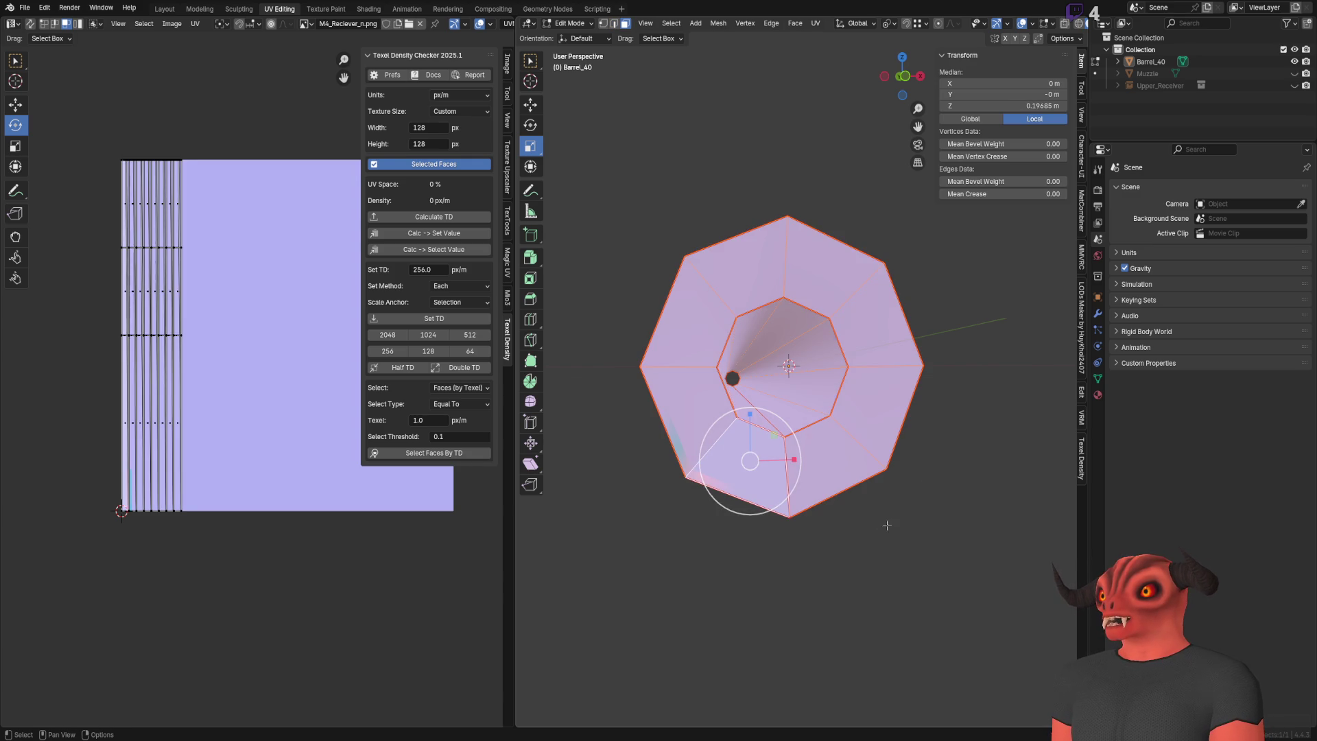
pyautogui.press('a')
pyautogui.hotkey('ctrl', 'f')
pyautogui.press('Escape')
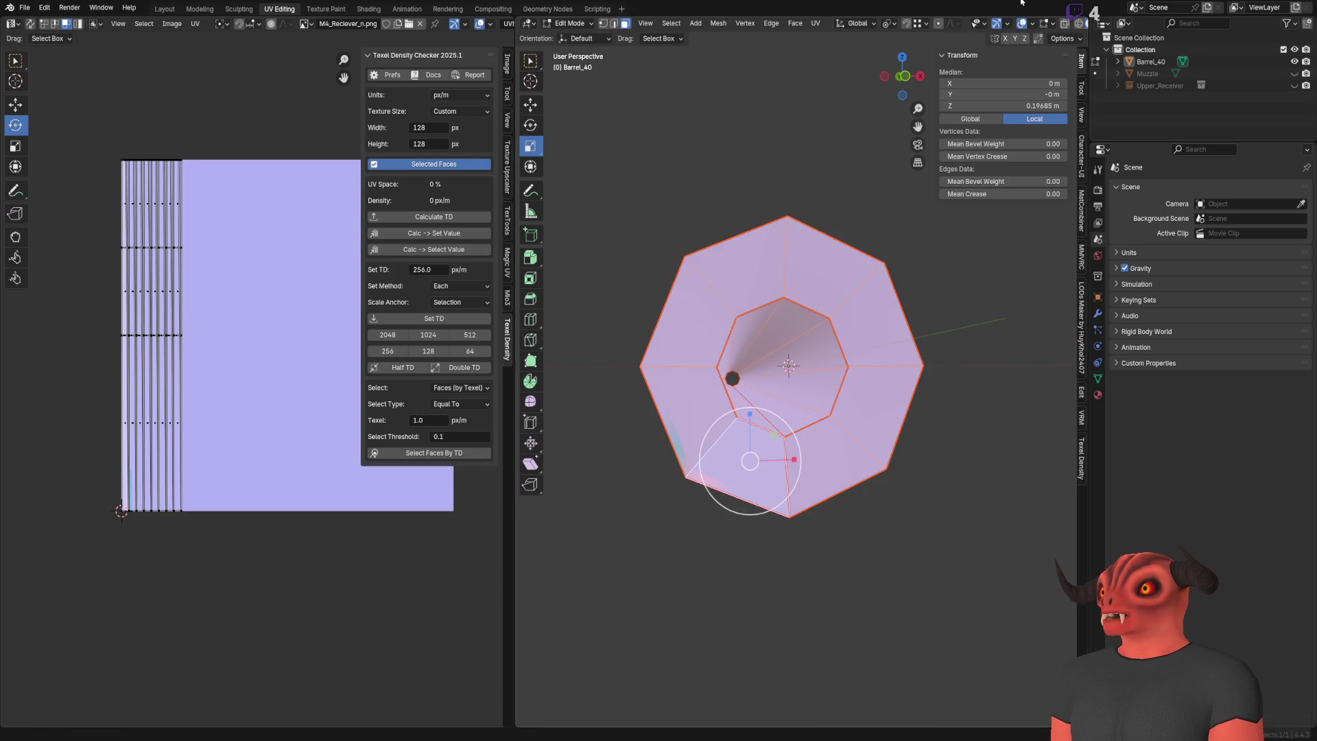
pyautogui.hotkey('ctrl', 'f')
pyautogui.press('Escape')
pyautogui.hotkey('ctrl', 'f')
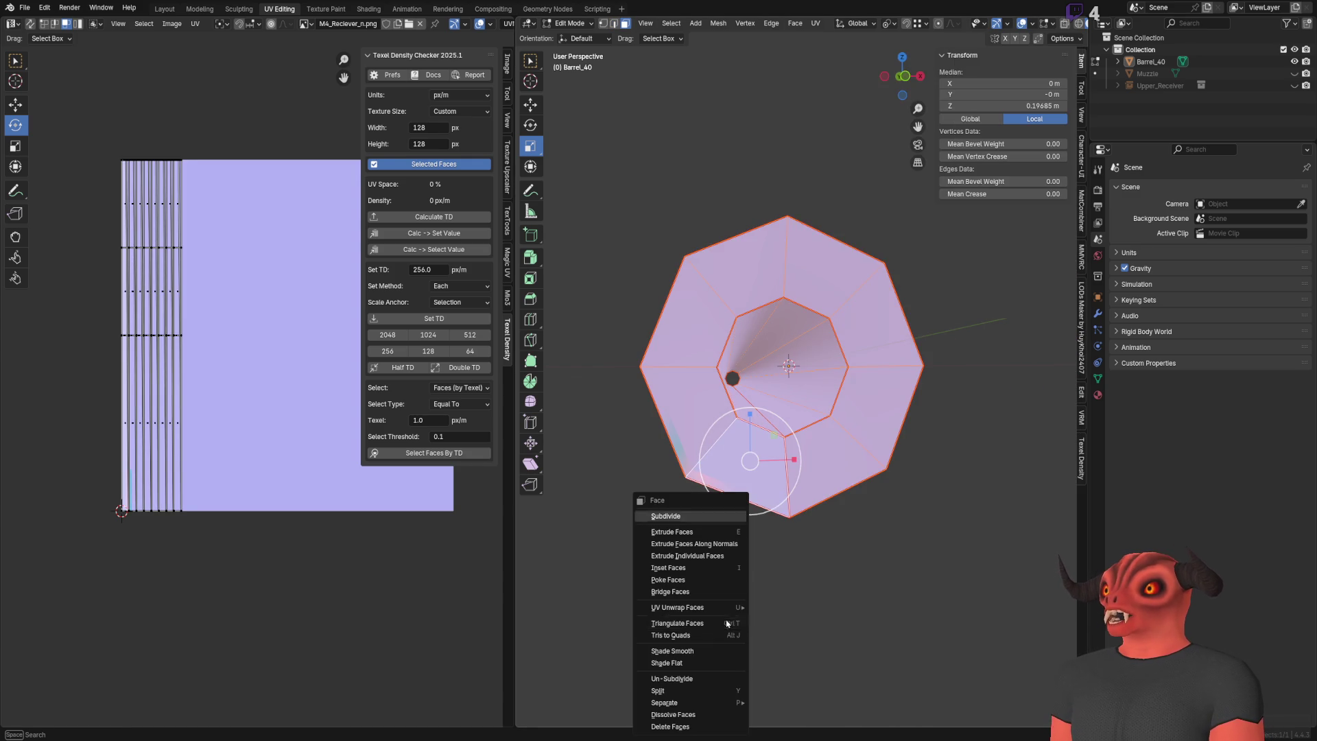
pyautogui.moveTo(733, 608)
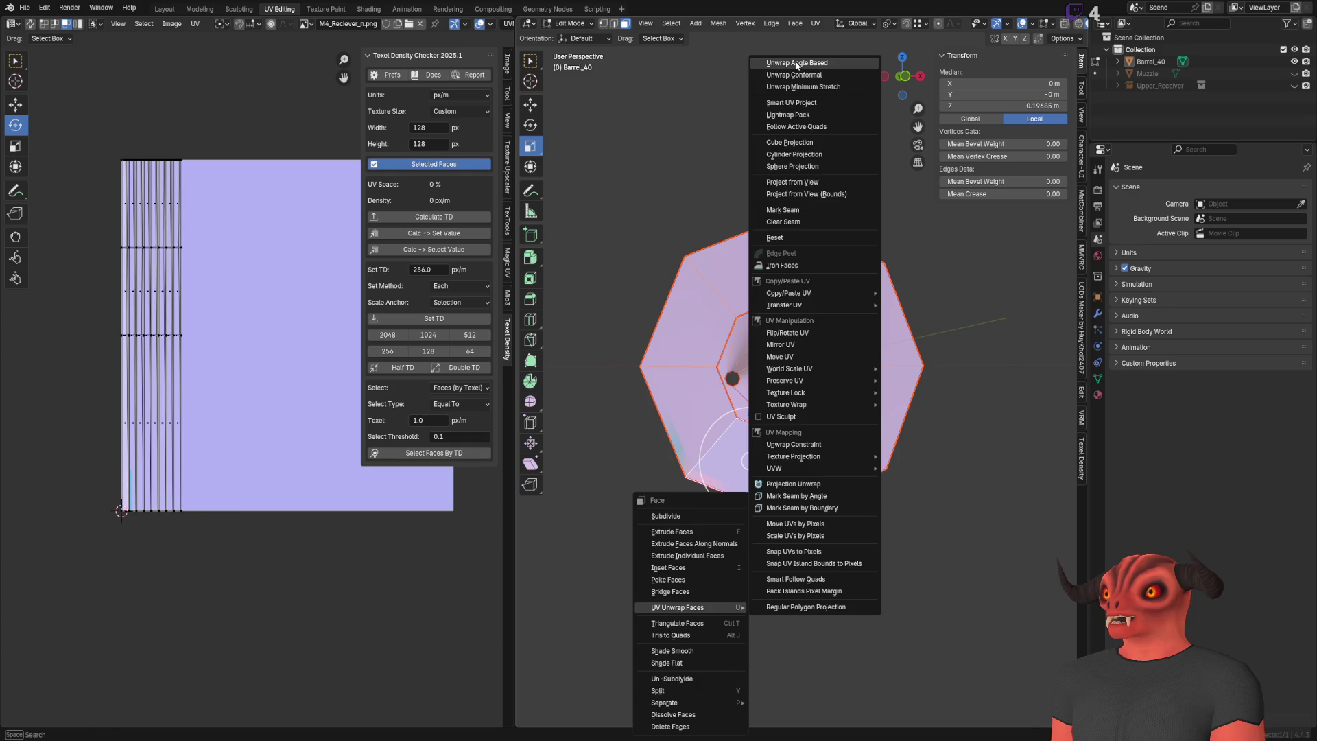
pyautogui.click(796, 63)
pyautogui.scroll(5, 251, 390)
# Step: Mark seams on the barrel's step loop and on a lengthwise edge loop
pyautogui.press('2')
pyautogui.moveTo(789, 411)
pyautogui.mouseDown(button='middle')
pyautogui.moveTo(857, 357)
pyautogui.moveTo(904, 378)
pyautogui.mouseUp(button='middle')
pyautogui.keyDown('alt'); pyautogui.click(903, 377); pyautogui.keyUp('alt')
pyautogui.keyDown('alt'); pyautogui.click(903, 377); pyautogui.keyUp('alt')
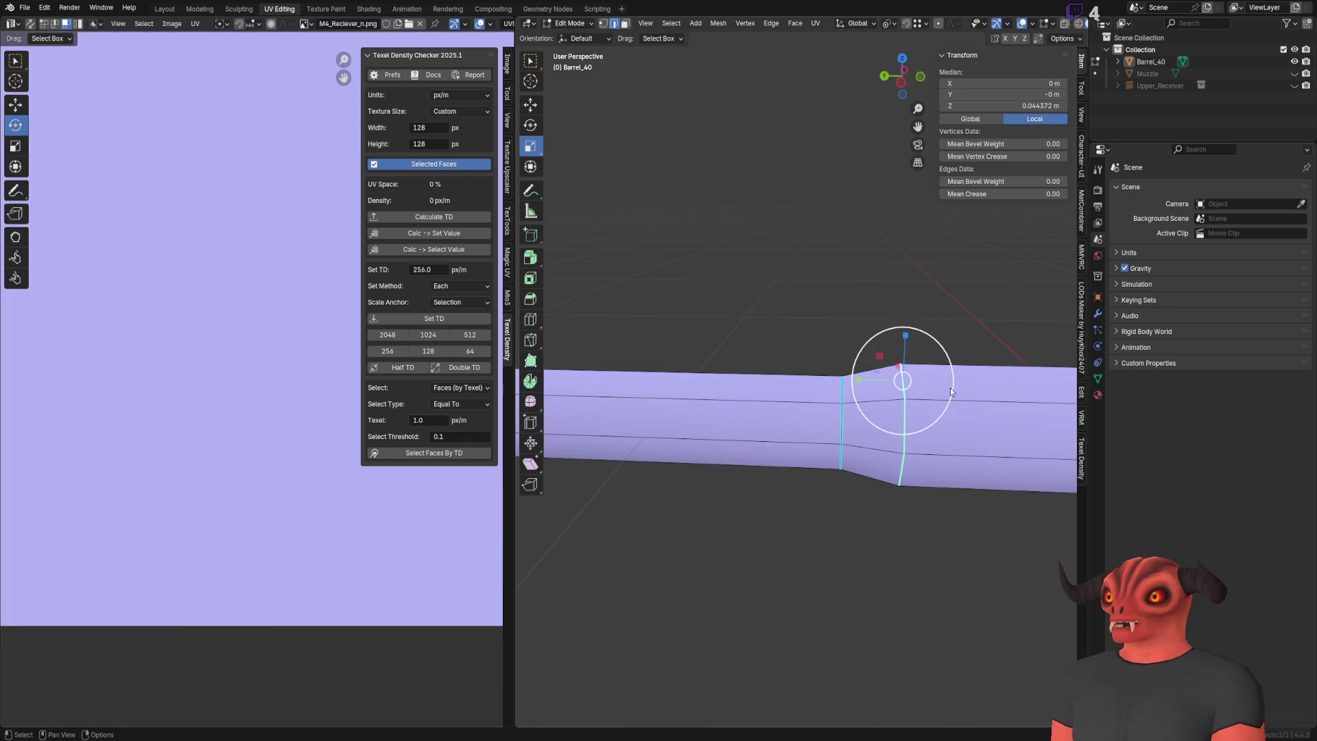
pyautogui.rightClick(902, 379)
pyautogui.click(912, 584)
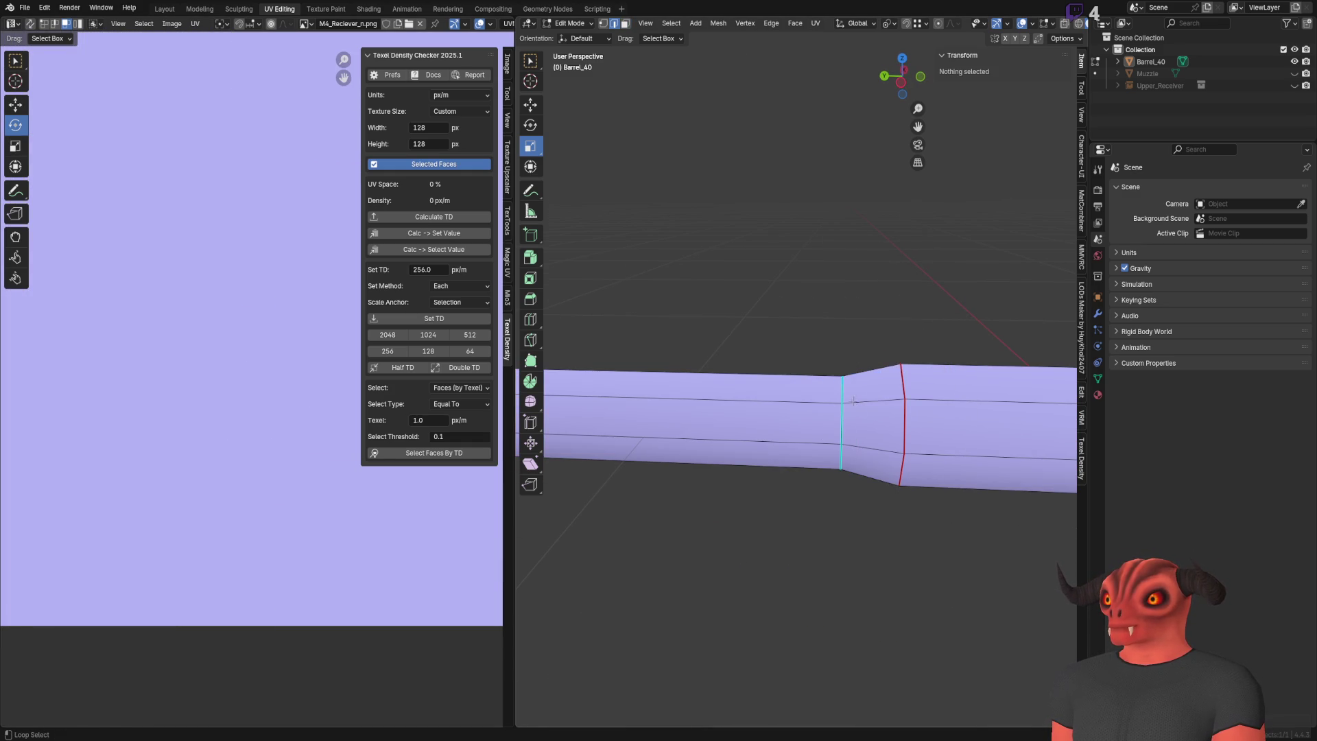
pyautogui.keyDown('alt'); pyautogui.click(809, 399); pyautogui.keyUp('alt')
pyautogui.rightClick(810, 399)
pyautogui.click(810, 193)
pyautogui.rightClick(796, 384)
pyautogui.click(796, 386)
# Step: Select the whole barrel again and unwrap it with the Conformal method
pyautogui.press('a')
pyautogui.moveTo(700, 252)
pyautogui.mouseDown(button='middle')
pyautogui.moveTo(813, 352)
pyautogui.moveTo(820, 314)
pyautogui.mouseUp(button='middle')
pyautogui.scroll(5, 820, 314)
pyautogui.hotkey('ctrl', 'f')
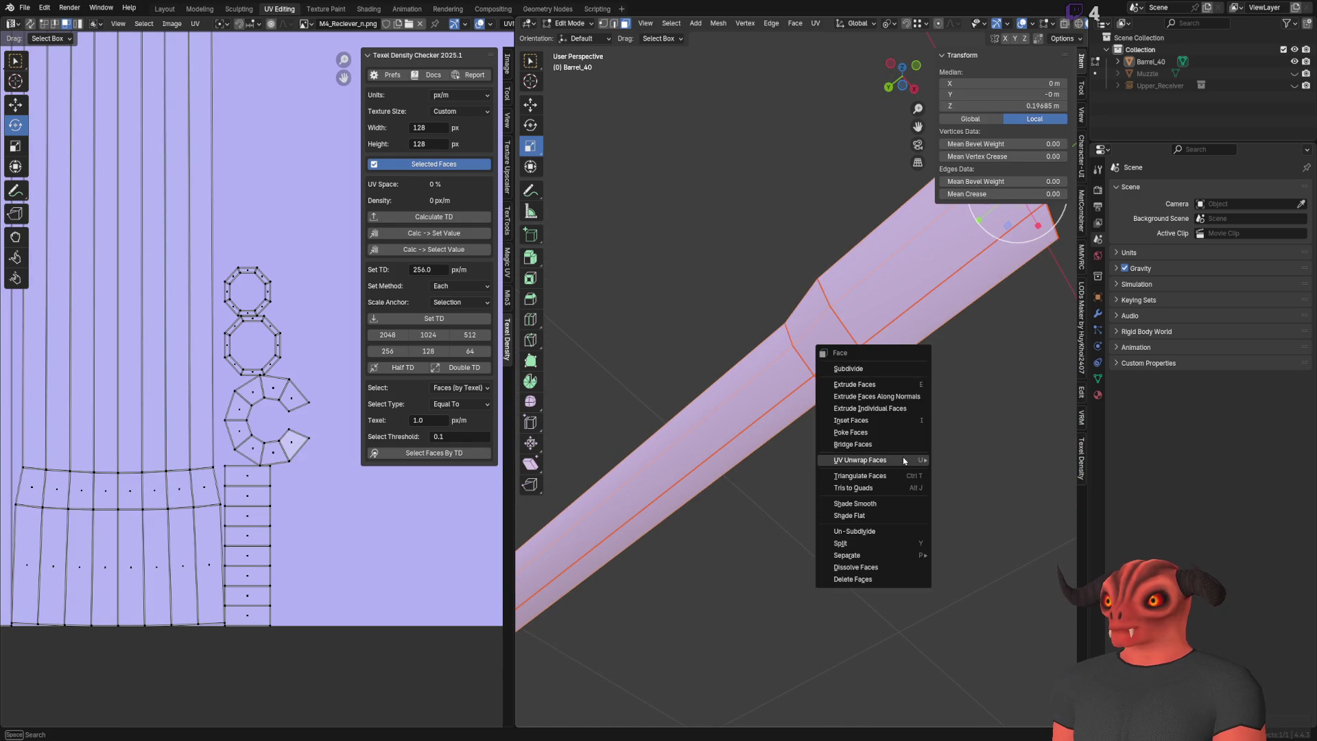
pyautogui.hotkey('ctrl', 'f')
pyautogui.moveTo(769, 607)
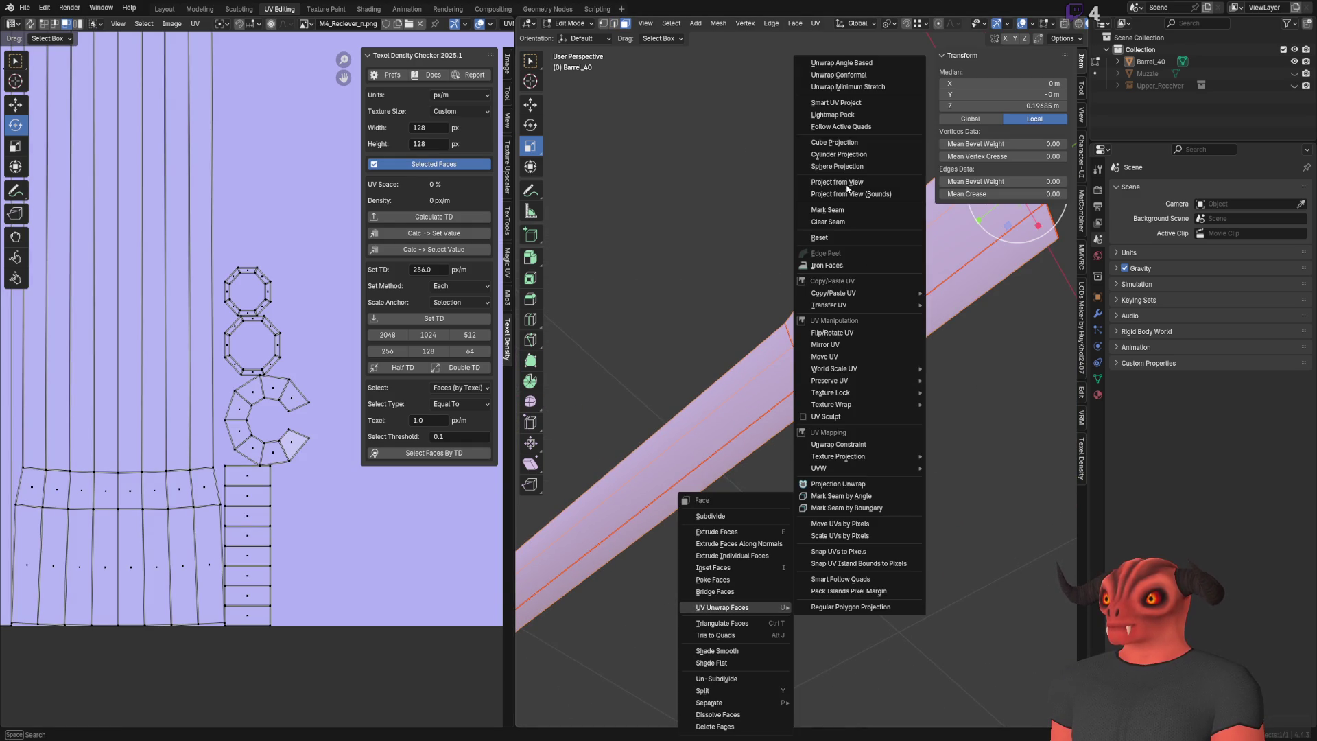
pyautogui.click(853, 80)
pyautogui.scroll(-5, 853, 274)
pyautogui.moveTo(851, 308); pyautogui.dragTo(824, 412, button='middle')
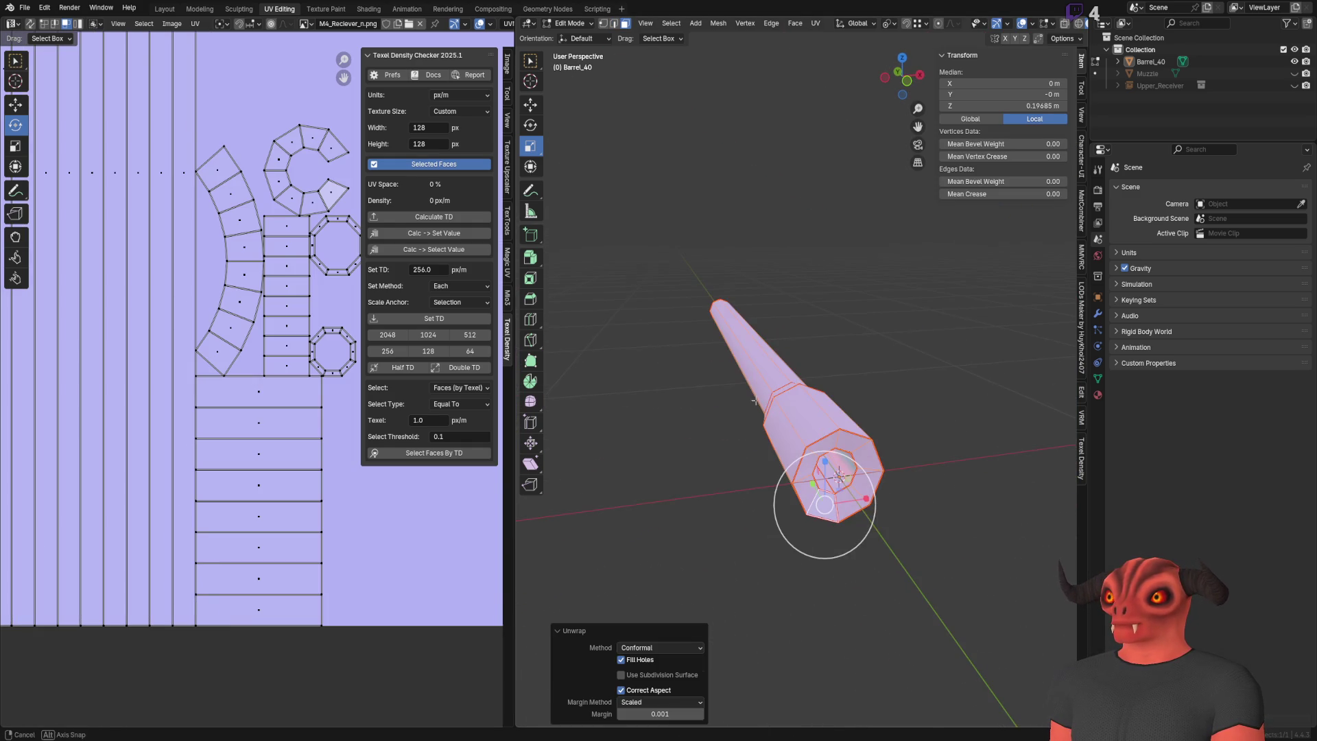
pyautogui.scroll(-3, 220, 407)
pyautogui.scroll(3, 219, 407)
pyautogui.scroll(-3, 219, 408)
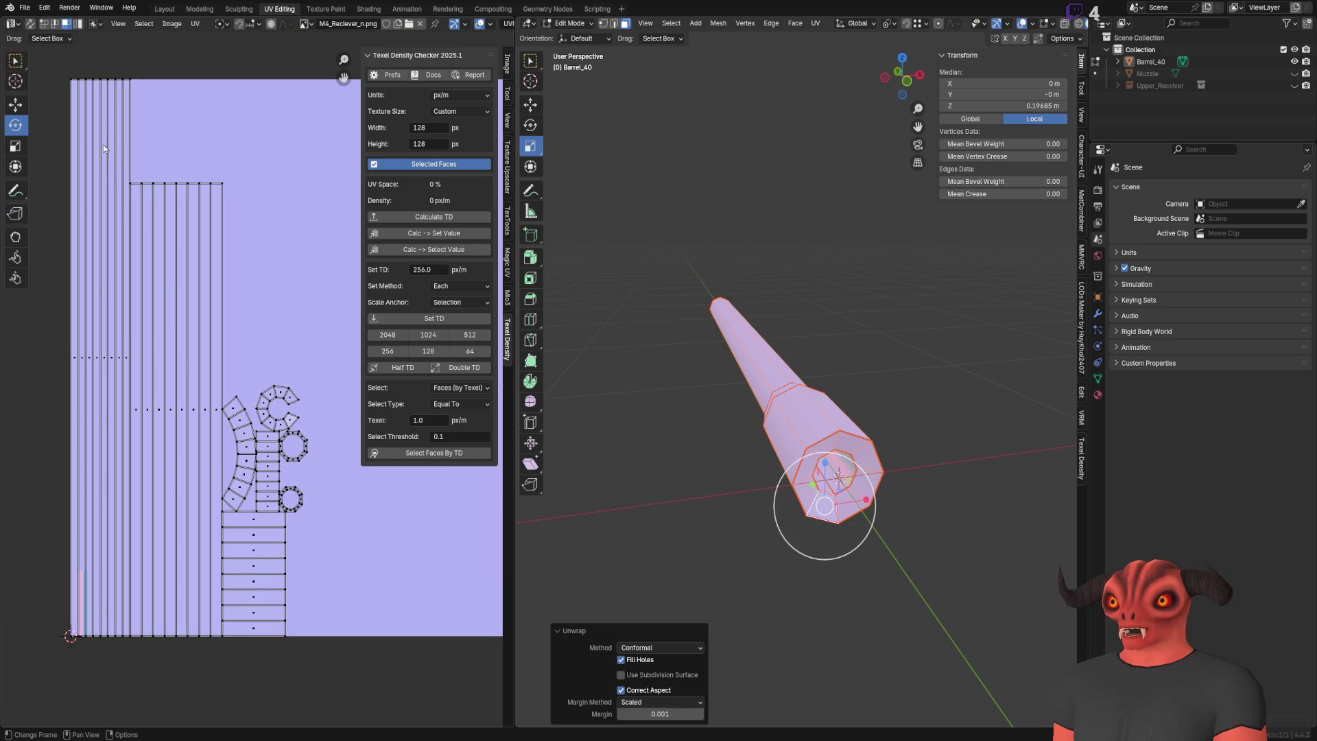
pyautogui.scroll(6, 142, 501)
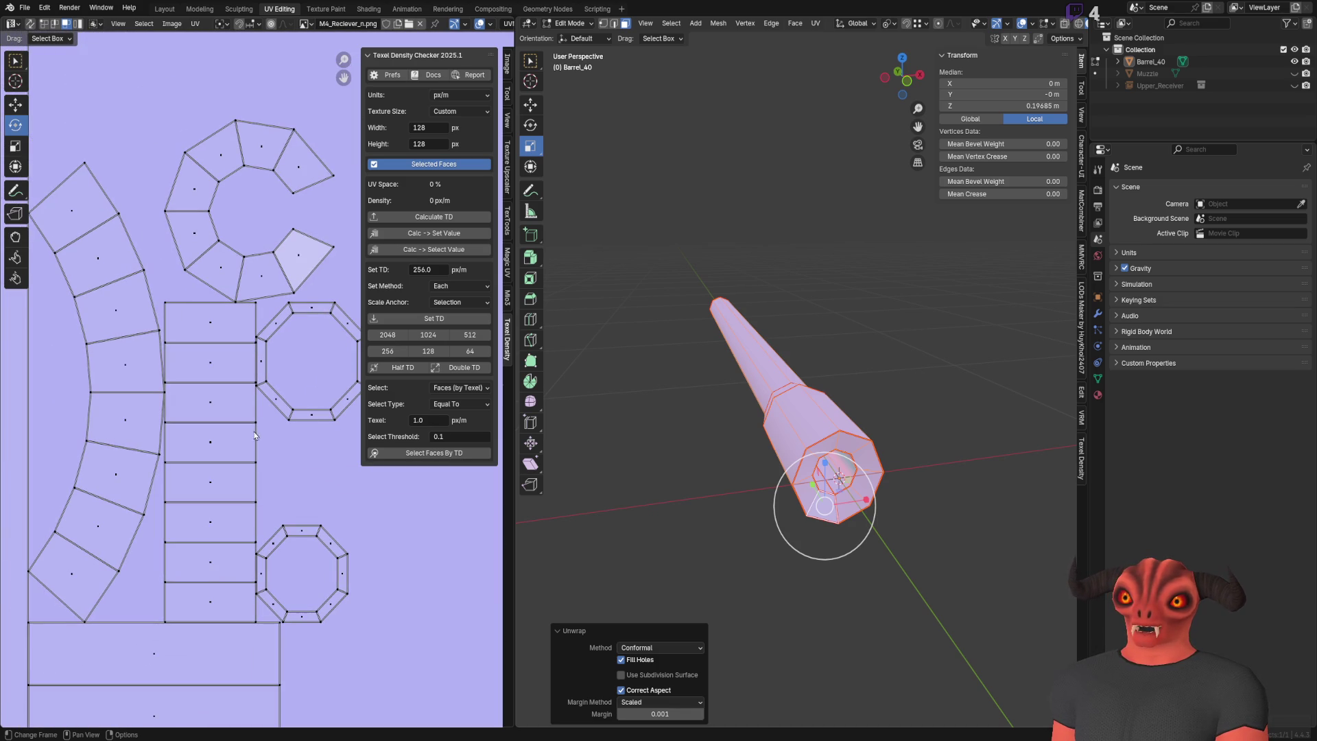
# Step: Move the arch-shaped island above the C island and Gridify it with Mio3 UV
pyautogui.click(144, 410)
pyautogui.press('l')
pyautogui.scroll(-4, 144, 411)
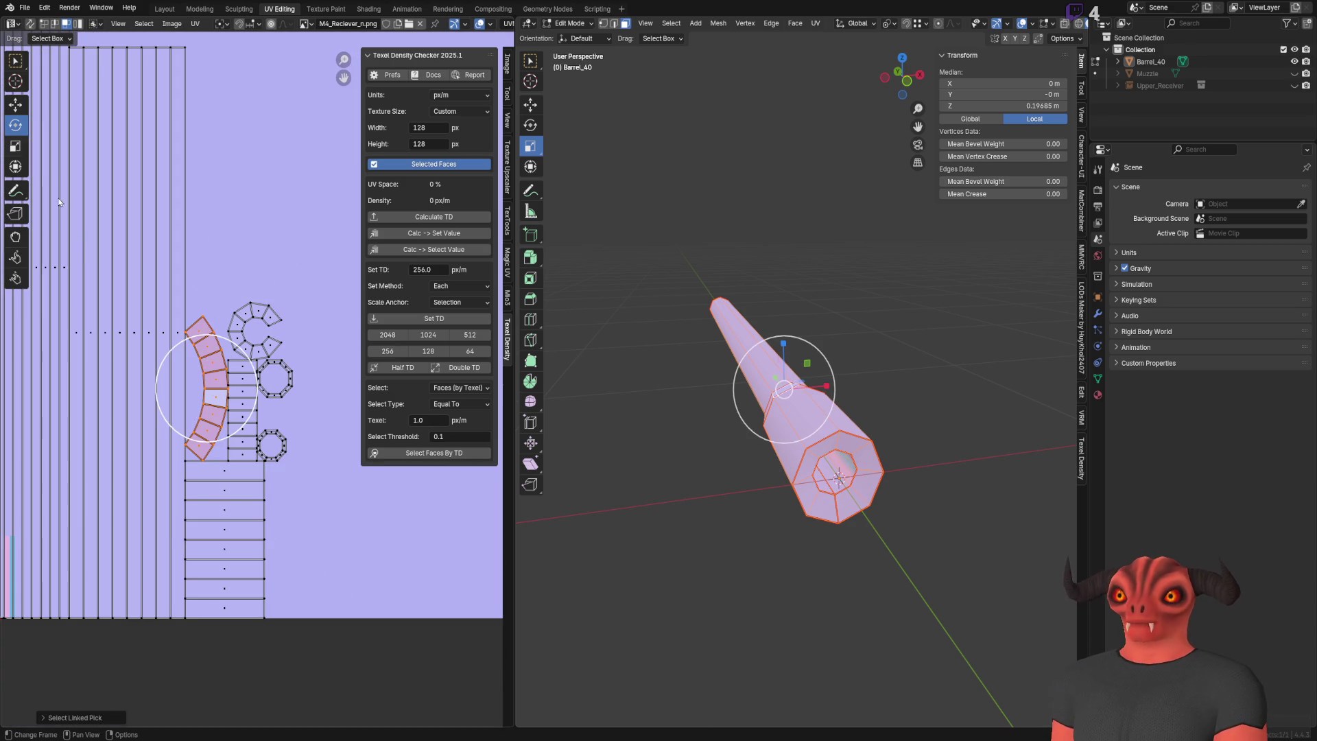
pyautogui.click(12, 102)
pyautogui.moveTo(207, 388); pyautogui.dragTo(237, 205)
pyautogui.scroll(4, 253, 207)
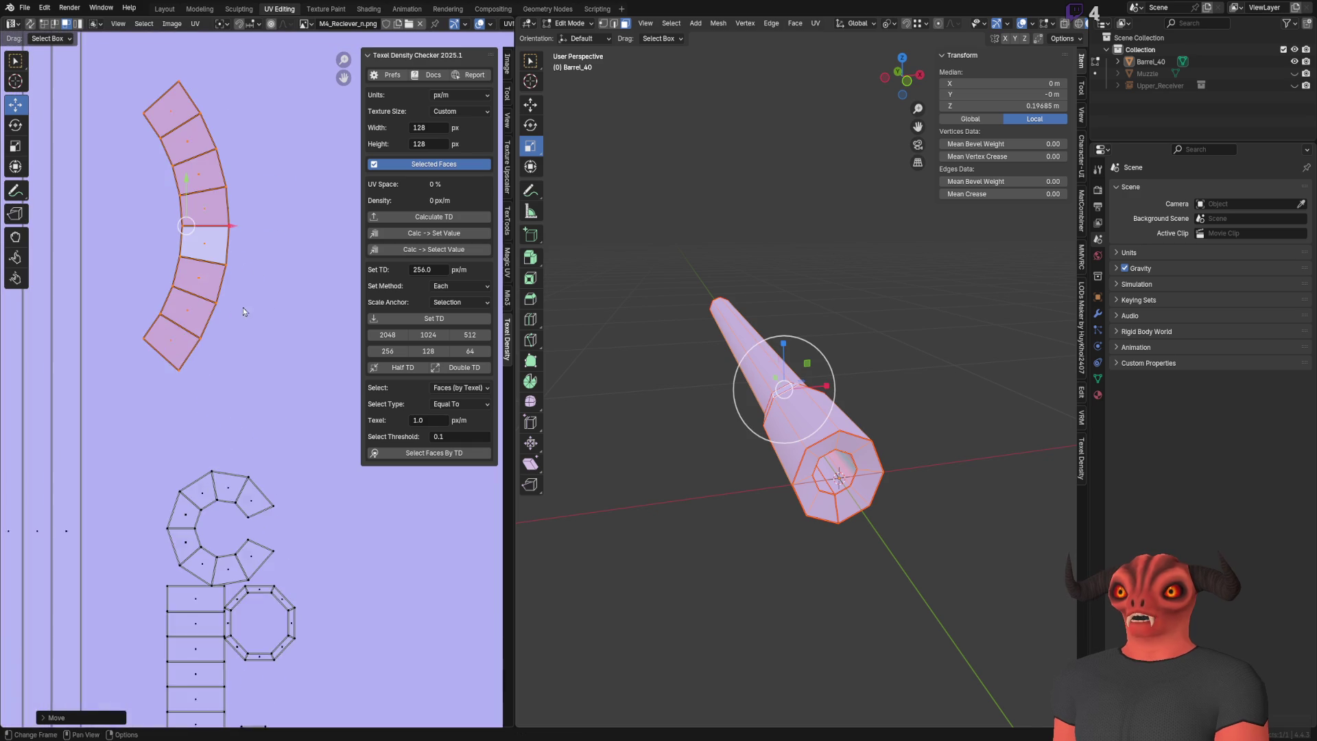
pyautogui.keyDown('shift'); pyautogui.scroll(3, 252, 207); pyautogui.keyUp('shift')
pyautogui.keyDown('ctrl'); pyautogui.hscroll(-2, 279, 126); pyautogui.keyUp('ctrl')
pyautogui.press('u')
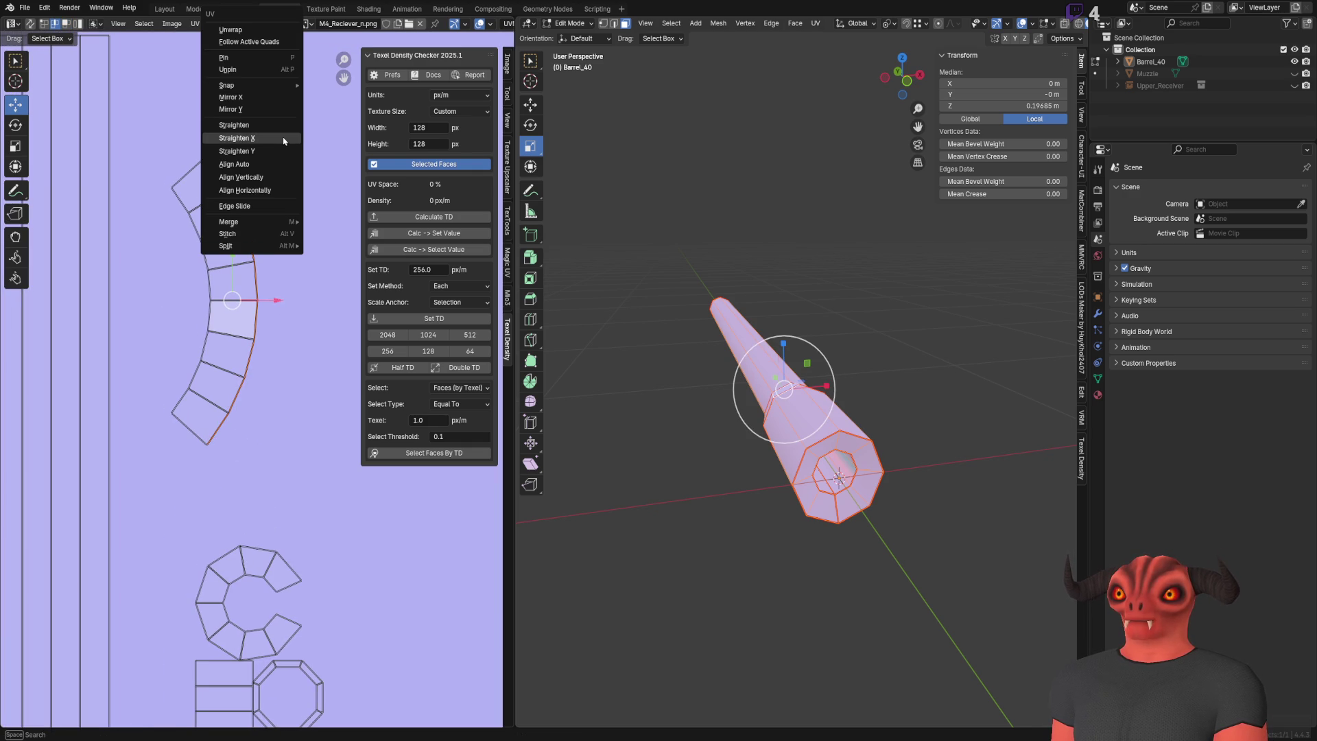
pyautogui.click(507, 263)
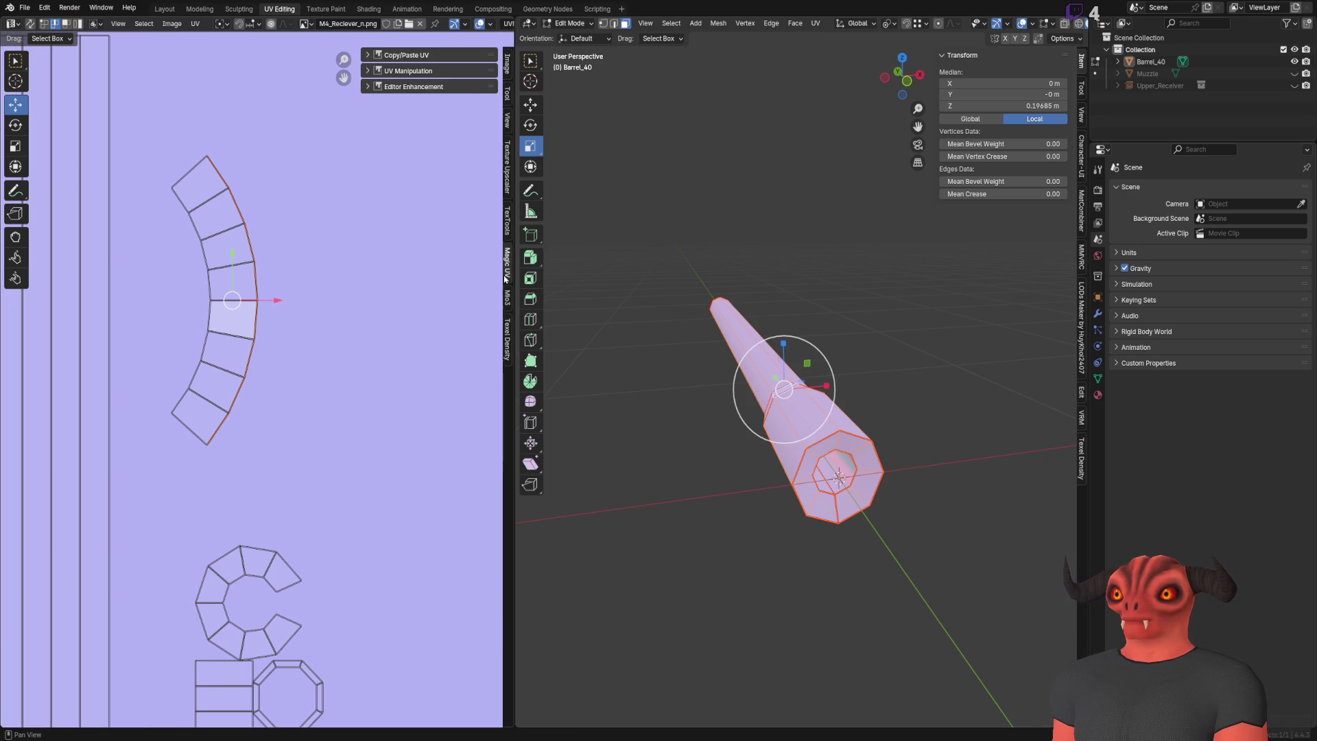
pyautogui.click(507, 298)
pyautogui.click(478, 109)
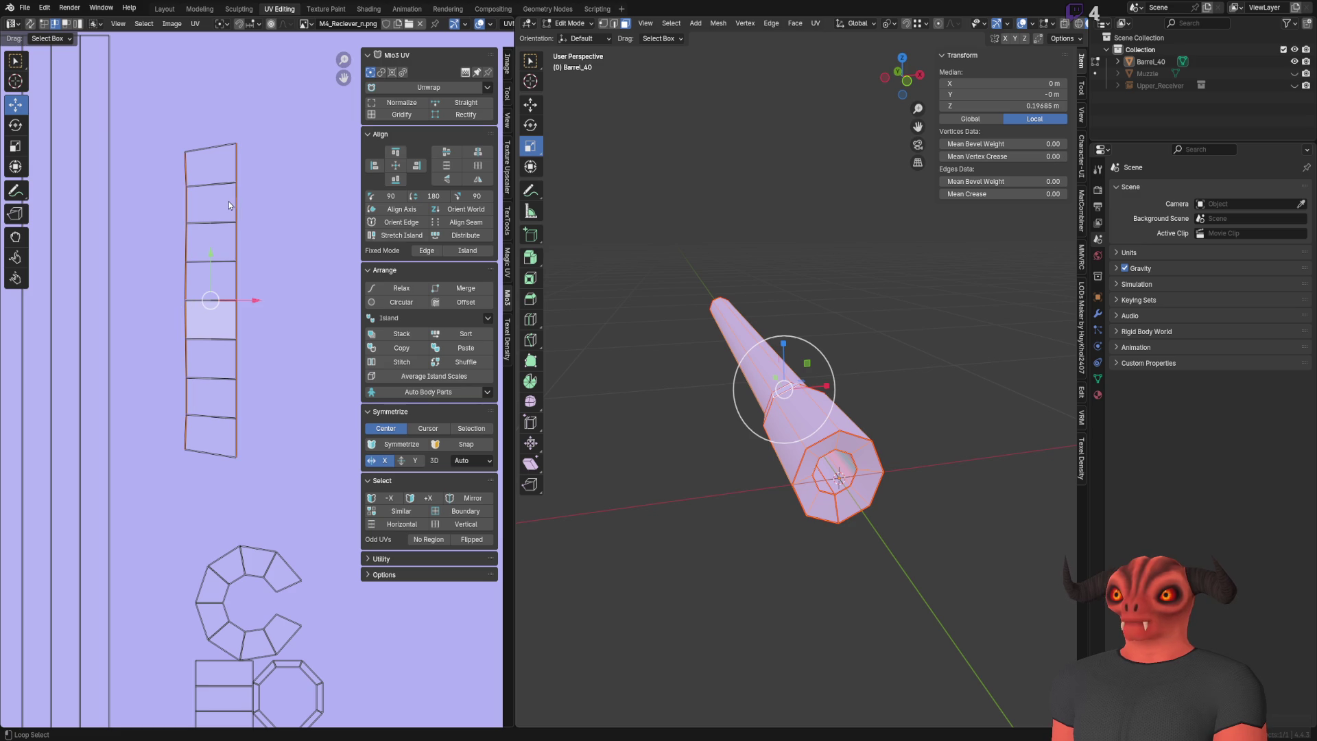
# Step: Rescale the arch strip's bottom and middle edges to even widths
pyautogui.click(205, 449)
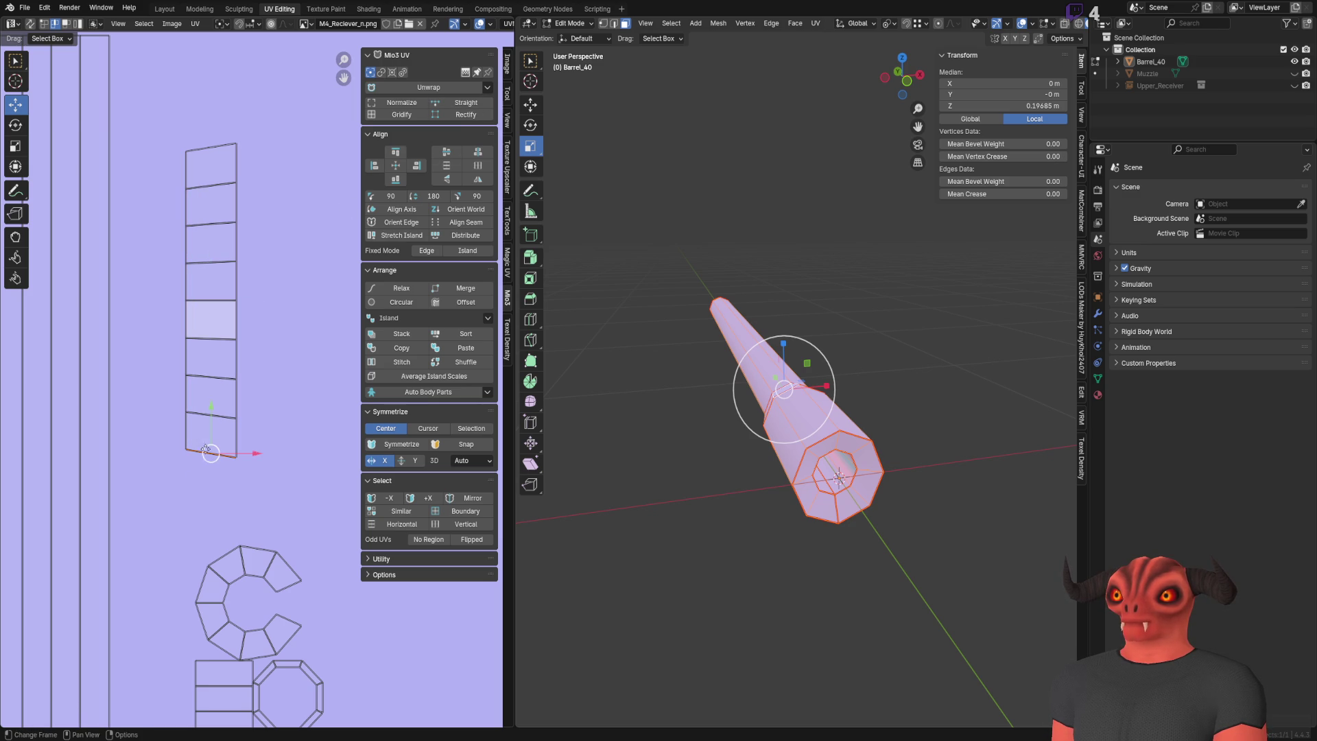
pyautogui.click(15, 146)
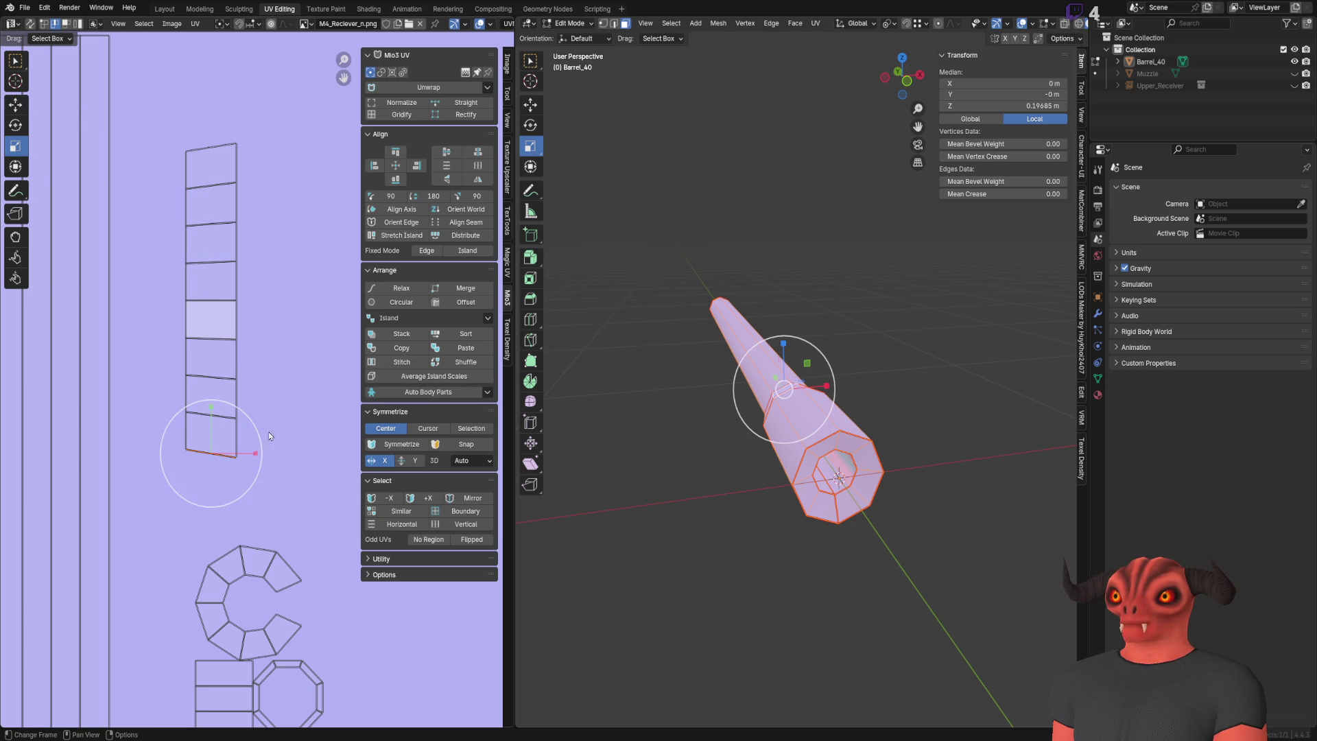
pyautogui.moveTo(208, 414)
pyautogui.mouseDown()
pyautogui.moveTo(216, 436)
pyautogui.moveTo(215, 420)
pyautogui.mouseUp()
pyautogui.click(214, 415)
pyautogui.click(212, 371)
pyautogui.click(213, 337)
pyautogui.click(216, 301)
pyautogui.click(217, 302)
pyautogui.click(212, 262)
pyautogui.click(211, 261)
pyautogui.click(213, 224)
pyautogui.press('s')
# Step: Scale the arch strip's top edge so the strip is squared off
pyautogui.click(210, 194)
pyautogui.click(210, 185)
pyautogui.press('s')
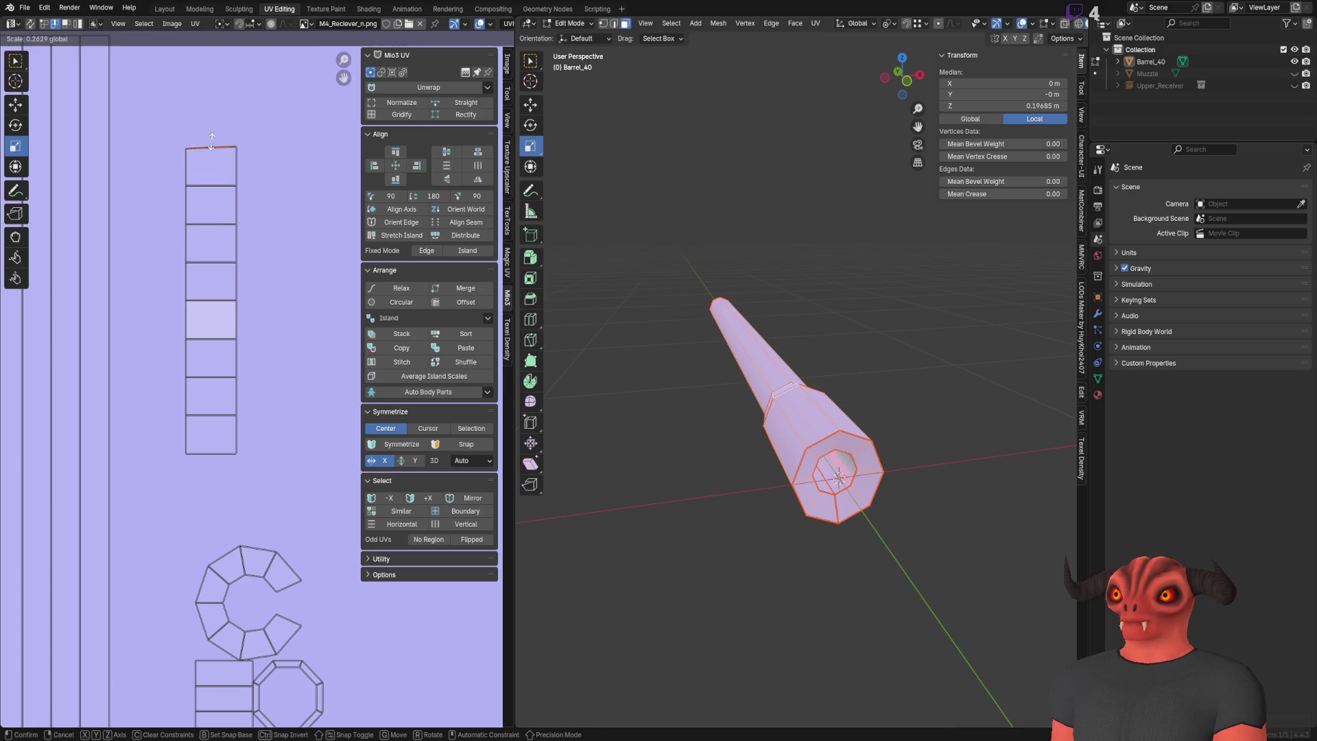
pyautogui.moveTo(288, 228); pyautogui.dragTo(291, 265, button='middle')
pyautogui.scroll(2, 278, 369)
pyautogui.scroll(-4, 269, 377)
# Step: Gridify the C-shaped island into a straight column and move it up into place
pyautogui.press('3')
pyautogui.scroll(-2, 306, 451)
pyautogui.scroll(2, 298, 340)
pyautogui.click(189, 467)
pyautogui.click(402, 114)
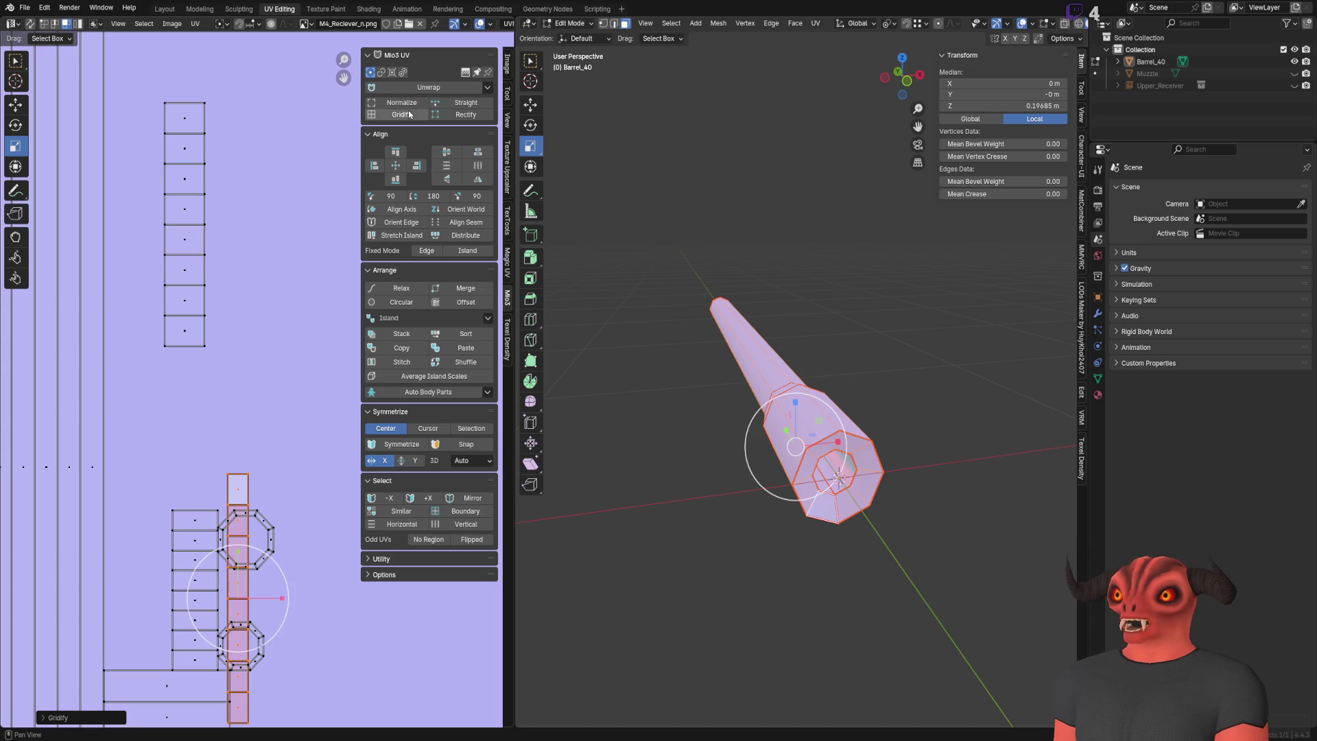
pyautogui.scroll(-2, 227, 254)
pyautogui.click(18, 105)
pyautogui.moveTo(239, 467)
pyautogui.mouseDown()
pyautogui.moveTo(249, 214)
pyautogui.moveTo(250, 236)
pyautogui.mouseUp()
pyautogui.click(200, 205)
pyautogui.click(401, 115)
pyautogui.click(277, 353)
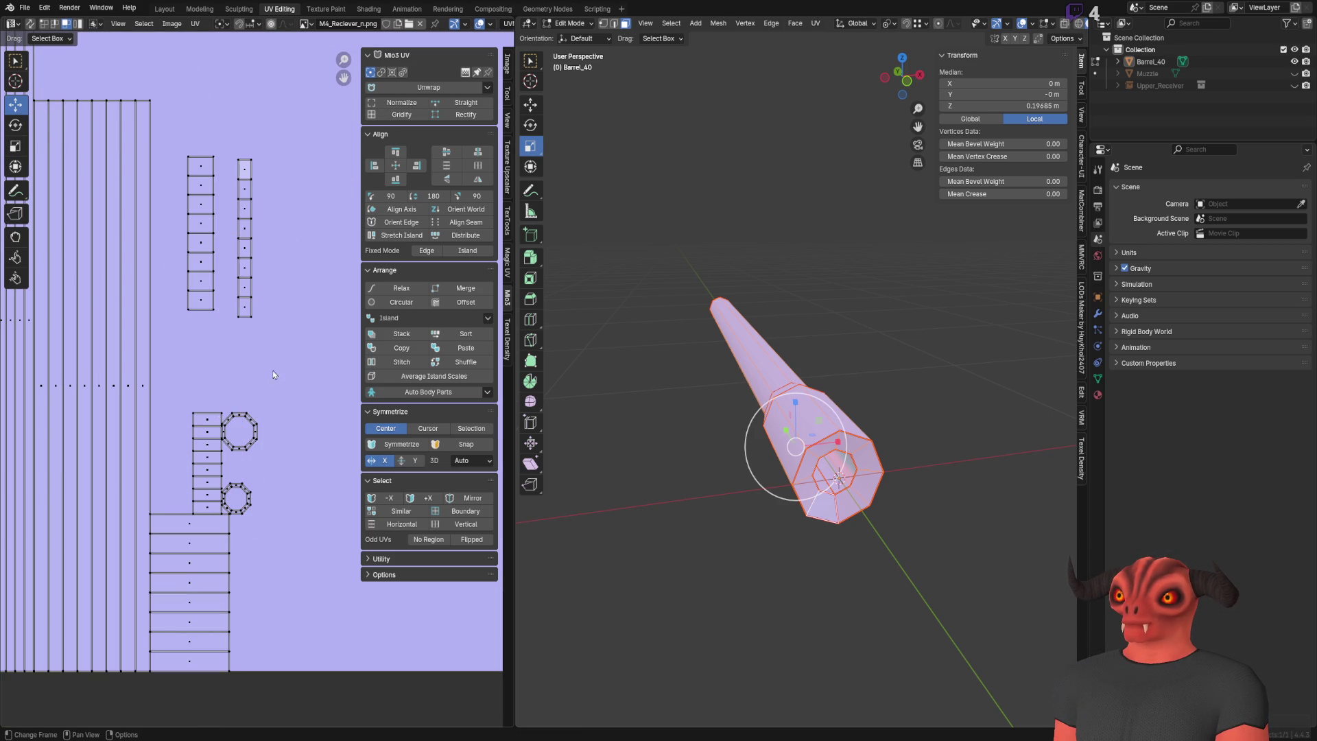
# Step: Flatten the first octagon rim island into a grid strip and move it up and right
pyautogui.scroll(5, 255, 445)
pyautogui.scroll(-1, 239, 514)
pyautogui.press('l')
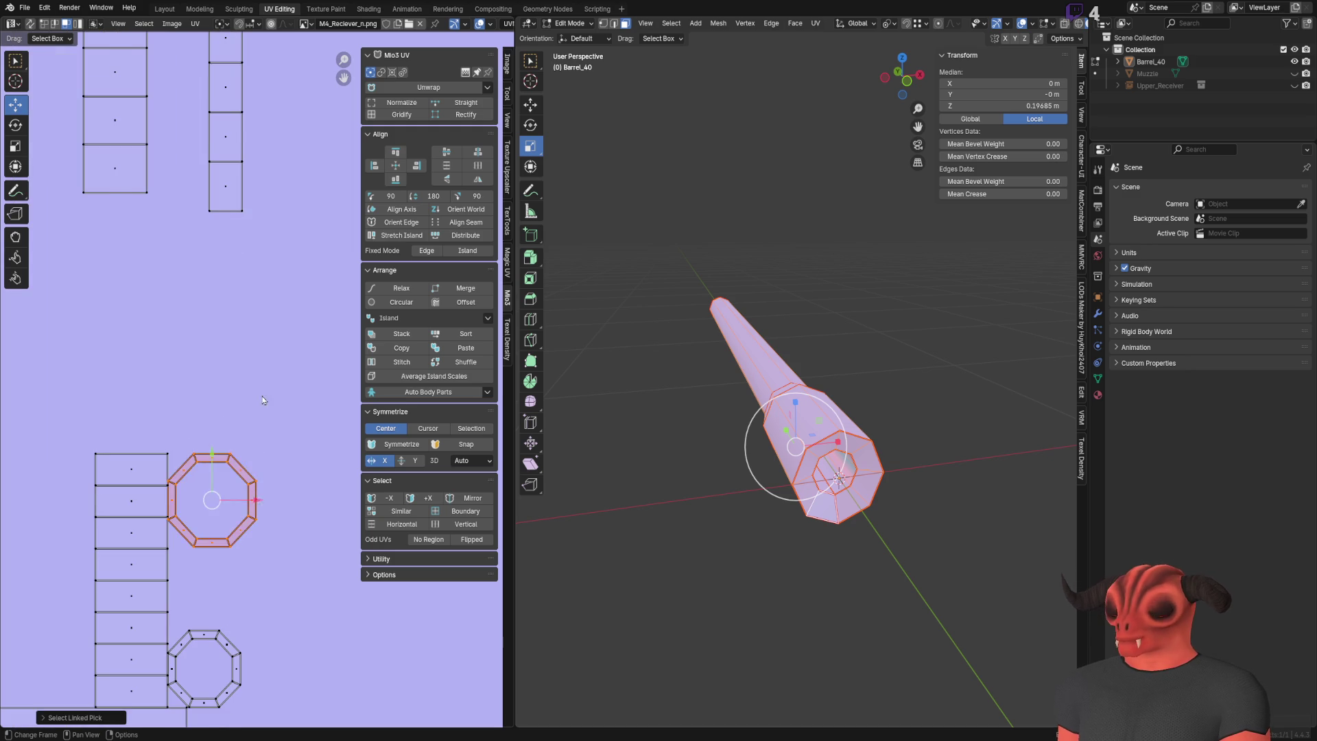
pyautogui.scroll(-1, 227, 521)
pyautogui.click(412, 118)
pyautogui.scroll(-2, 261, 380)
pyautogui.press('g')
pyautogui.click(234, 587)
# Step: Move the second octagon rim island and flatten it into a straight strip
pyautogui.press('l')
pyautogui.moveTo(235, 592); pyautogui.dragTo(218, 595, button='middle')
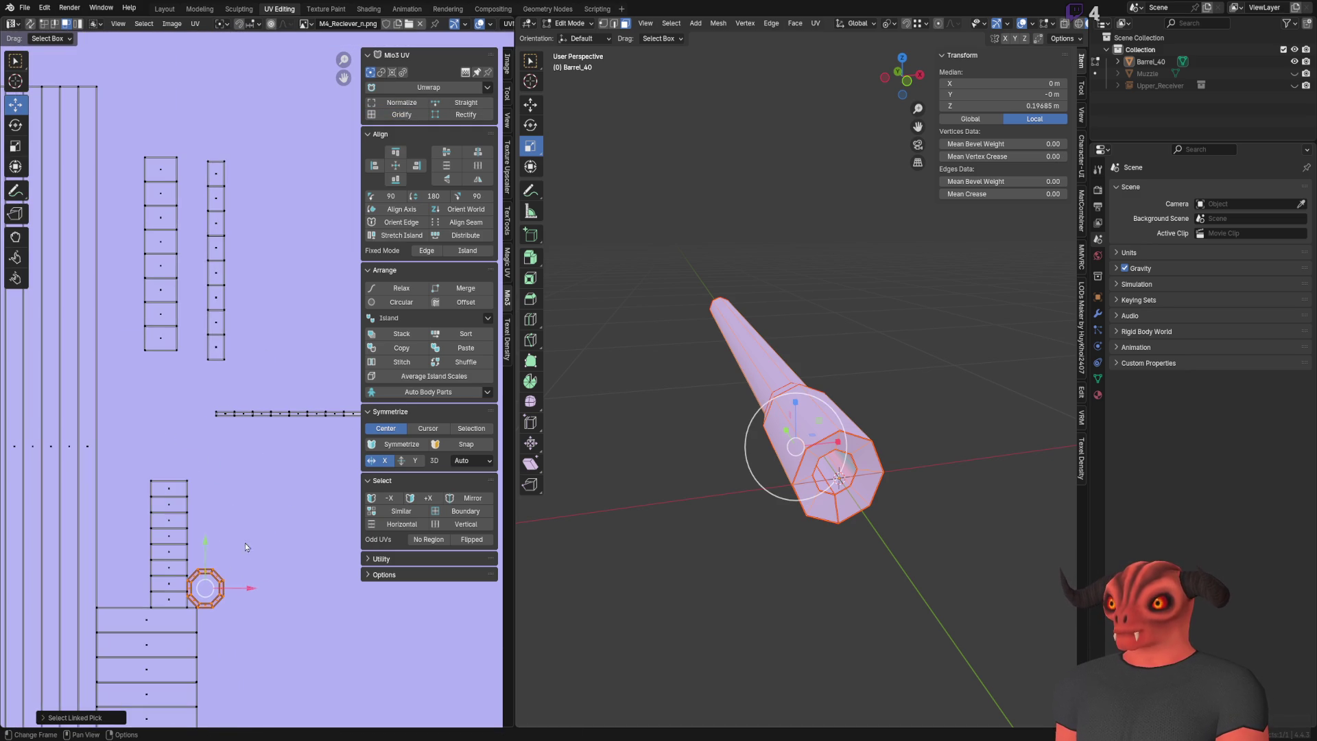
pyautogui.press('g')
pyautogui.click(336, 453)
pyautogui.click(402, 114)
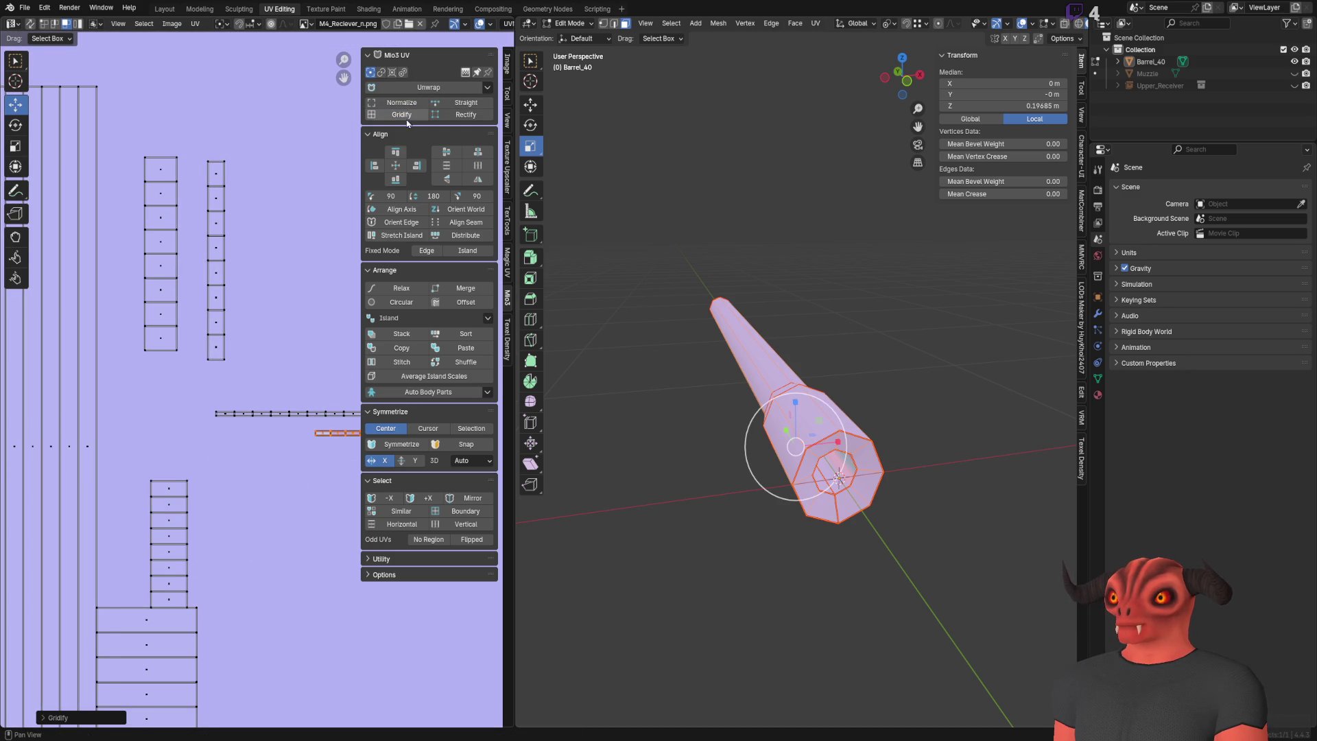
pyautogui.click(250, 539)
pyautogui.scroll(-3, 250, 540)
pyautogui.scroll(2, 227, 456)
pyautogui.moveTo(225, 452); pyautogui.dragTo(260, 476, button='middle')
pyautogui.moveTo(754, 411); pyautogui.dragTo(707, 339, button='middle')
pyautogui.scroll(5, 706, 336)
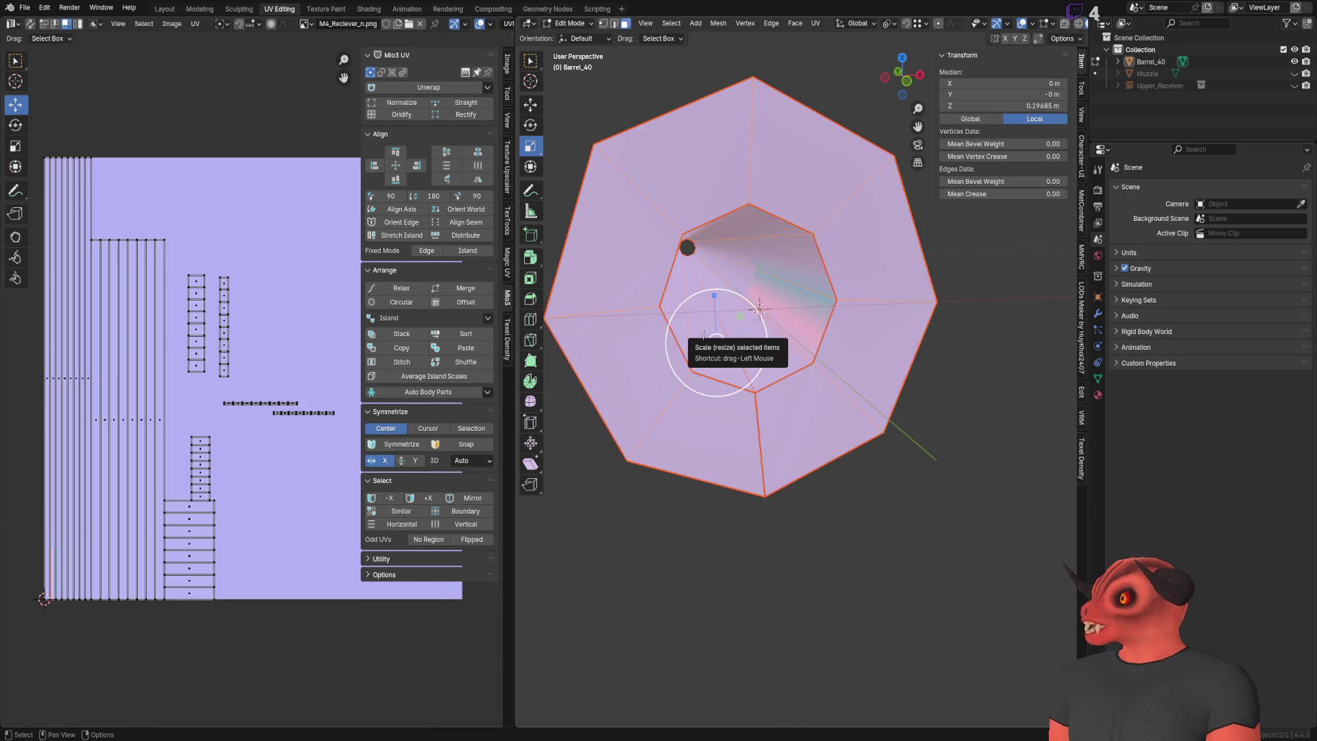
# Step: Switch to the Godot editor and freelook around the assembled rifle
pyautogui.hotkey('alt', 'Tab')
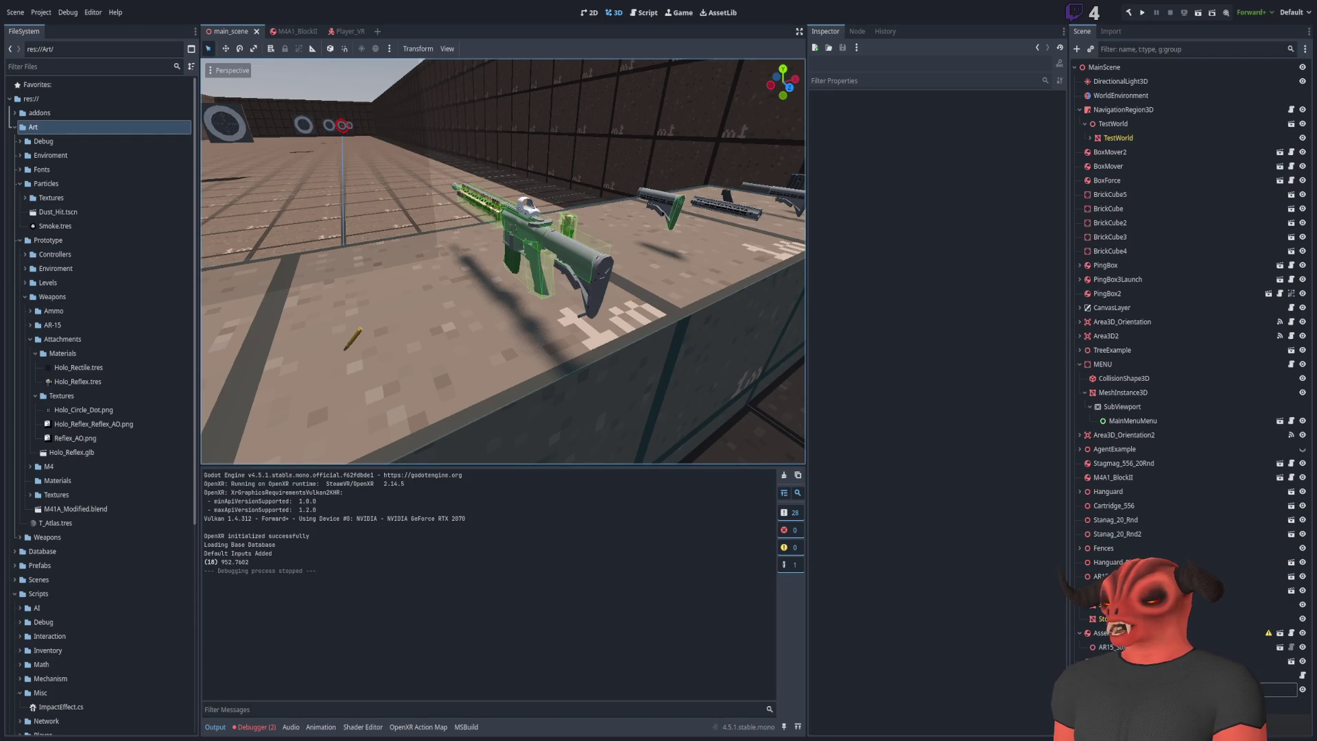
pyautogui.moveTo(578, 355); pyautogui.dragTo(579, 356, button='right')
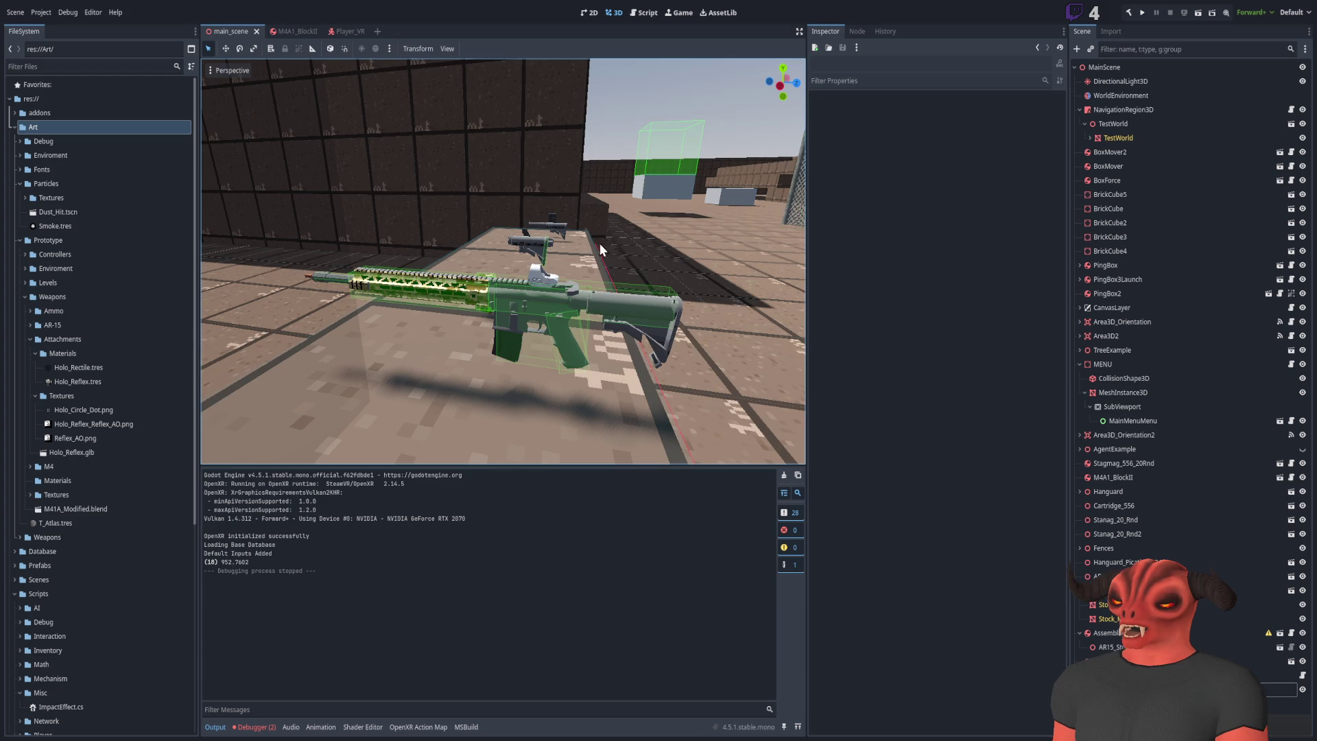
pyautogui.moveTo(601, 249)
pyautogui.mouseDown(button='right')
pyautogui.moveTo(562, 254)
pyautogui.moveTo(604, 271)
pyautogui.moveTo(657, 358)
pyautogui.mouseUp(button='right')
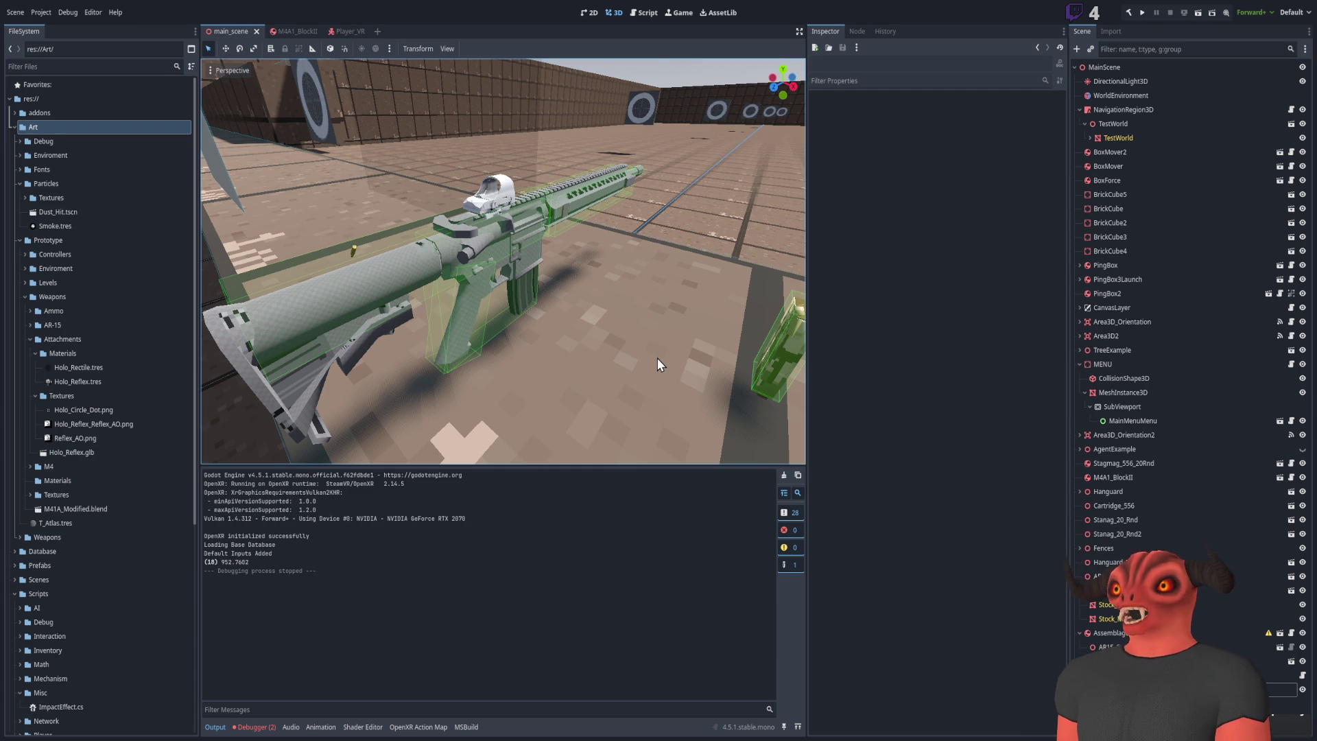
# Step: Fly the Godot camera past the stocks by the wall to a close view of the rifle
pyautogui.moveTo(640, 357)
pyautogui.mouseDown(button='right')
pyautogui.moveTo(597, 357)
pyautogui.moveTo(641, 344)
pyautogui.mouseUp(button='right')
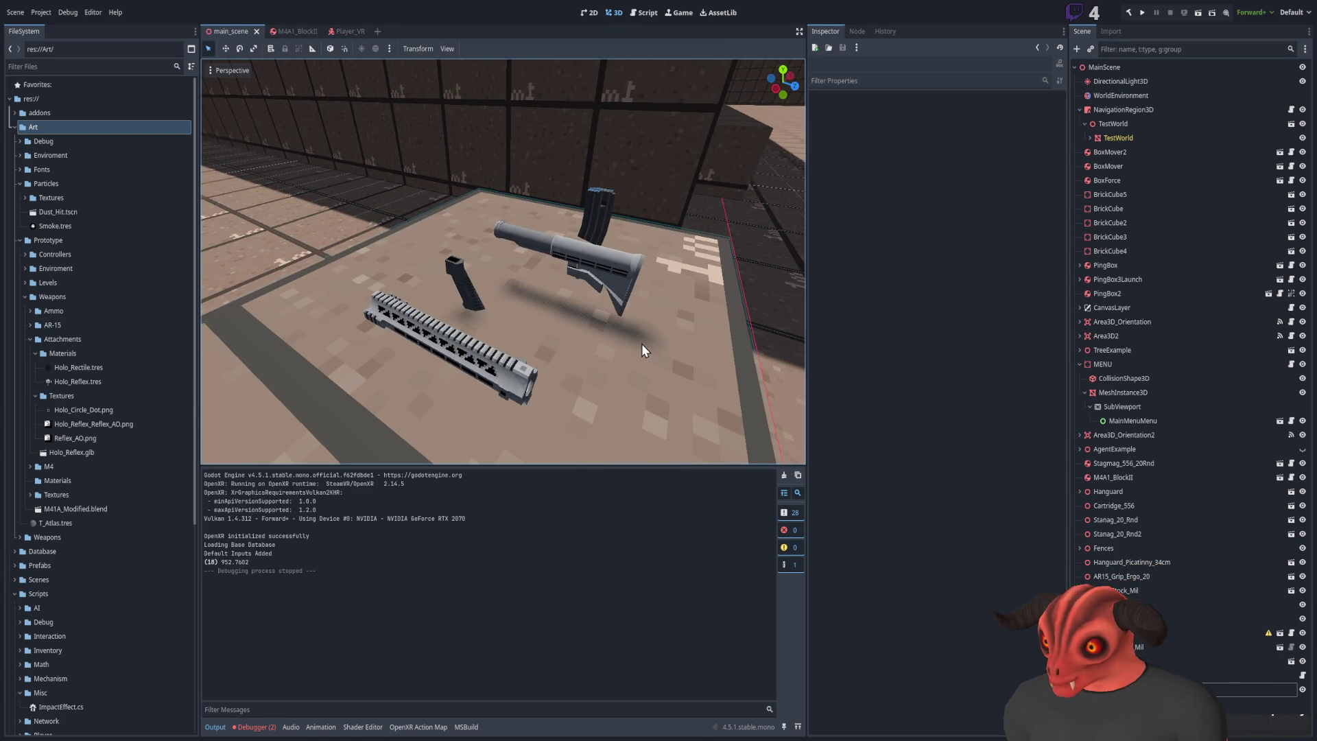
pyautogui.moveTo(629, 303)
pyautogui.mouseDown(button='right')
pyautogui.moveTo(549, 300)
pyautogui.moveTo(618, 302)
pyautogui.moveTo(597, 302)
pyautogui.moveTo(597, 216)
pyautogui.moveTo(583, 261)
pyautogui.moveTo(508, 233)
pyautogui.moveTo(569, 254)
pyautogui.mouseUp(button='right')
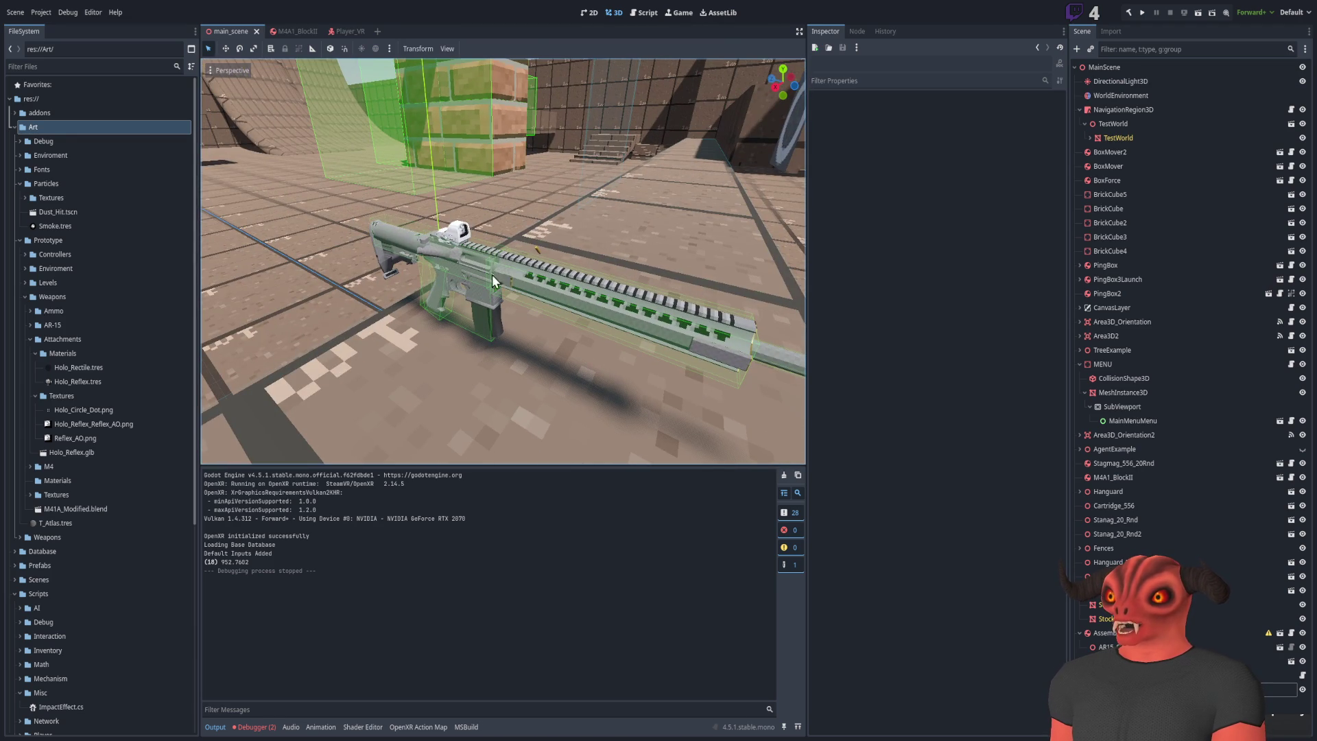
# Step: Swing the view left and move in over the loose handguard, grip and stock parts
pyautogui.moveTo(643, 336); pyautogui.dragTo(679, 329, button='right')
pyautogui.moveTo(288, 274); pyautogui.dragTo(287, 274, button='right')
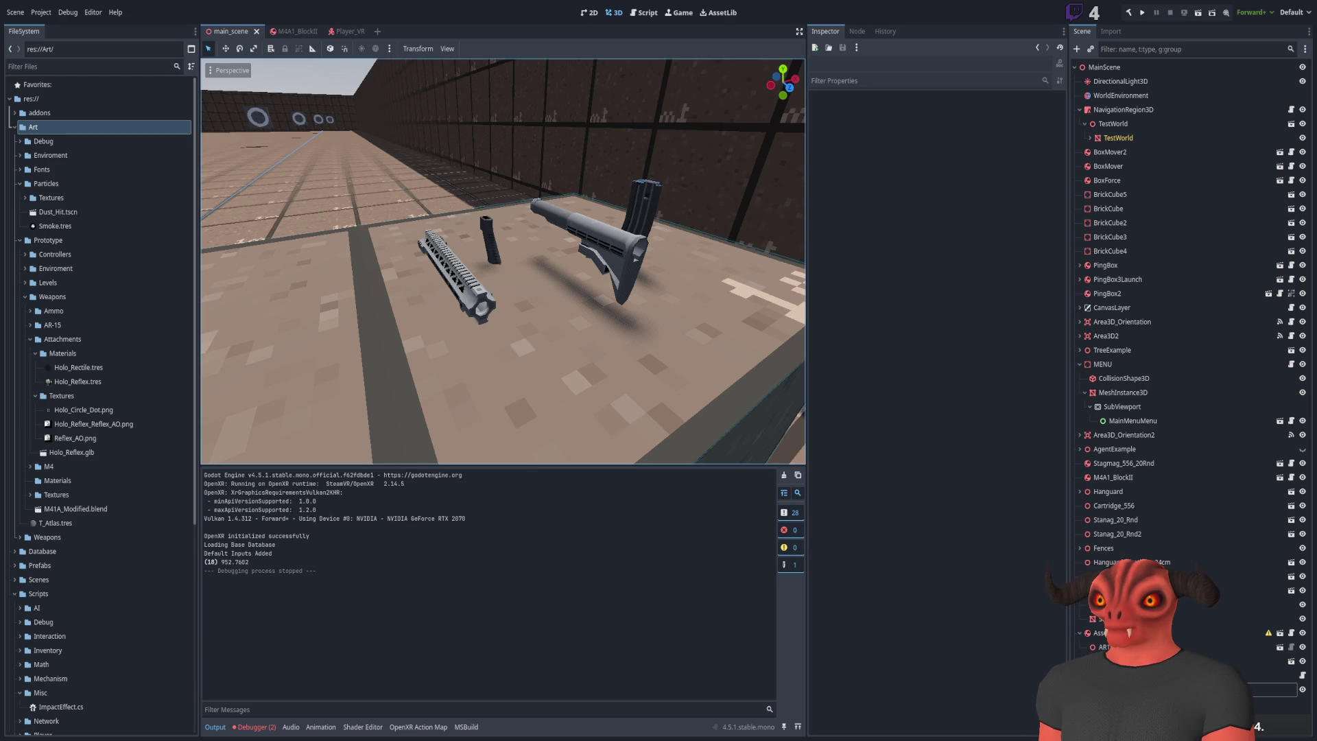
# Step: Hide the translucent MeshInstance3D plane standing in the corridor
pyautogui.press('s')
pyautogui.moveTo(509, 266); pyautogui.dragTo(509, 266, button='right')
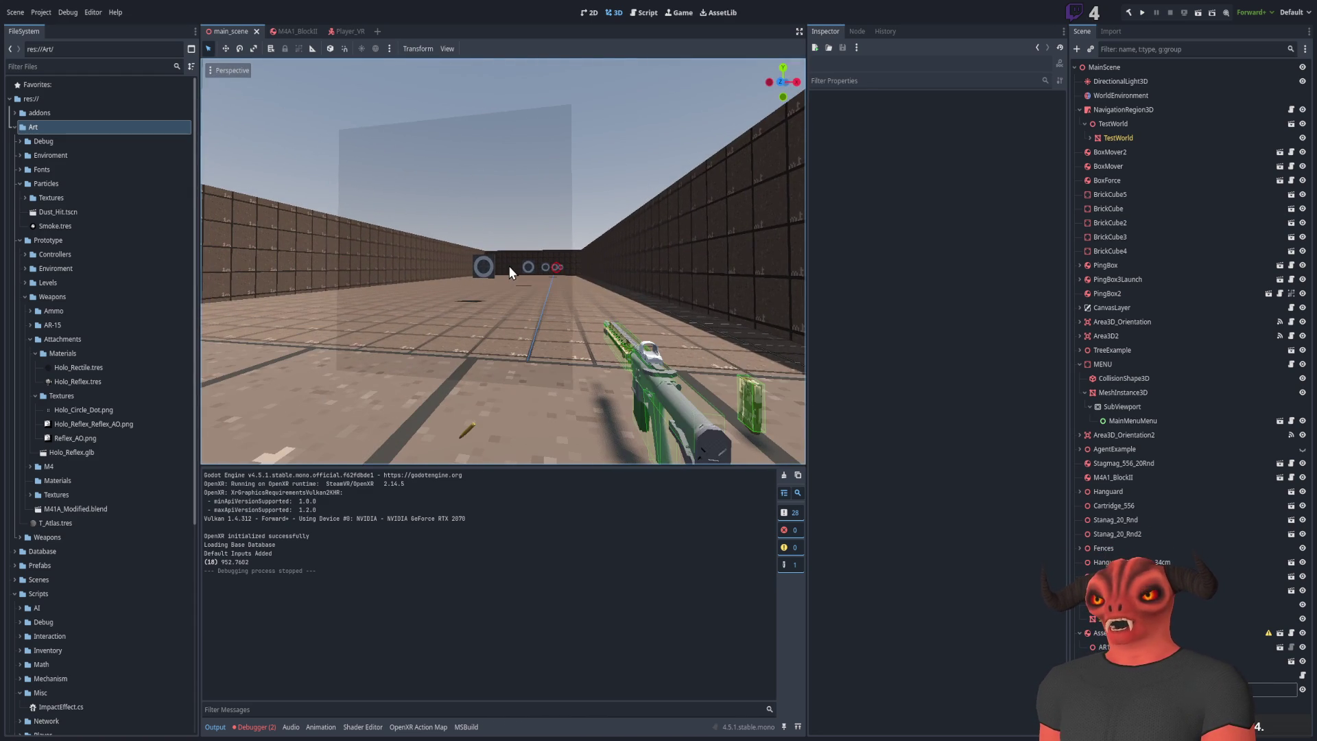
pyautogui.click(509, 267)
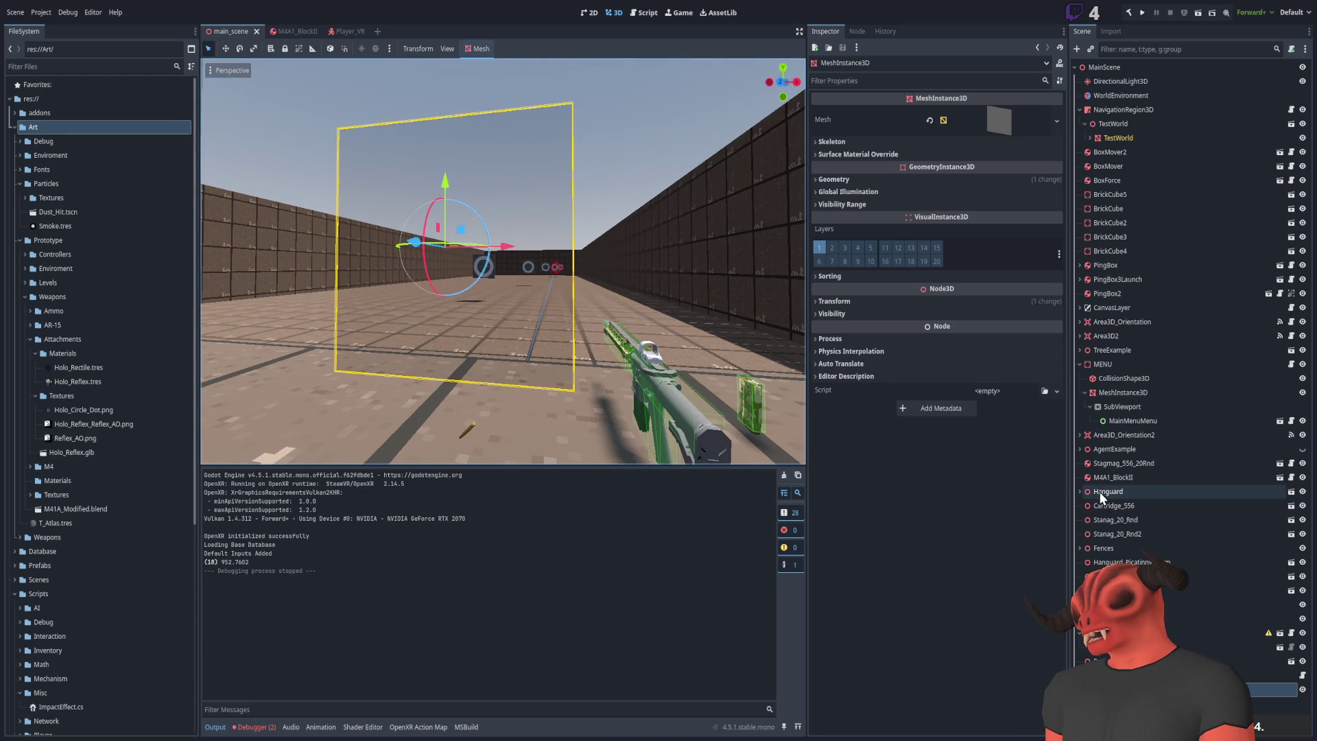
pyautogui.click(1302, 690)
# Step: Deselect the hidden plane and fly the view close to the loose rifle parts
pyautogui.moveTo(700, 271); pyautogui.dragTo(700, 271, button='right')
pyautogui.moveTo(546, 190); pyautogui.dragTo(546, 191, button='right')
pyautogui.click(546, 191)
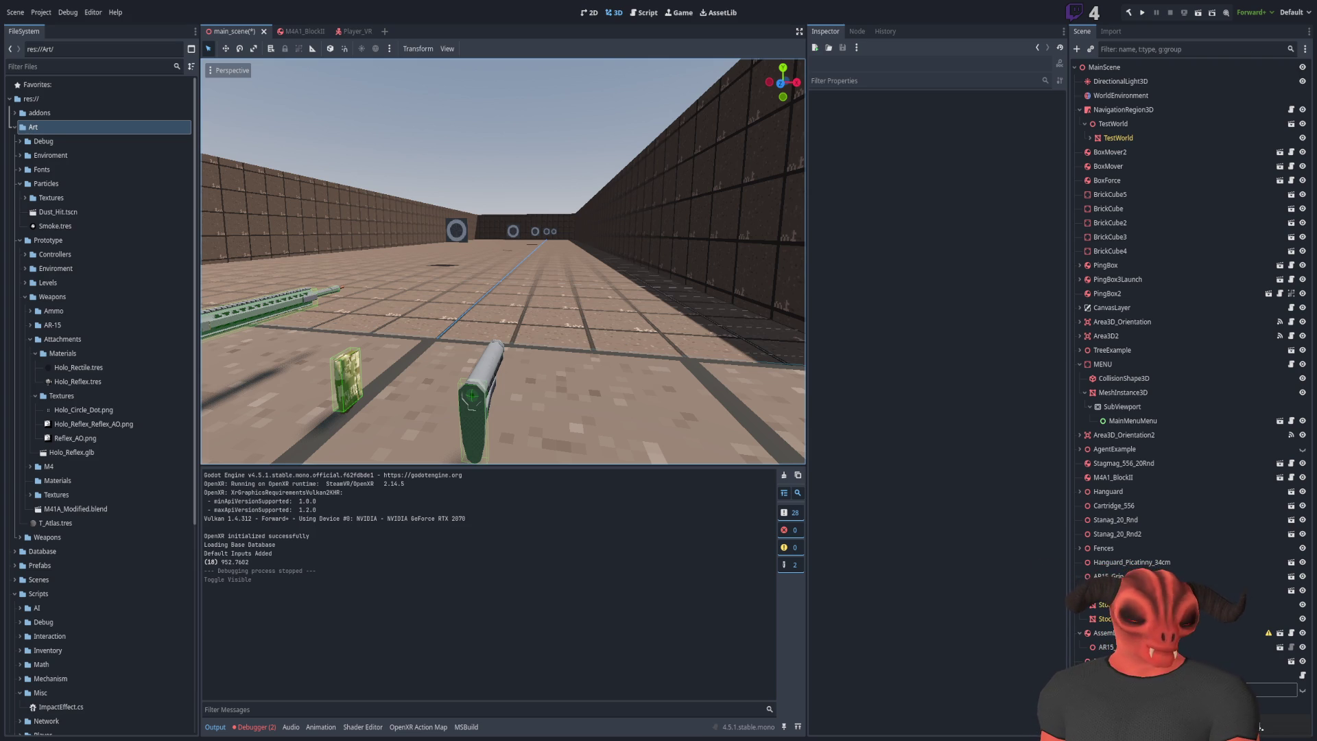
pyautogui.press('f')
pyautogui.moveTo(503, 260); pyautogui.dragTo(503, 260, button='right')
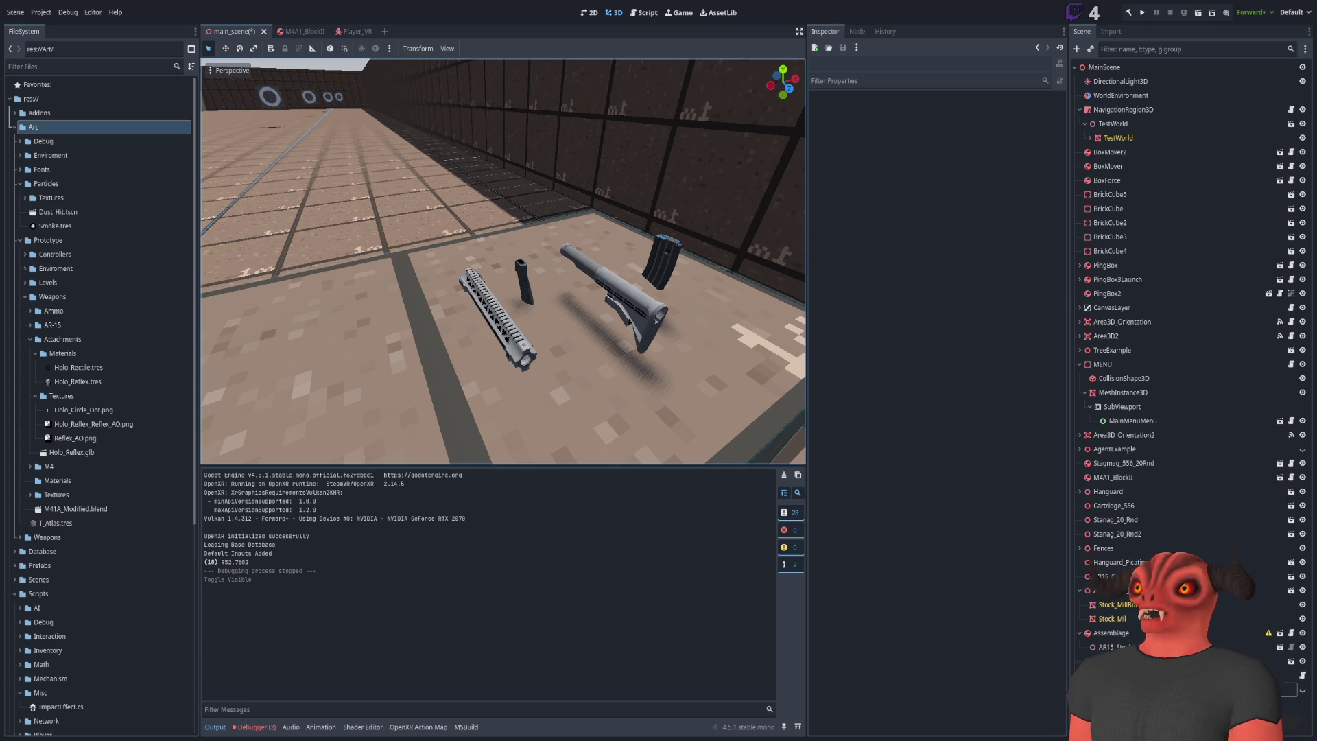
pyautogui.moveTo(502, 261); pyautogui.dragTo(502, 260, button='right')
# Step: Fly and orbit around the loose rifle parts to inspect the plain grey barrel
pyautogui.moveTo(395, 315); pyautogui.dragTo(395, 315, button='right')
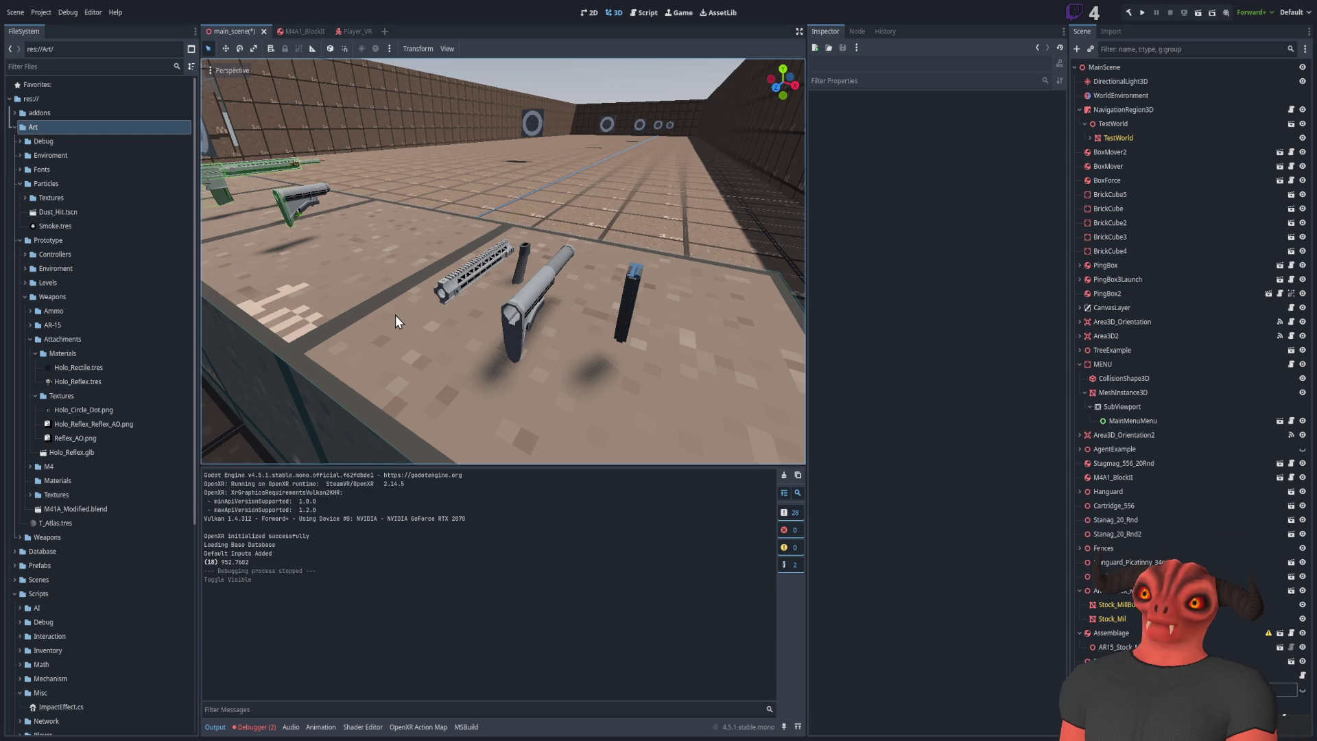
pyautogui.moveTo(409, 310)
pyautogui.mouseDown(button='right')
pyautogui.moveTo(401, 264)
pyautogui.moveTo(385, 278)
pyautogui.moveTo(524, 323)
pyautogui.mouseUp(button='right')
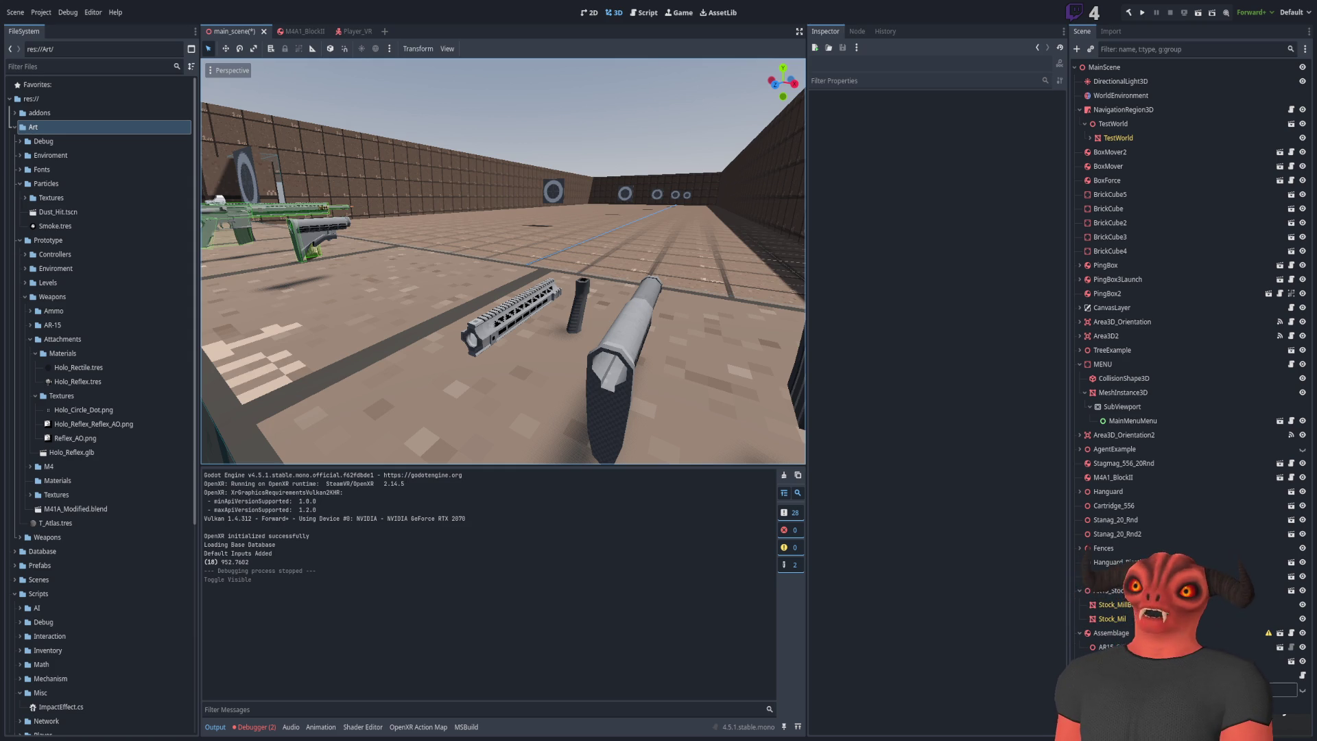
pyautogui.moveTo(503, 261); pyautogui.dragTo(545, 316, button='middle')
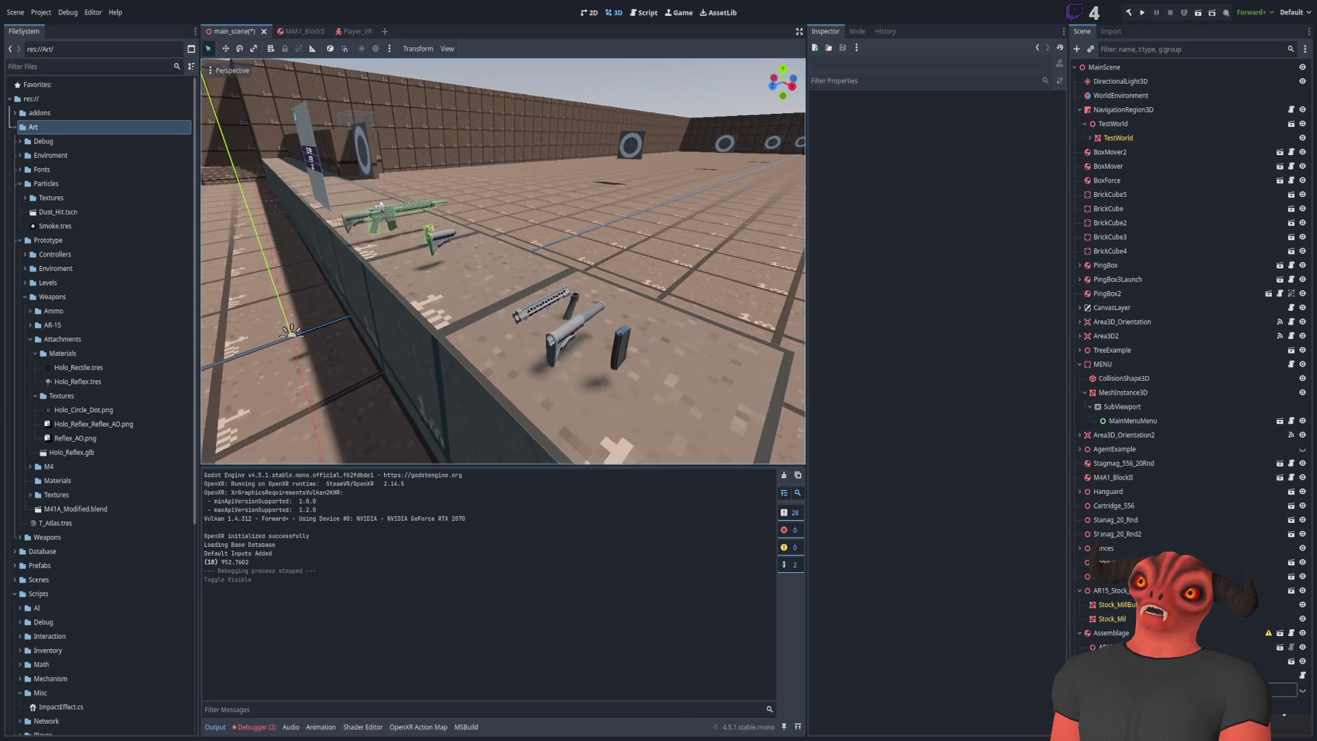
pyautogui.scroll(3, 503, 261)
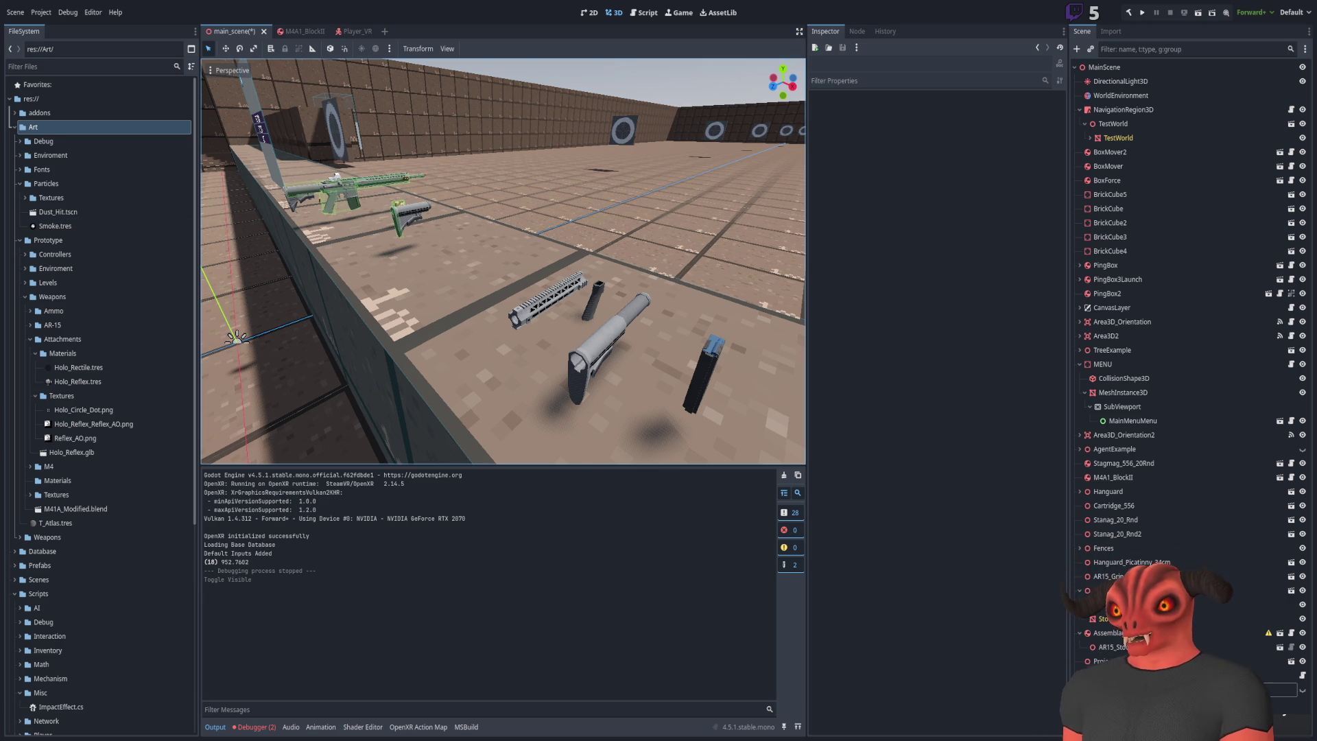
pyautogui.moveTo(503, 261)
pyautogui.mouseDown(button='right')
pyautogui.moveTo(518, 281)
pyautogui.moveTo(504, 278)
pyautogui.mouseUp(button='right')
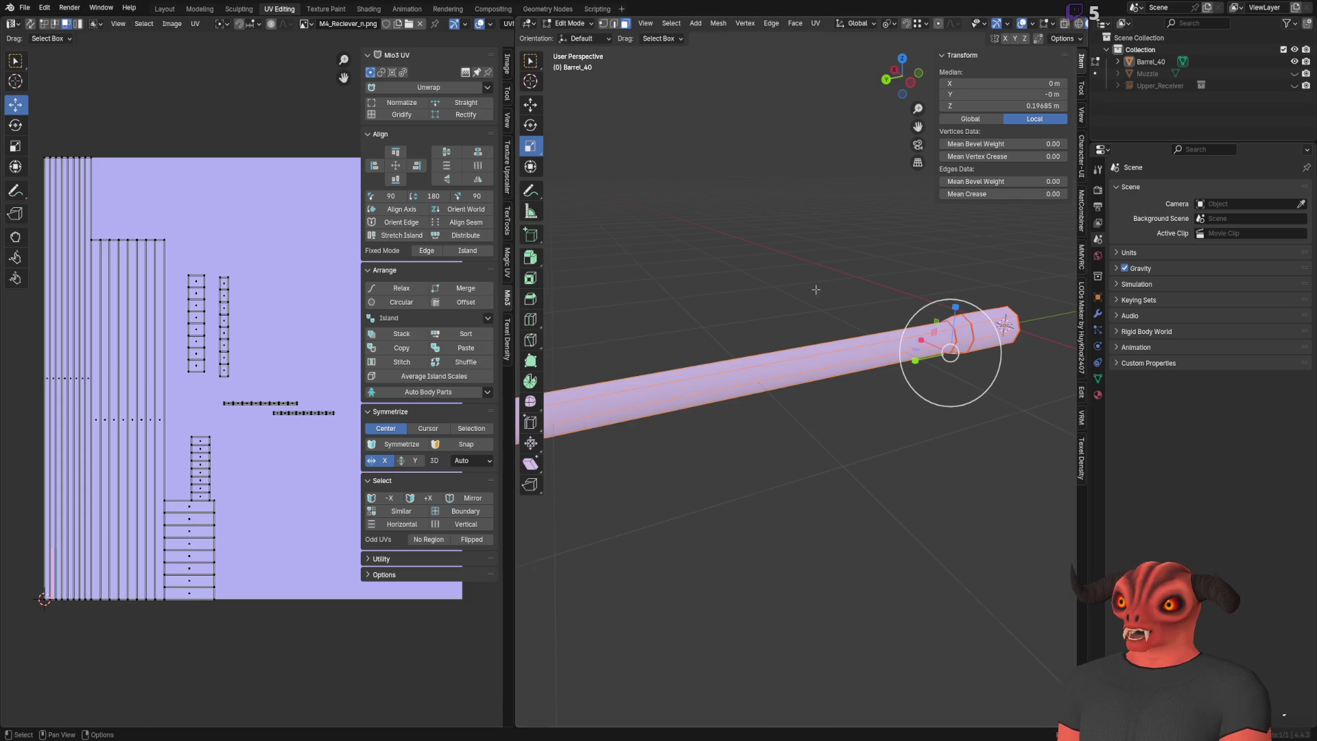
pyautogui.moveTo(816, 290); pyautogui.dragTo(755, 365, button='middle')
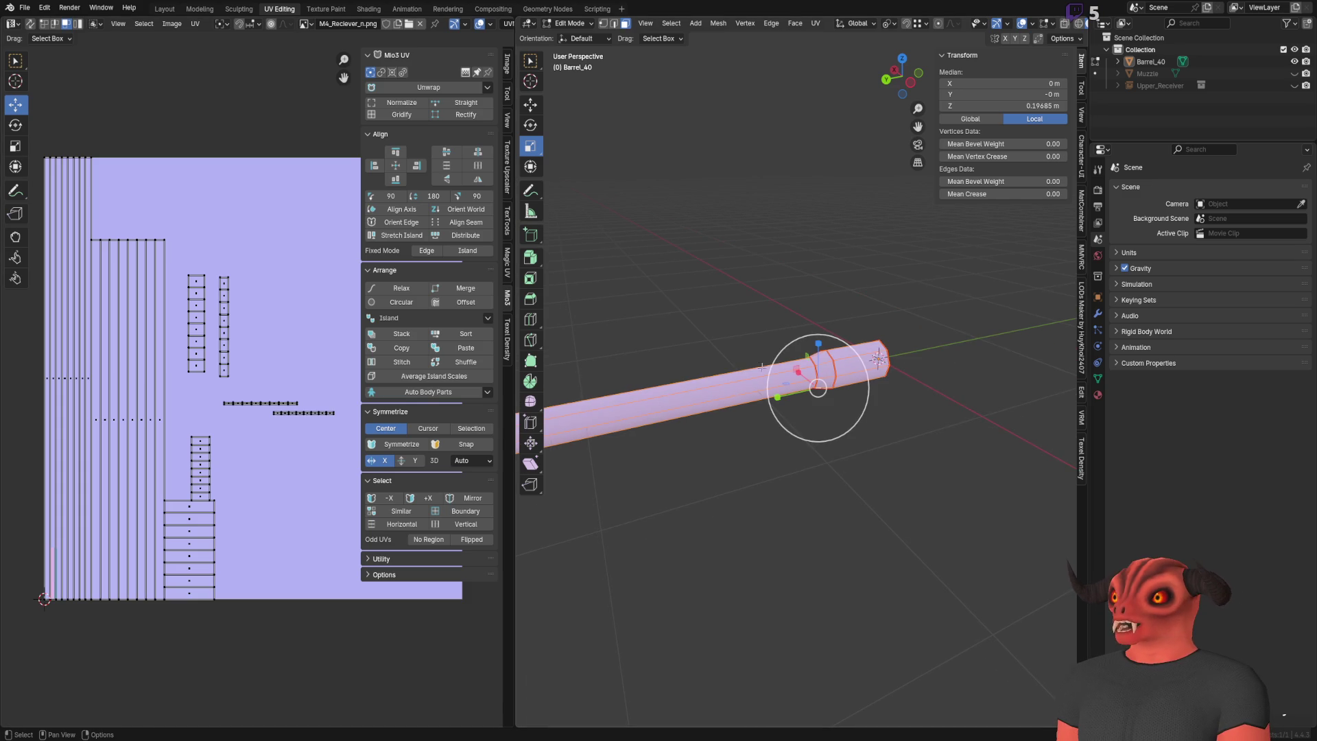
# Step: Refresh Edit Mode on the barrel to recheck its UV strips, then switch to Obsidian
pyautogui.scroll(-2, 275, 412)
pyautogui.press('Tab')
pyautogui.press('Tab')
pyautogui.scroll(-2, 760, 385)
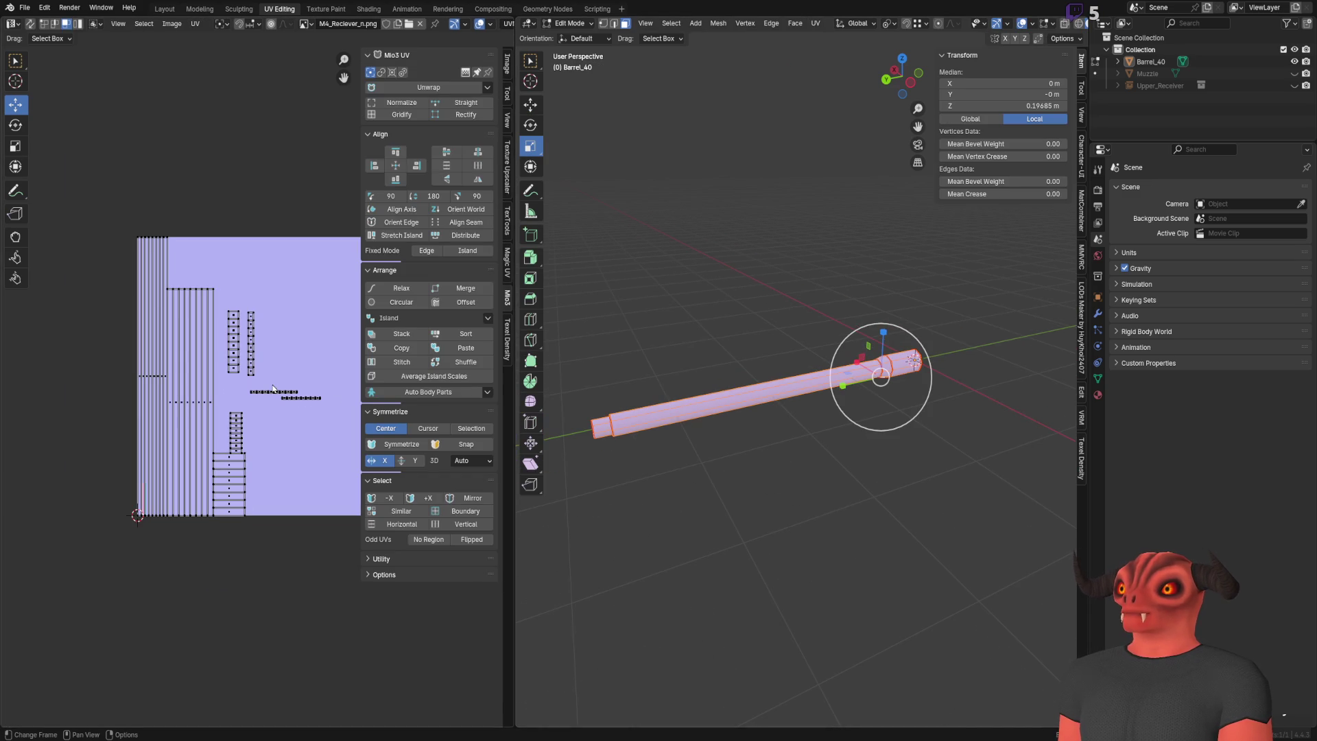
pyautogui.hotkey('alt', 'Tab')
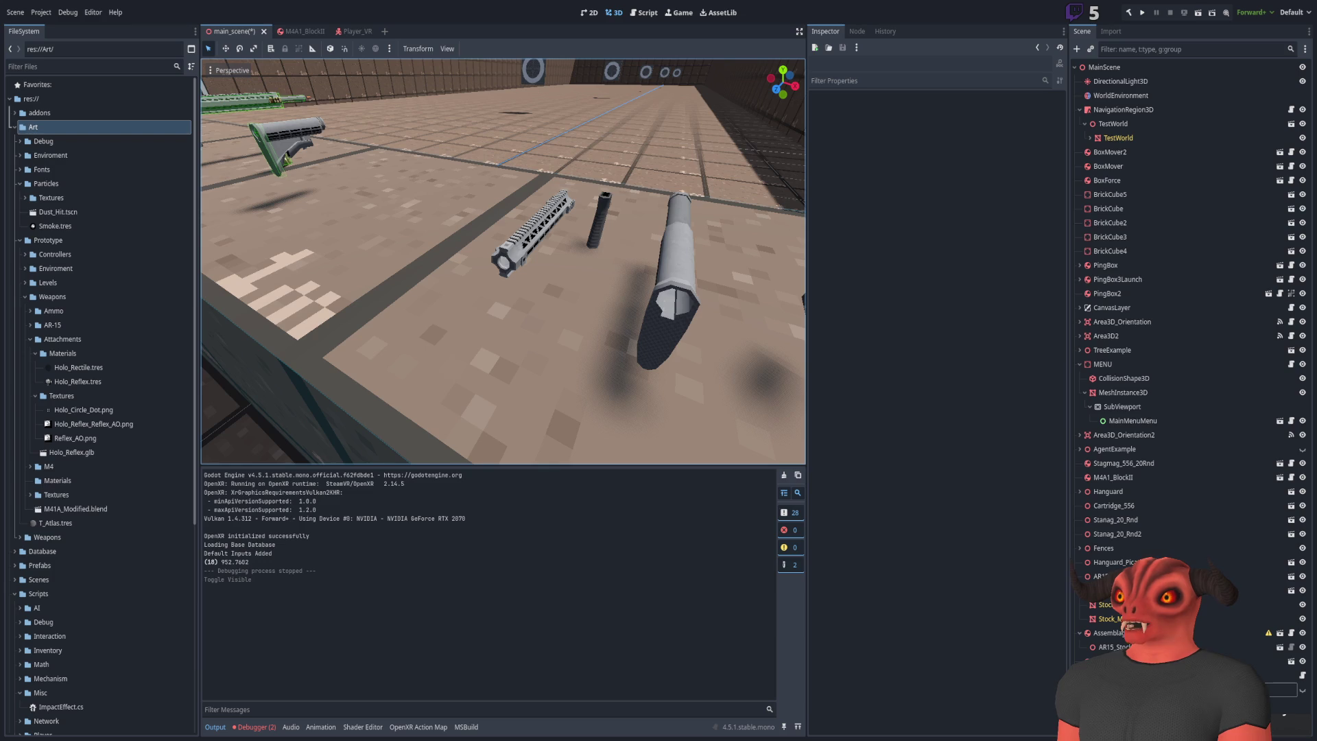
pyautogui.hotkey('alt', 'Tab')
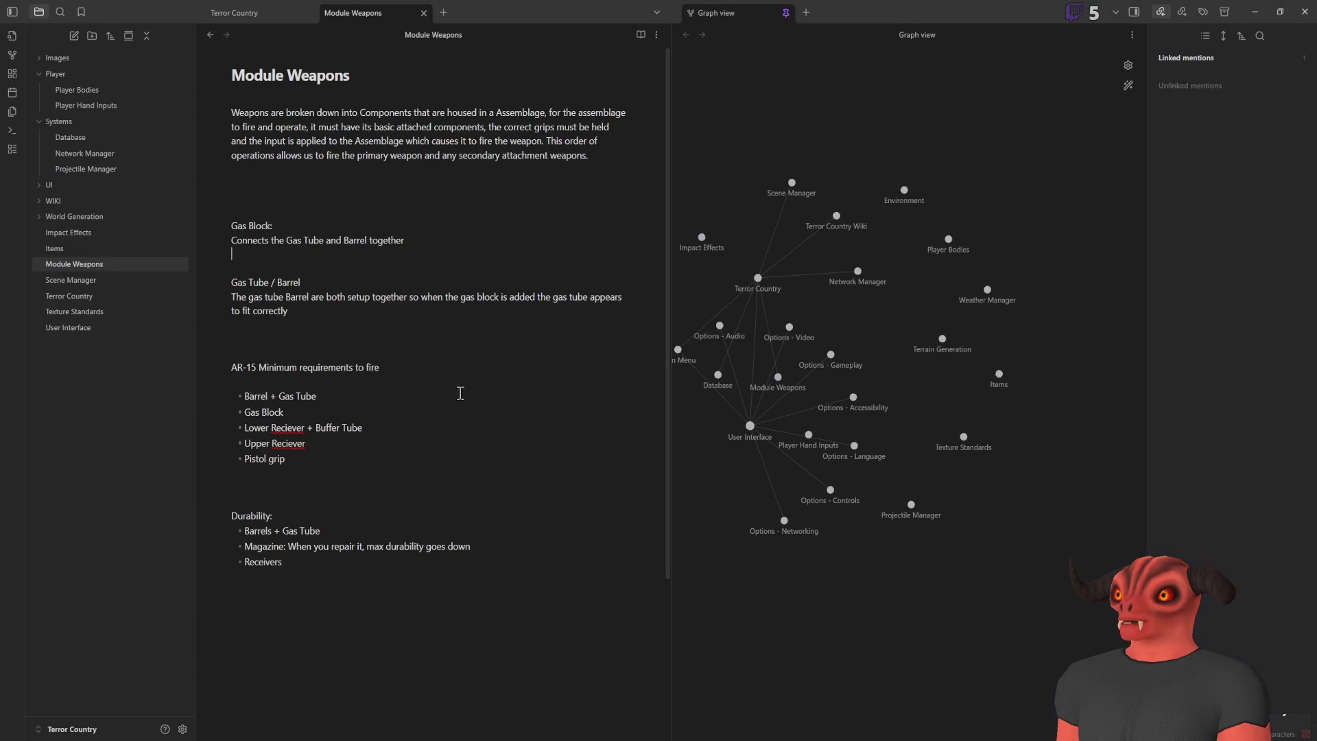
# Step: Read the 256 px per metre item scale in the Texture Standards note's Items & Weapons table
pyautogui.click(83, 310)
pyautogui.scroll(-5, 411, 371)
pyautogui.scroll(5, 411, 371)
pyautogui.scroll(-7, 467, 275)
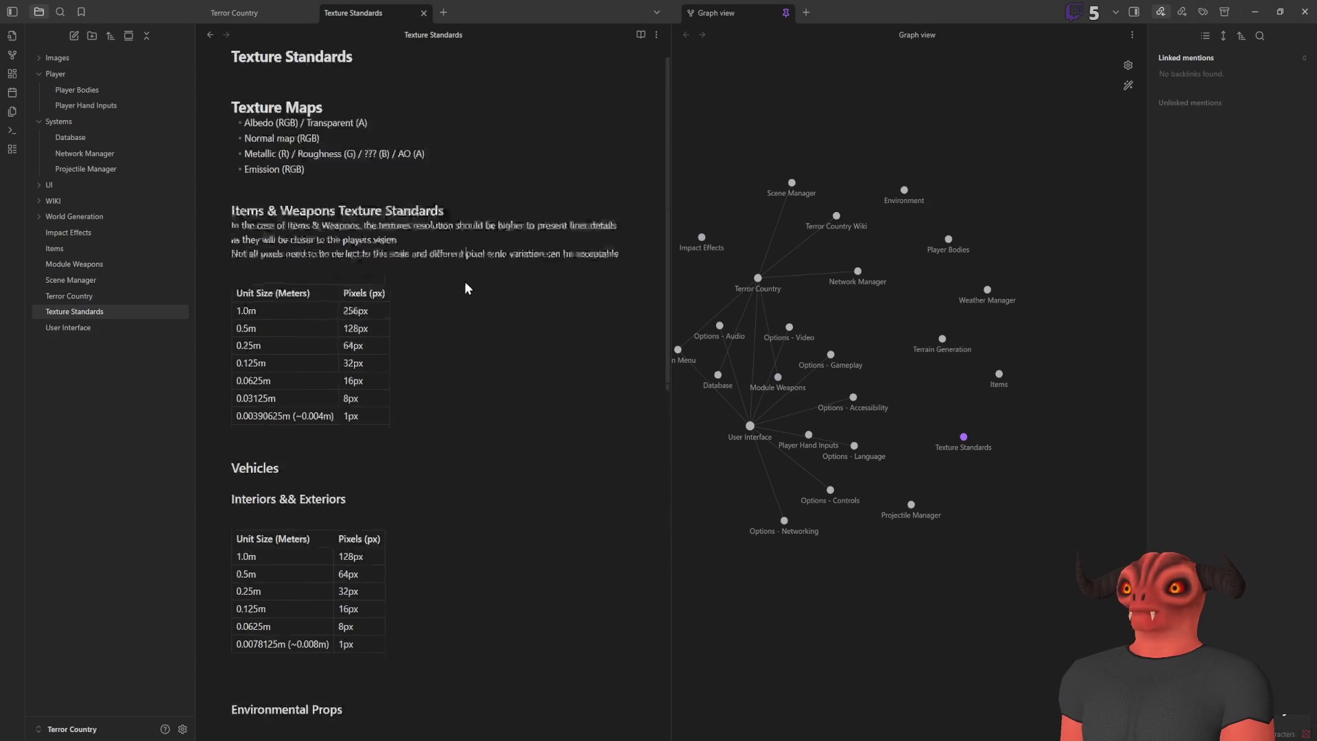
pyautogui.scroll(4, 467, 319)
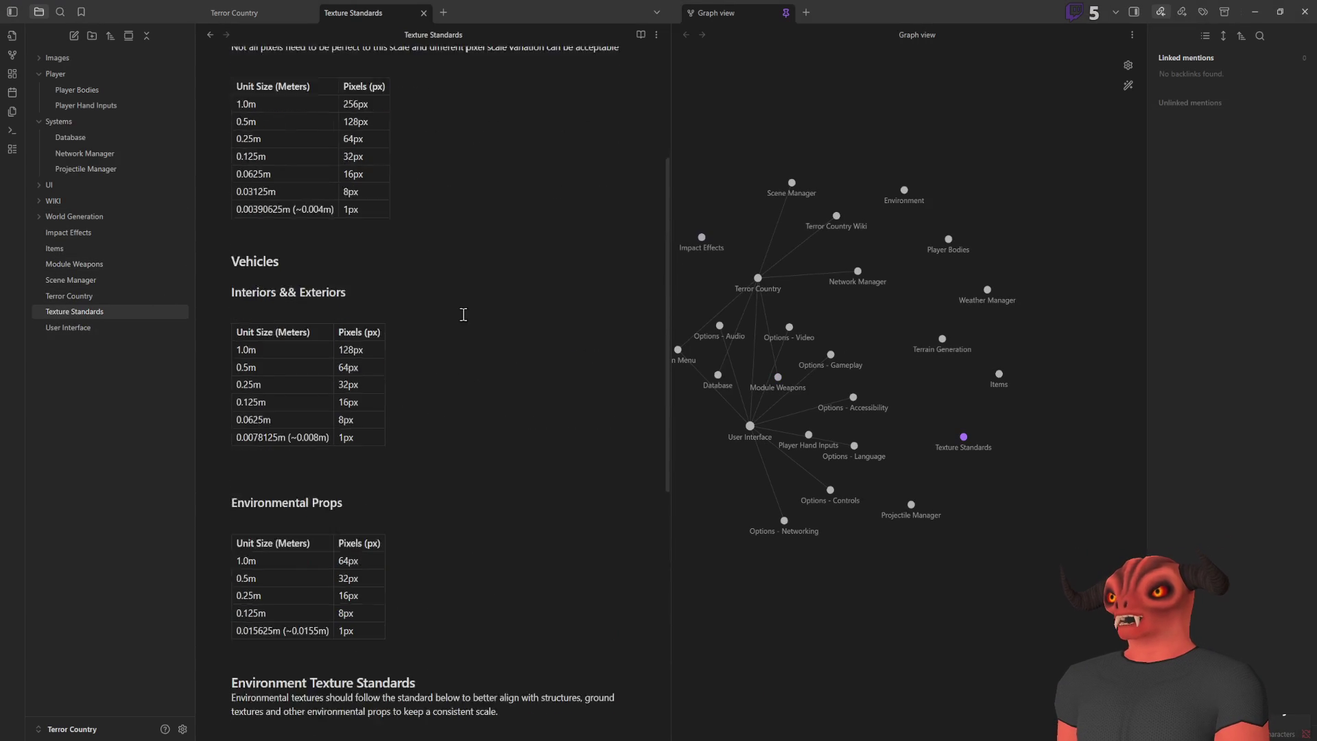
pyautogui.scroll(-5, 462, 322)
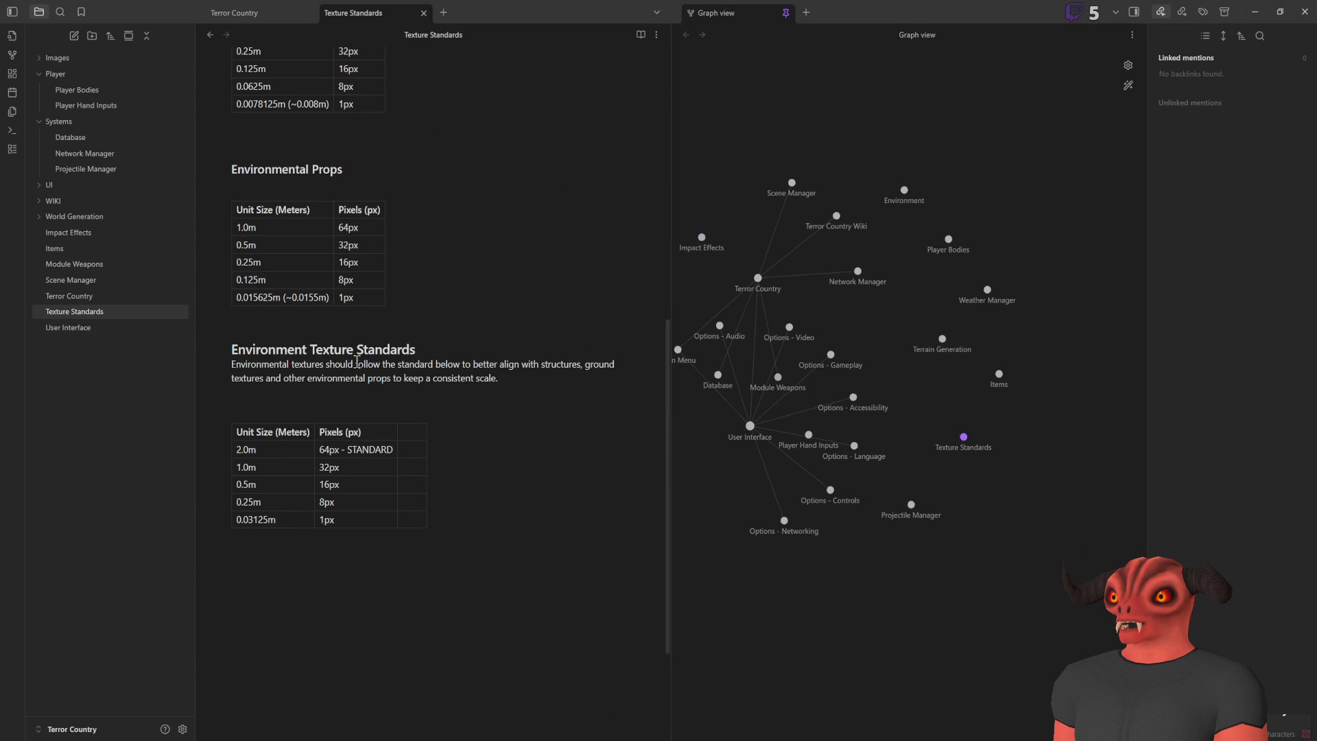
pyautogui.scroll(8, 234, 253)
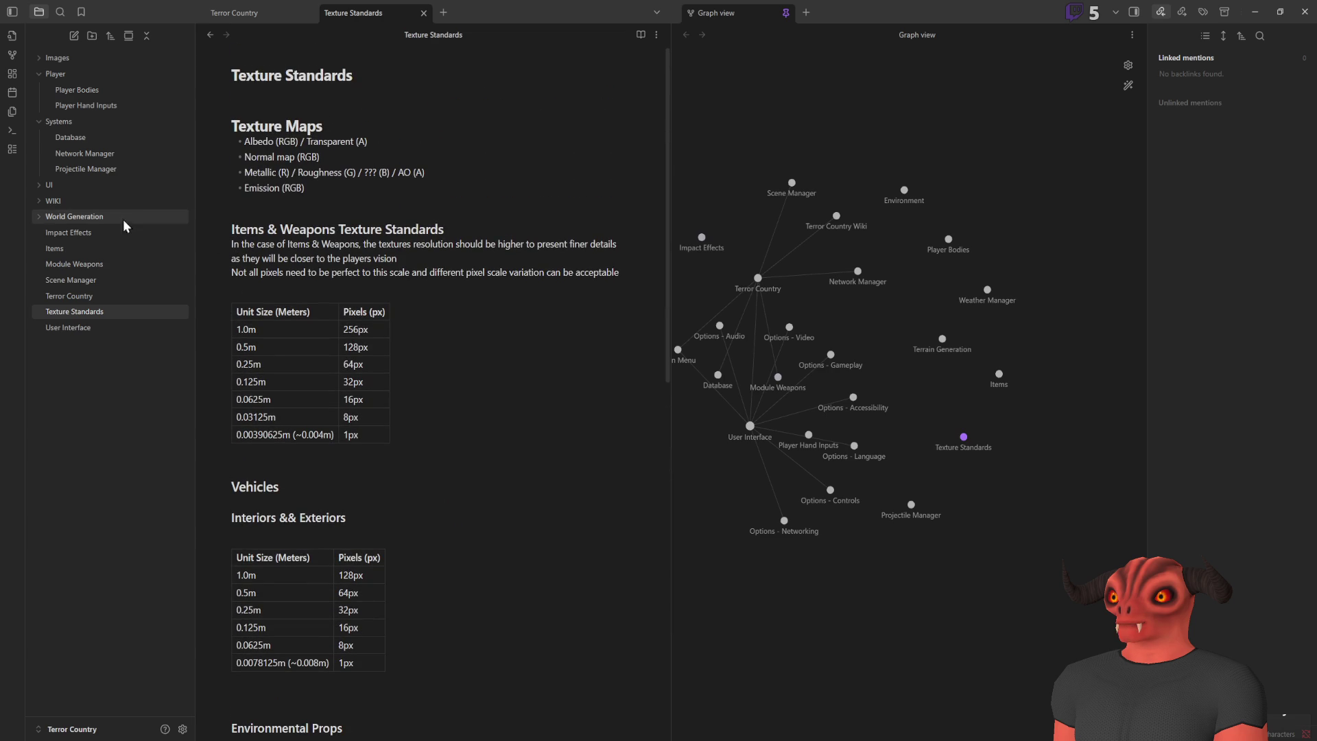
pyautogui.click(40, 203)
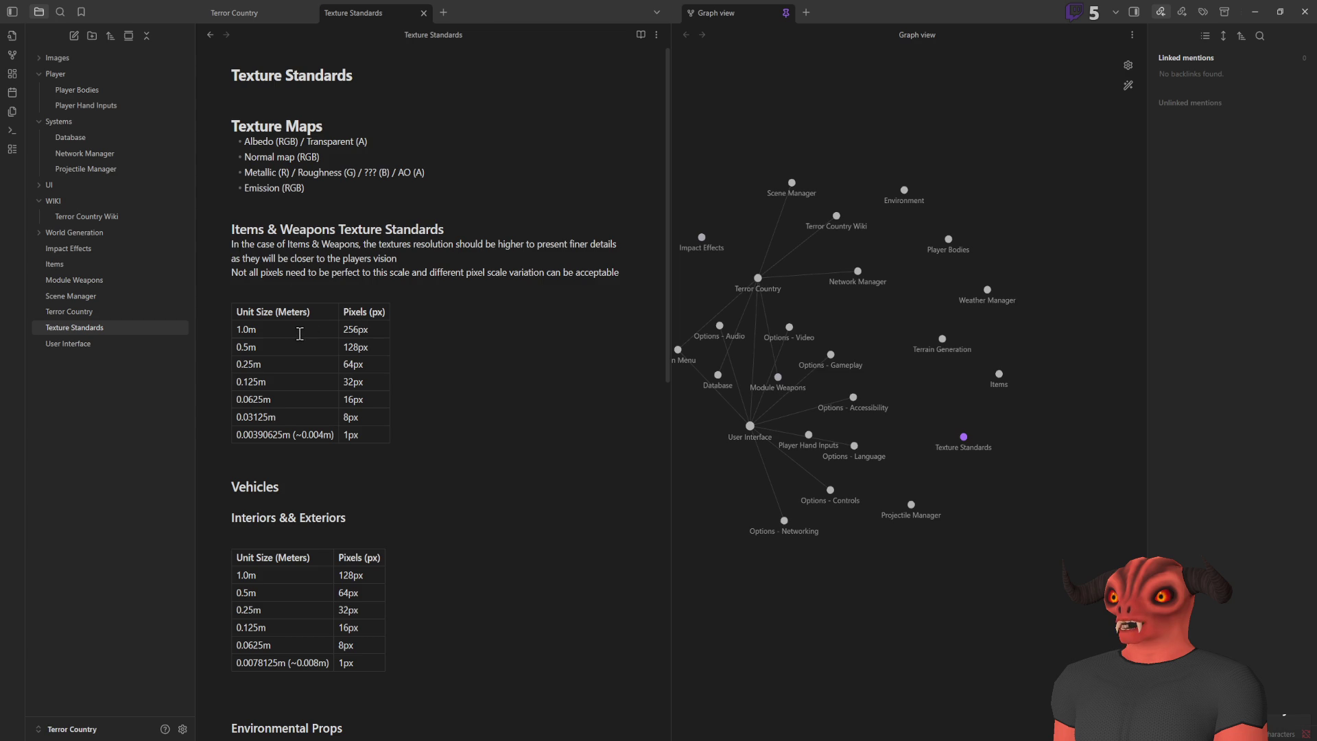
pyautogui.hotkey('alt', 'Tab')
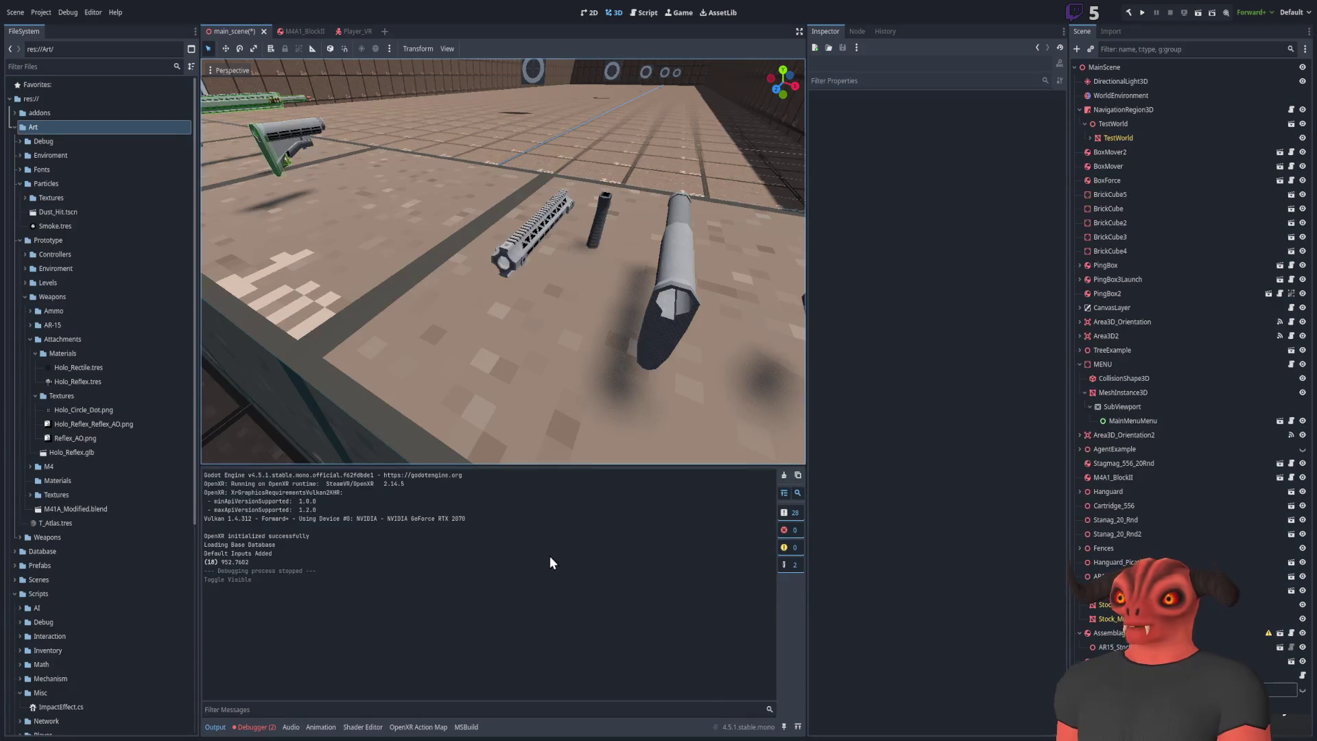
# Step: Set the Texel Density Checker's texture width and height to 256
pyautogui.hotkey('alt', 'Tab')
pyautogui.moveTo(288, 295); pyautogui.dragTo(215, 293, button='middle')
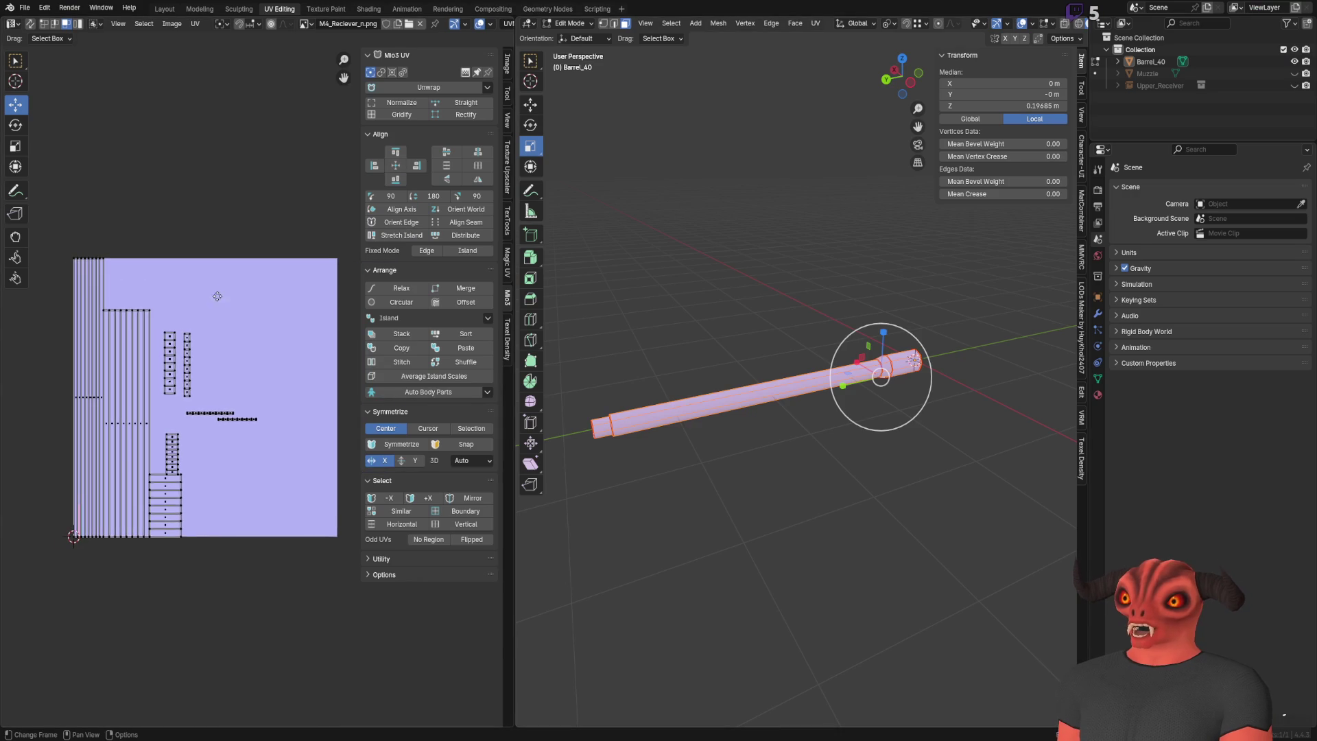
pyautogui.click(508, 343)
pyautogui.scroll(4, 185, 416)
pyautogui.scroll(-3, 185, 415)
pyautogui.click(446, 128)
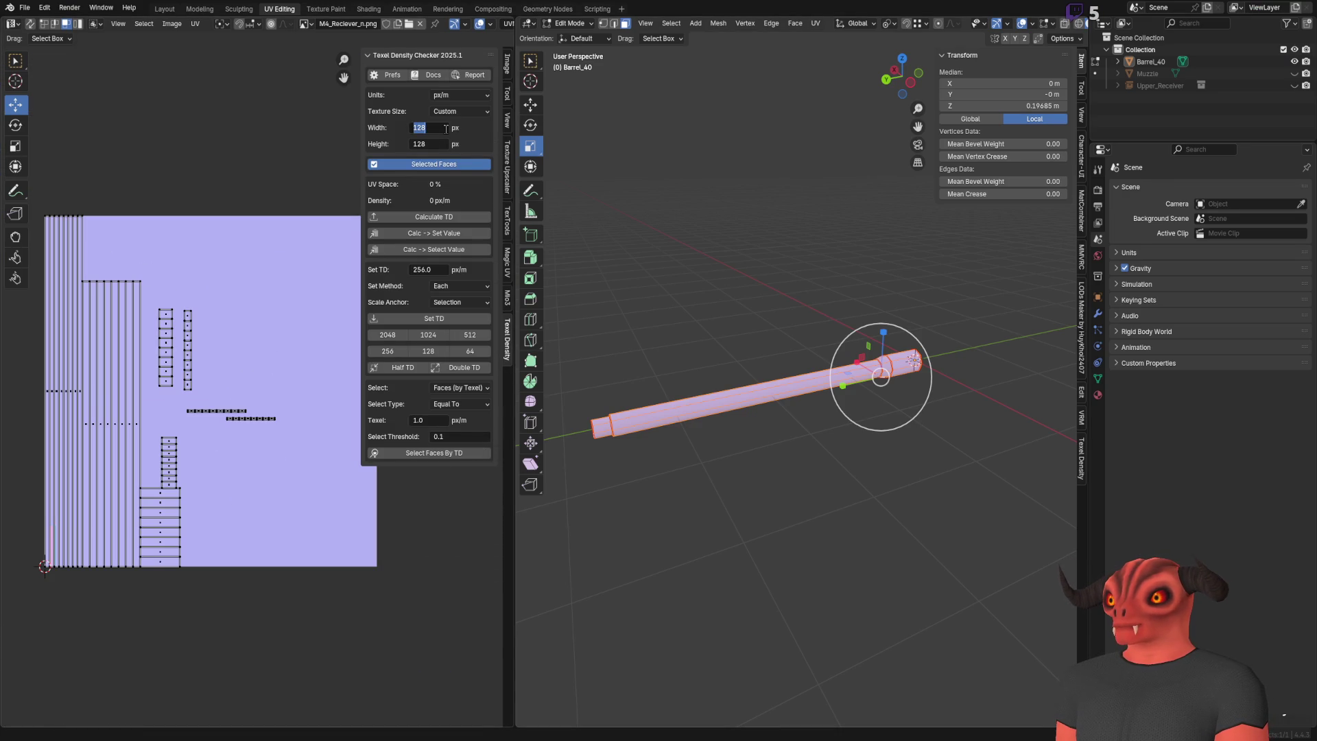
pyautogui.moveTo(233, 239); pyautogui.dragTo(290, 196, button='middle')
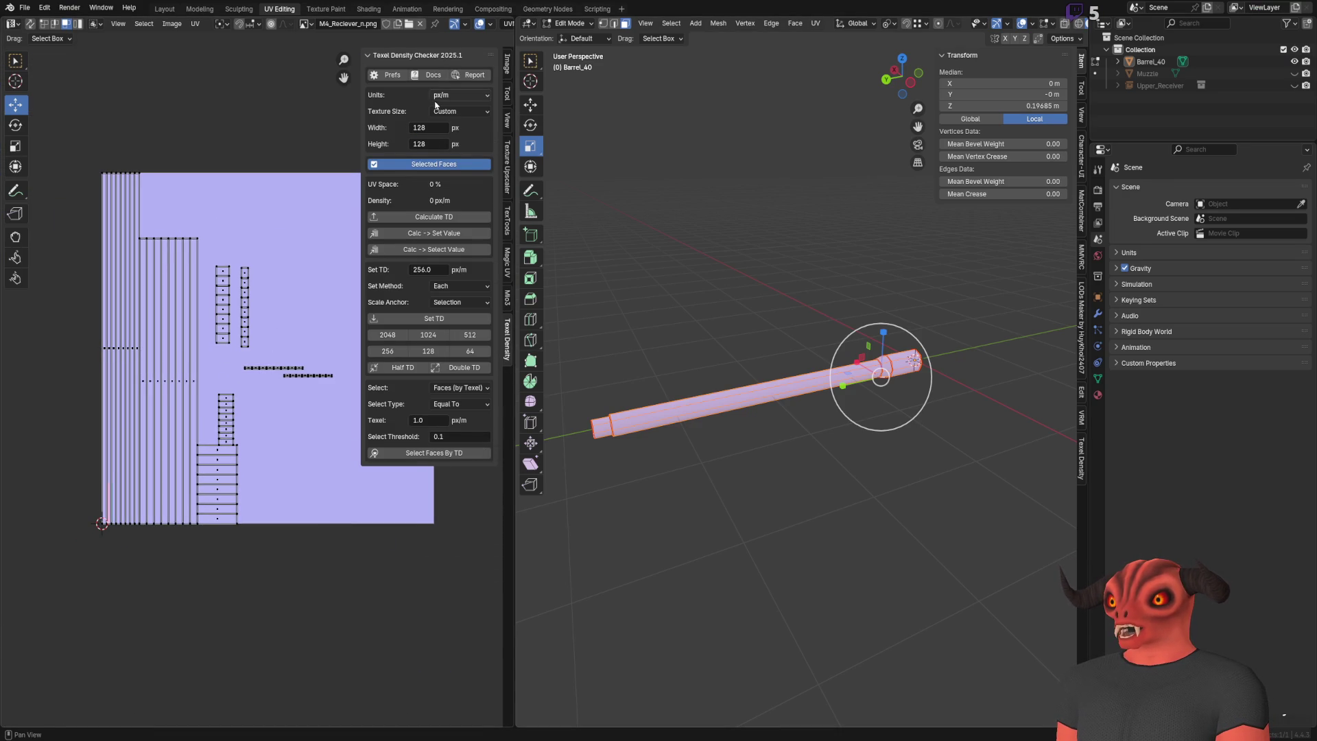
pyautogui.click(428, 127)
pyautogui.write('256')
pyautogui.click(435, 145)
pyautogui.write('256')
pyautogui.press('Return')
# Step: Select all barrel UVs, set their texel density to 256 px/m, and leave Edit Mode
pyautogui.click(433, 216)
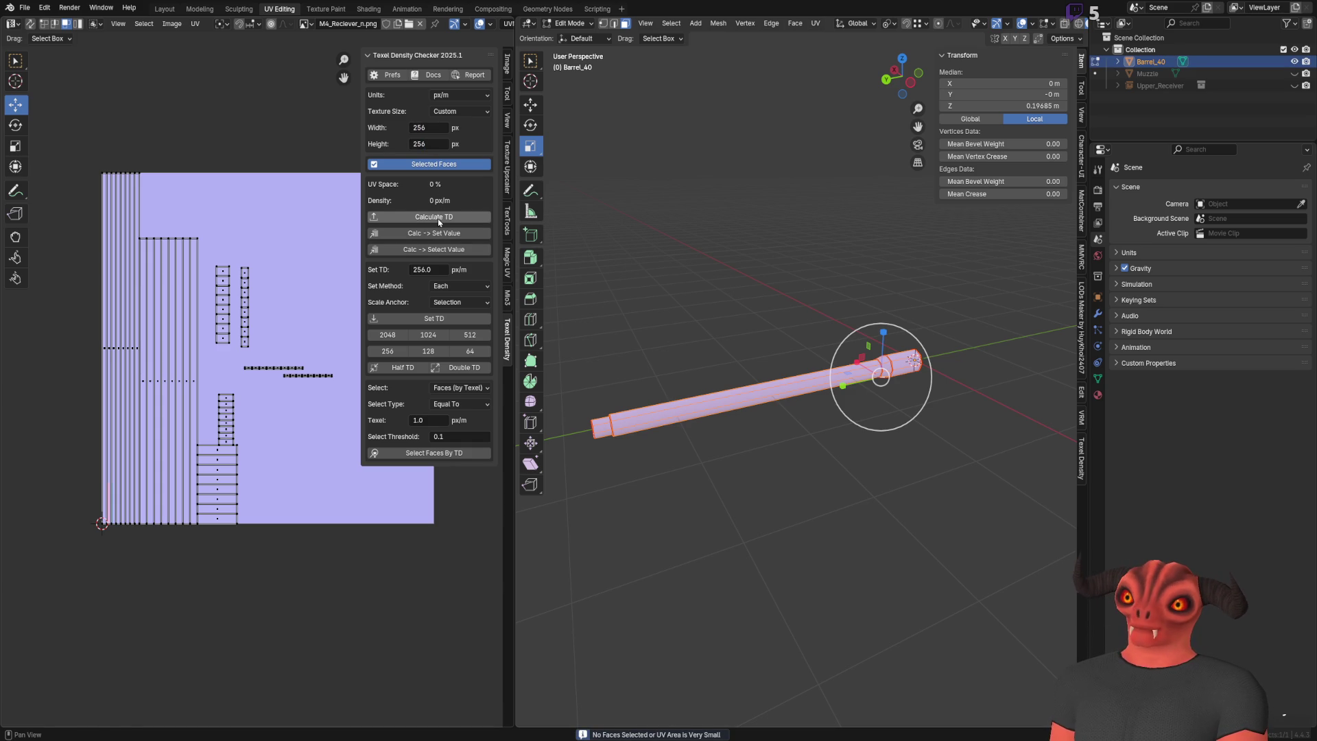
pyautogui.click(412, 54)
pyautogui.press('a')
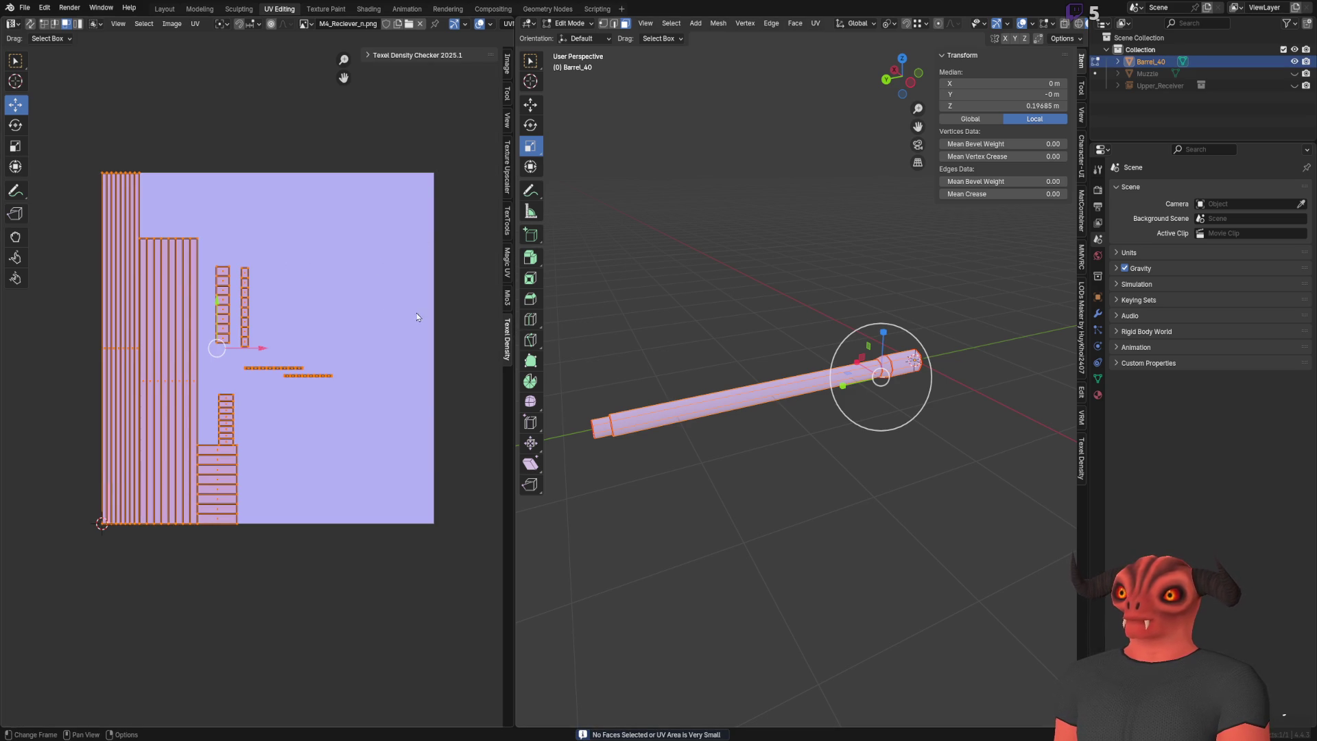
pyautogui.click(392, 58)
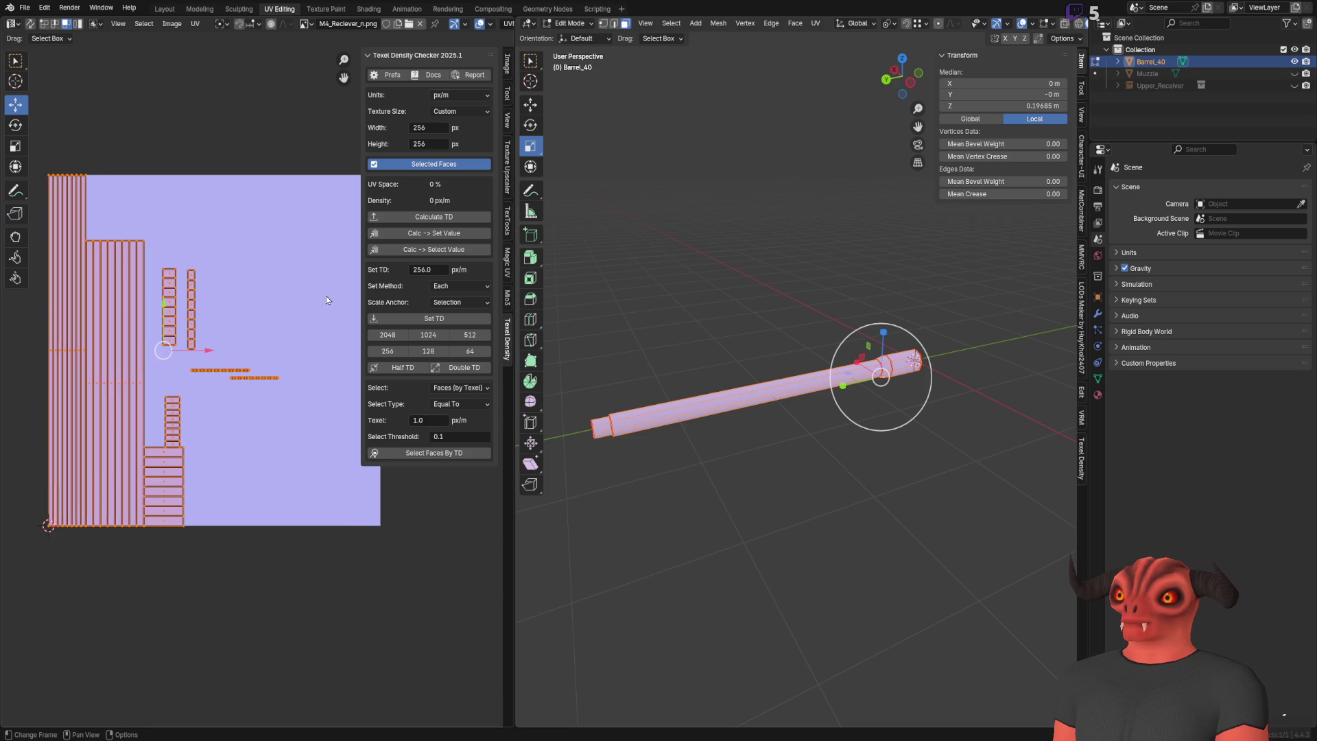
pyautogui.scroll(1, 343, 340)
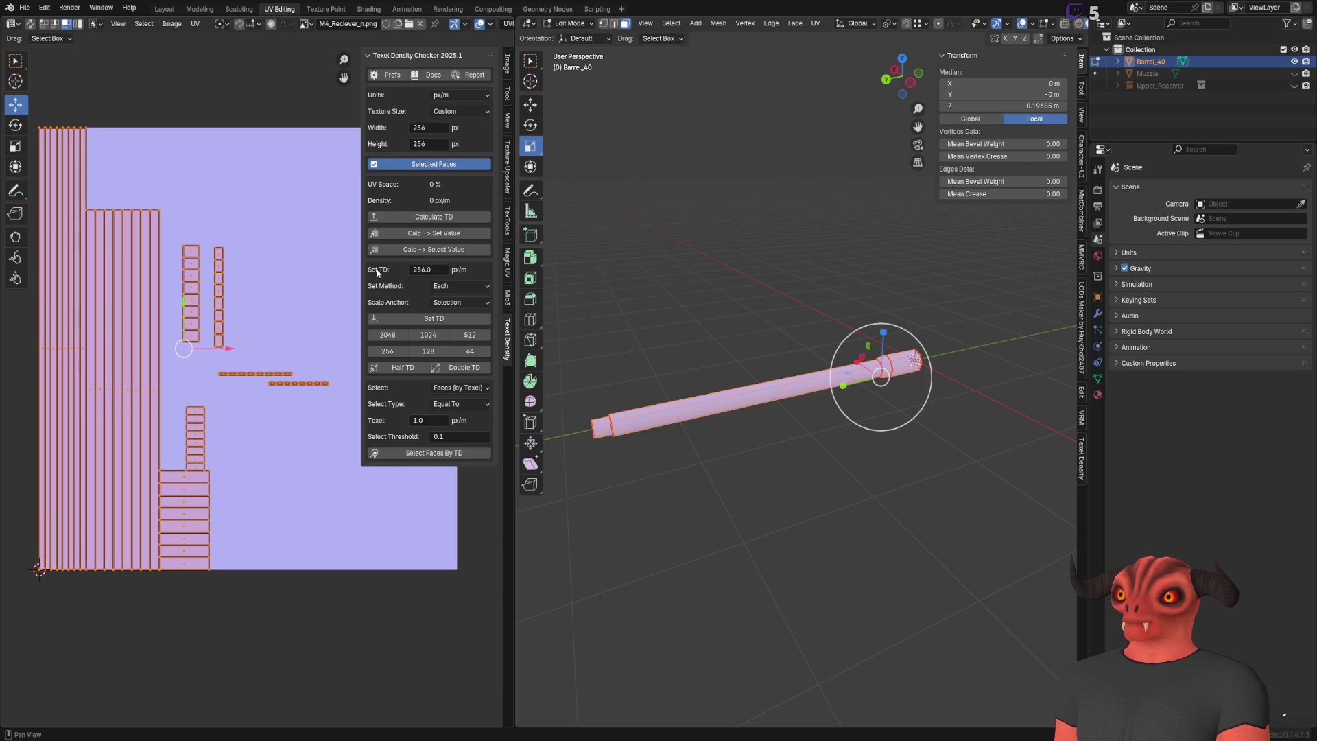
pyautogui.click(450, 219)
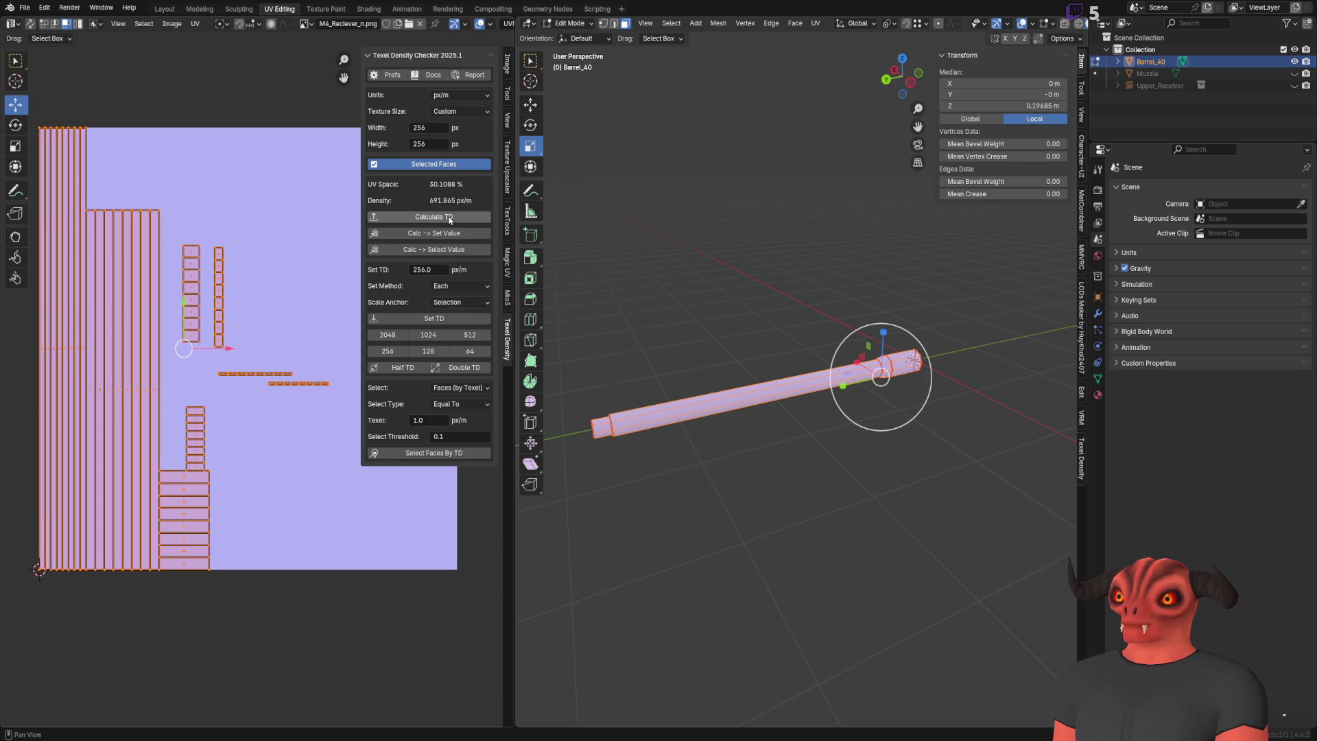
pyautogui.click(432, 319)
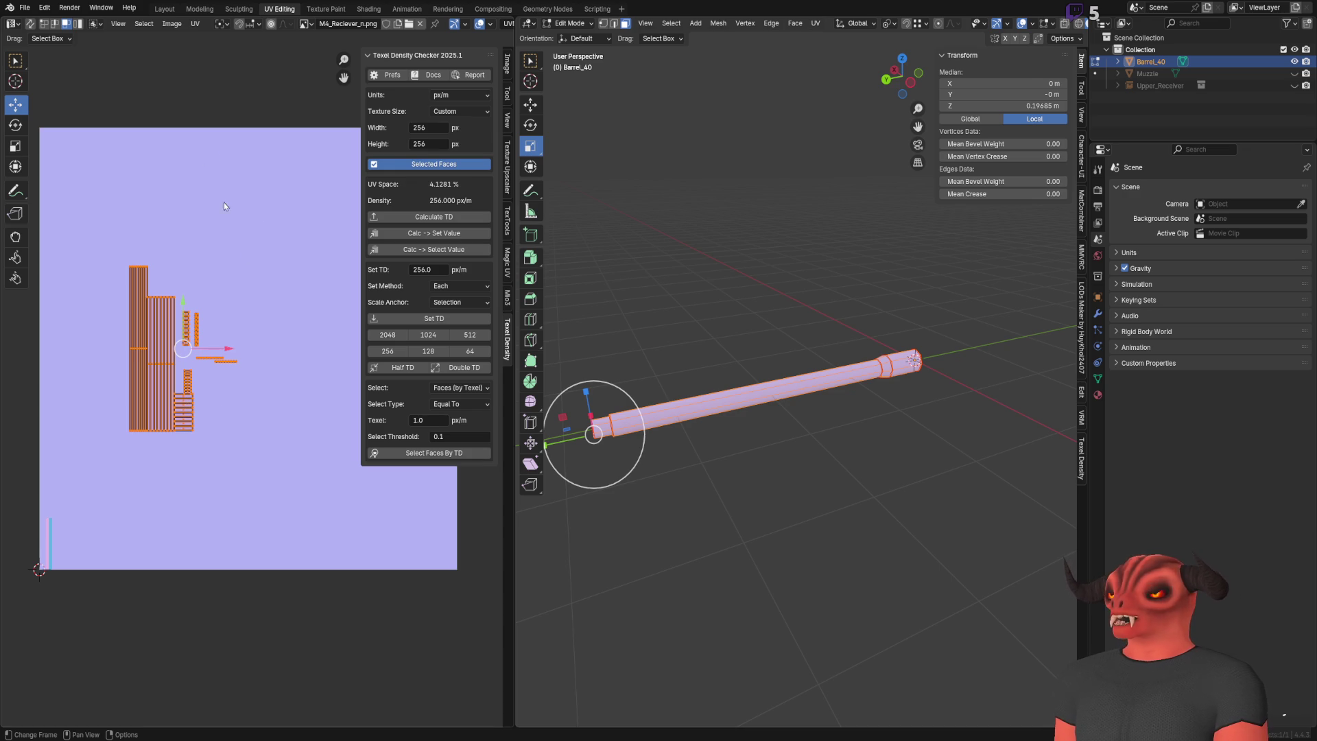
pyautogui.press('Tab')
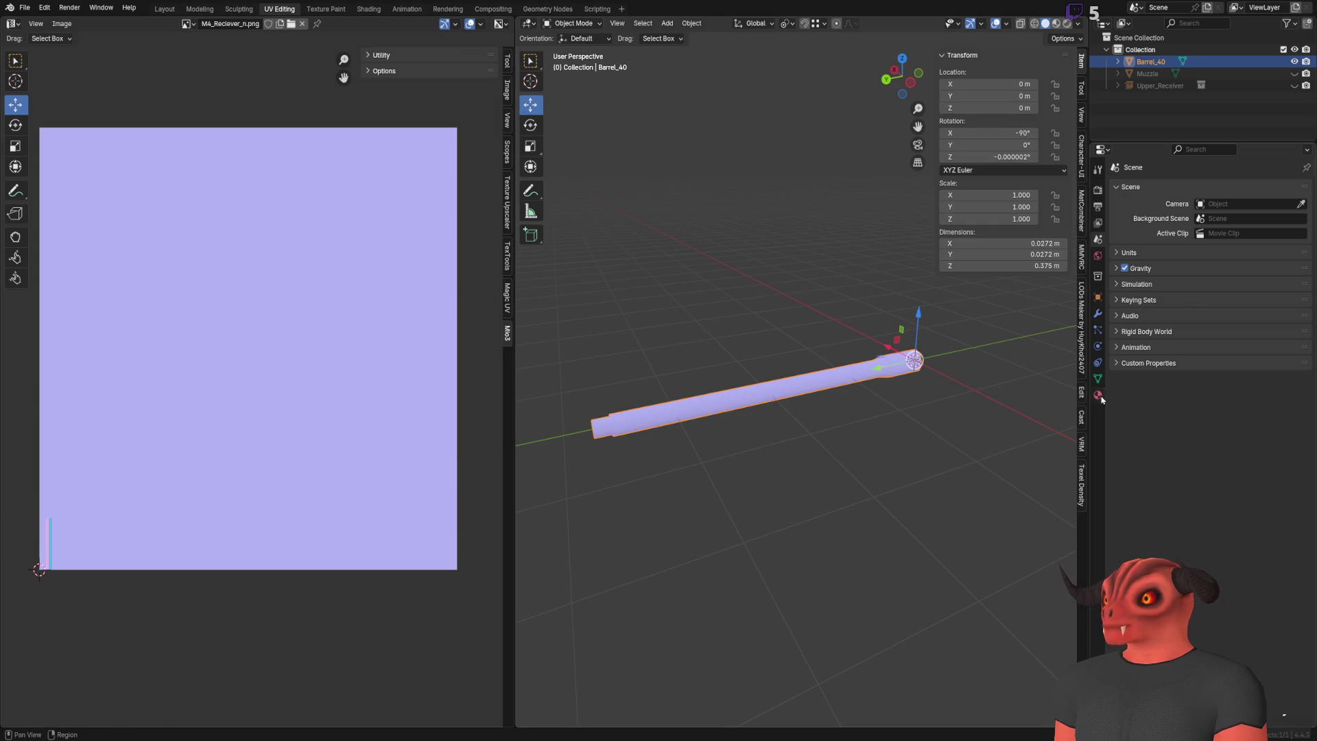
# Step: Remove the PicatinnyMaterial slot and create a new material named AR15_Barrel
pyautogui.click(1098, 395)
pyautogui.click(1307, 200)
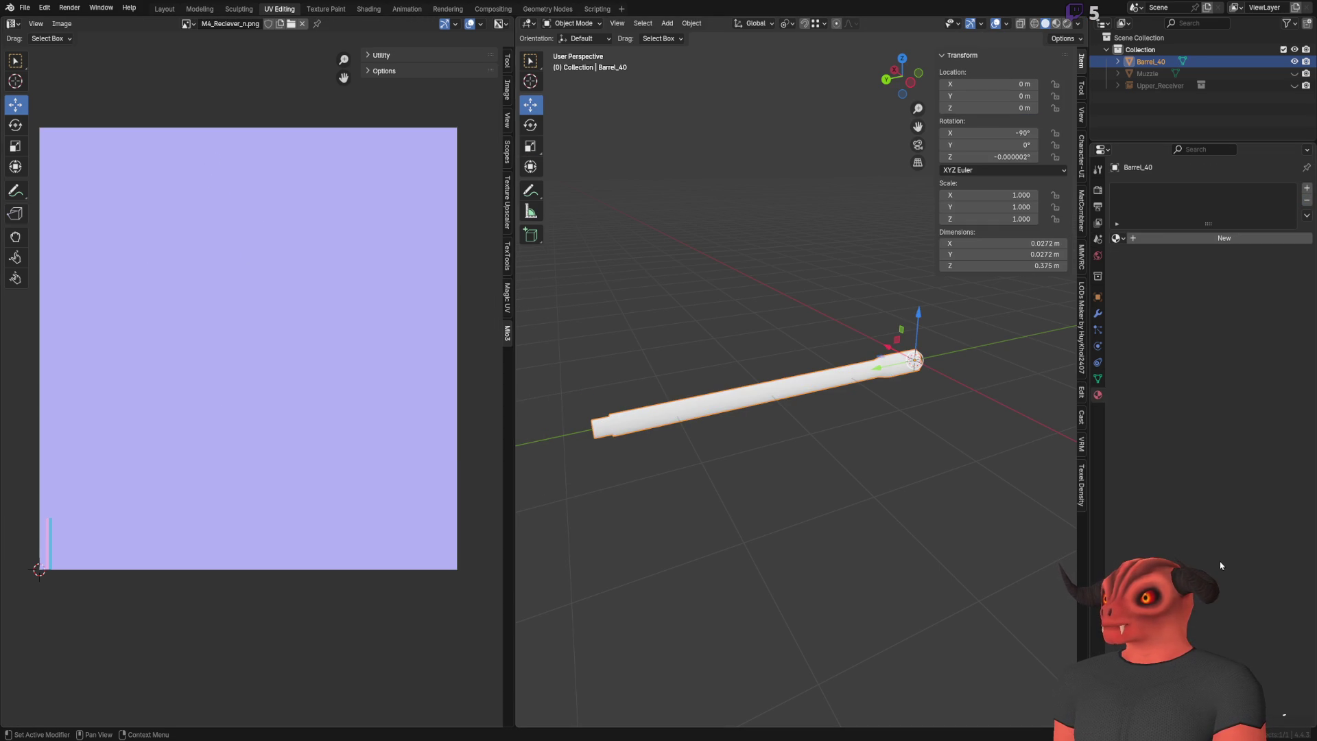
pyautogui.click(1166, 239)
pyautogui.doubleClick(1174, 238)
pyautogui.write('Barrel')
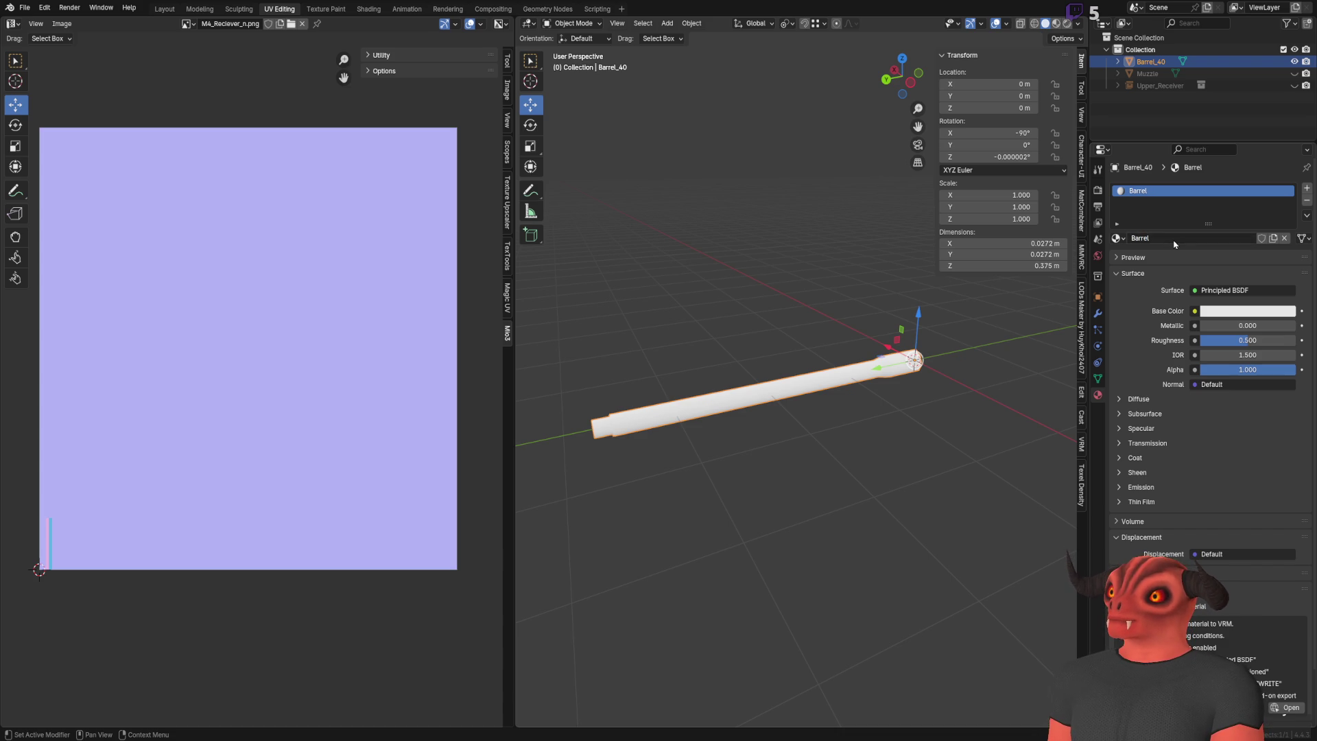
pyautogui.press('Return')
pyautogui.click(1174, 239)
pyautogui.write('AR')
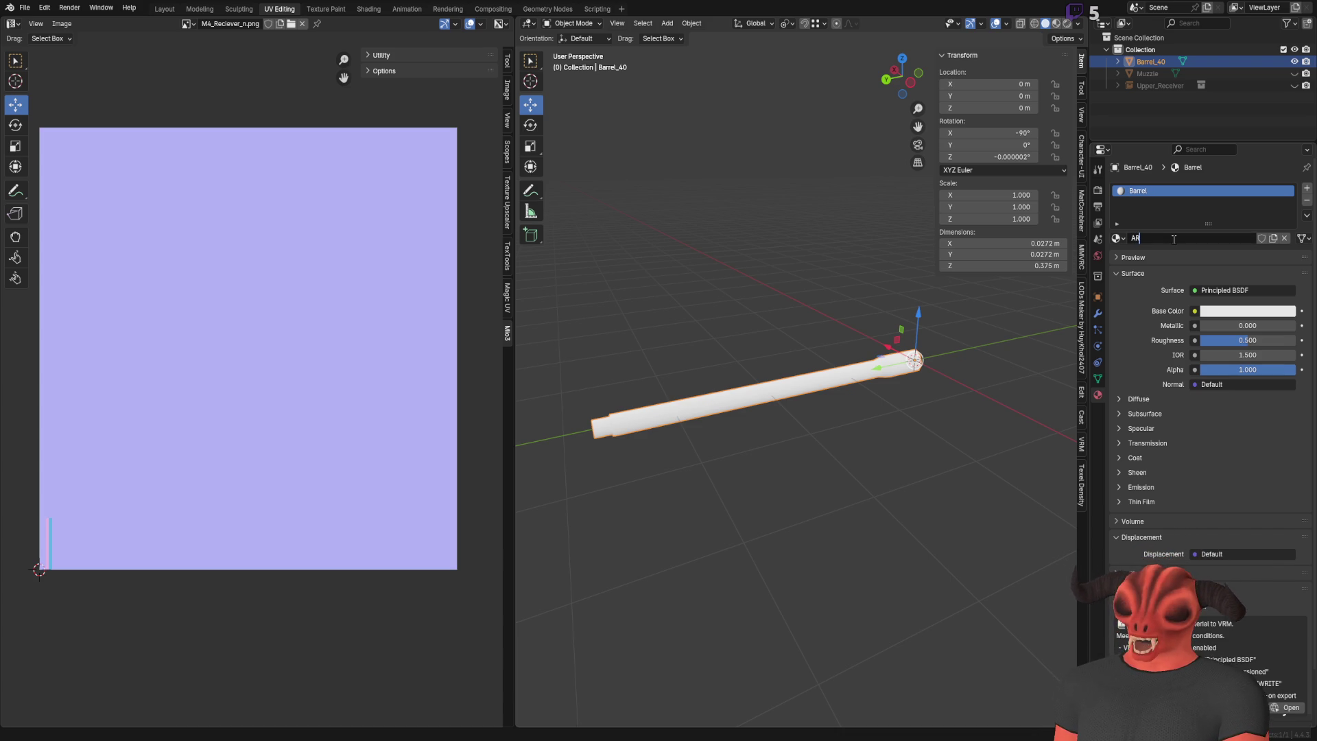
pyautogui.write('15_Barrel')
pyautogui.press('Return')
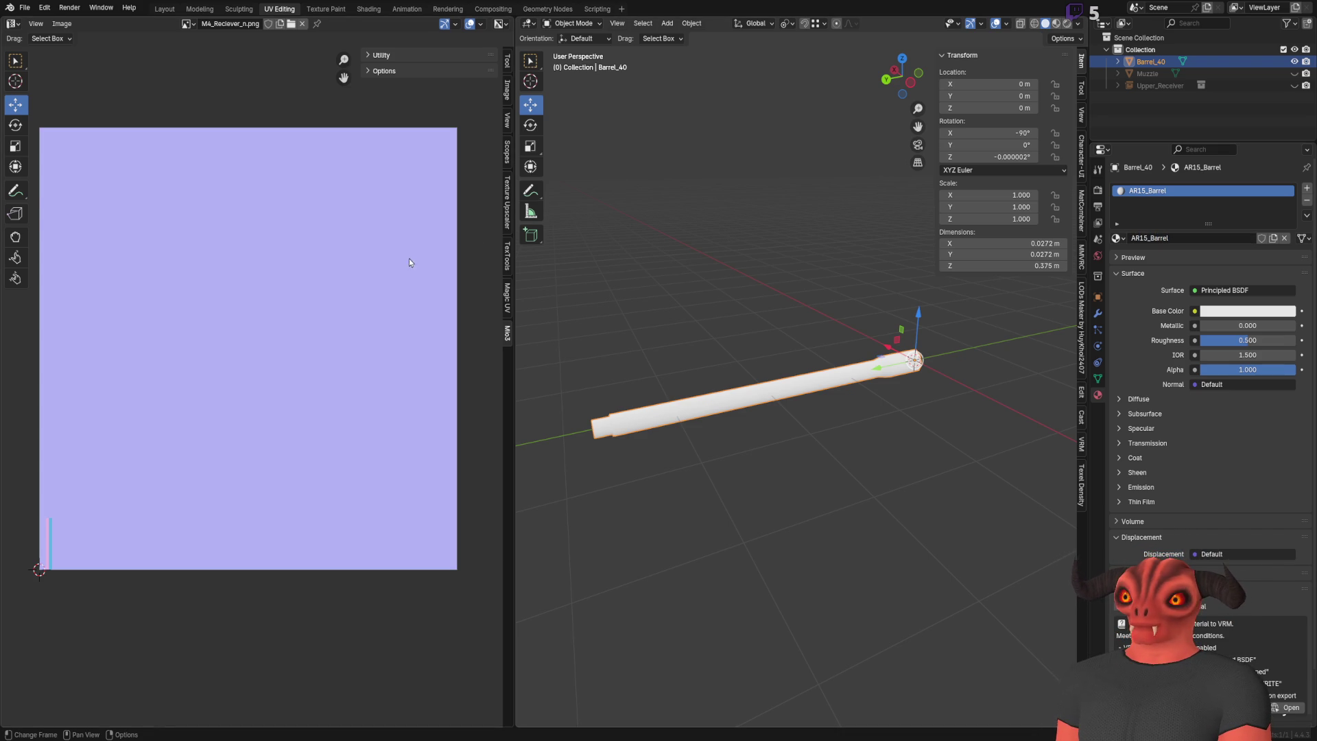
# Step: Enter Edit Mode to display the barrel's UV layout, then switch to Godot
pyautogui.moveTo(409, 257); pyautogui.dragTo(392, 280, button='middle')
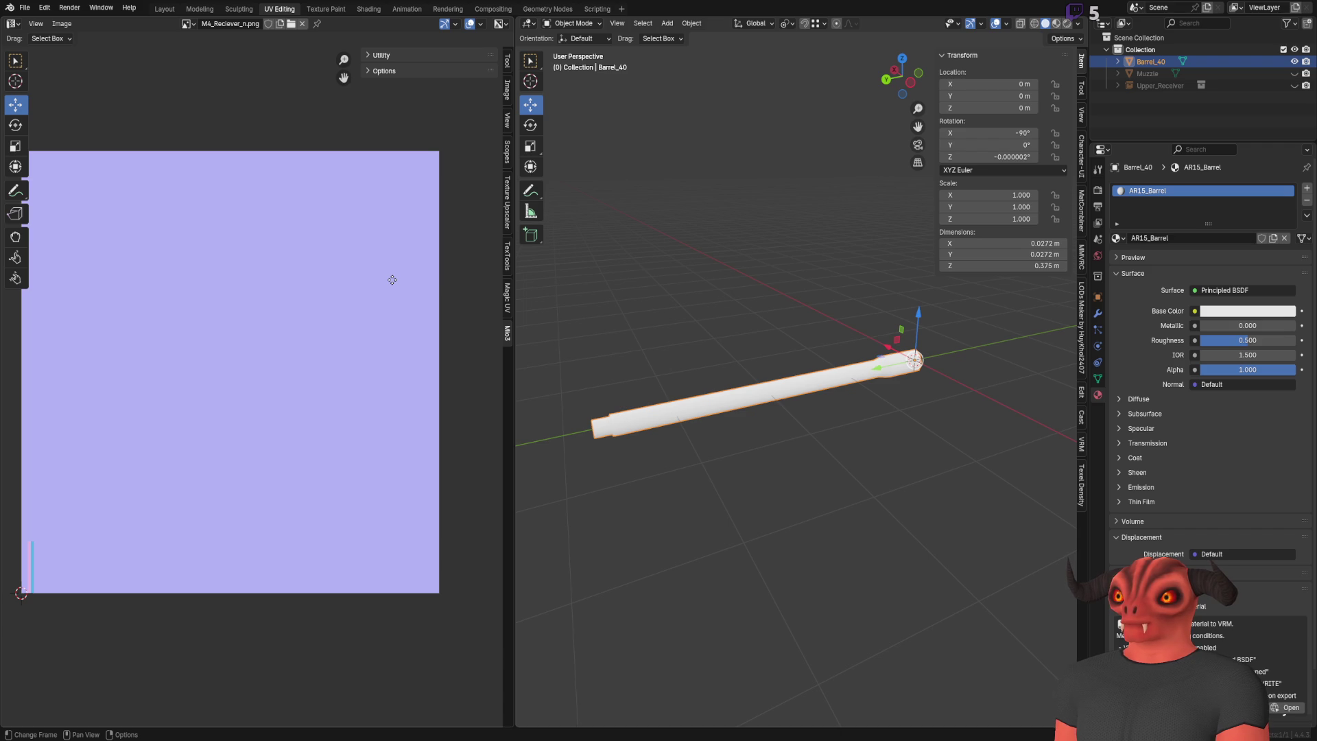
pyautogui.press('Tab')
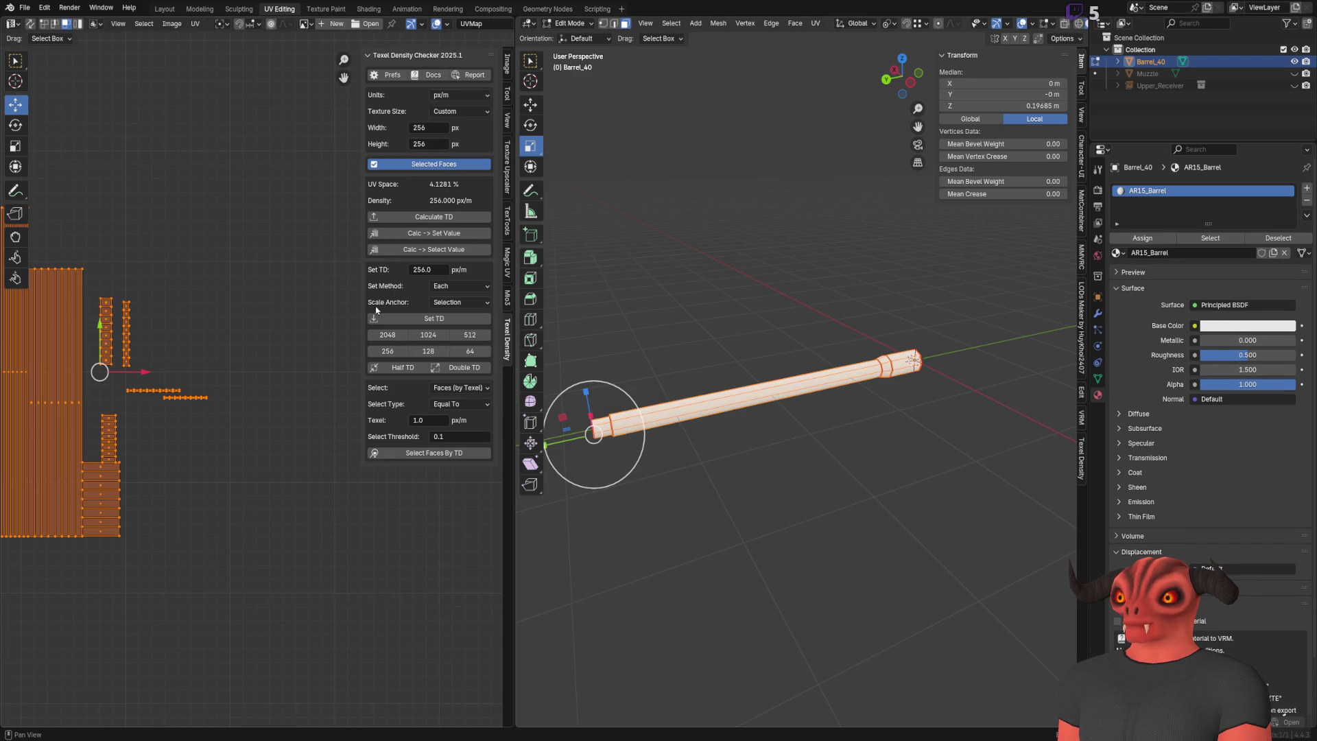
pyautogui.moveTo(243, 333); pyautogui.dragTo(338, 317, button='middle')
pyautogui.scroll(-1, 286, 333)
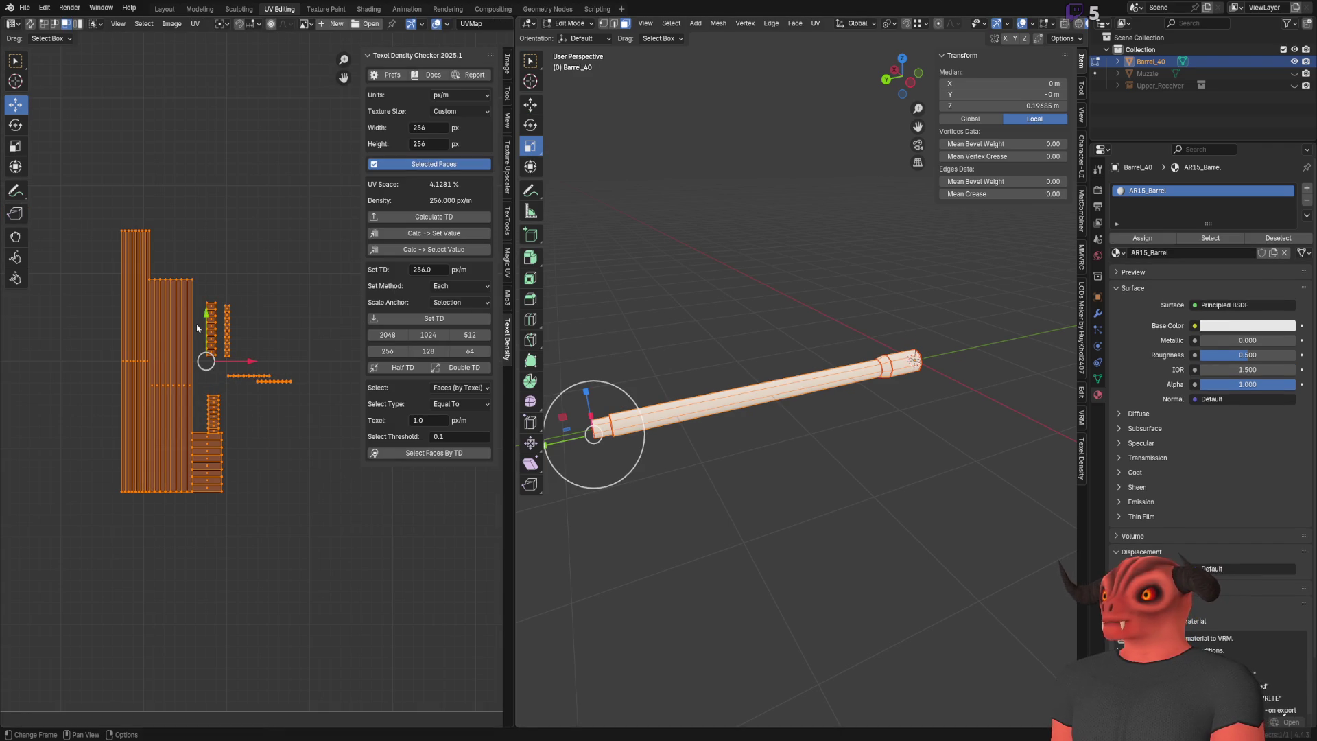
pyautogui.scroll(-3, 197, 329)
pyautogui.scroll(-1, 206, 329)
pyautogui.scroll(1, 206, 330)
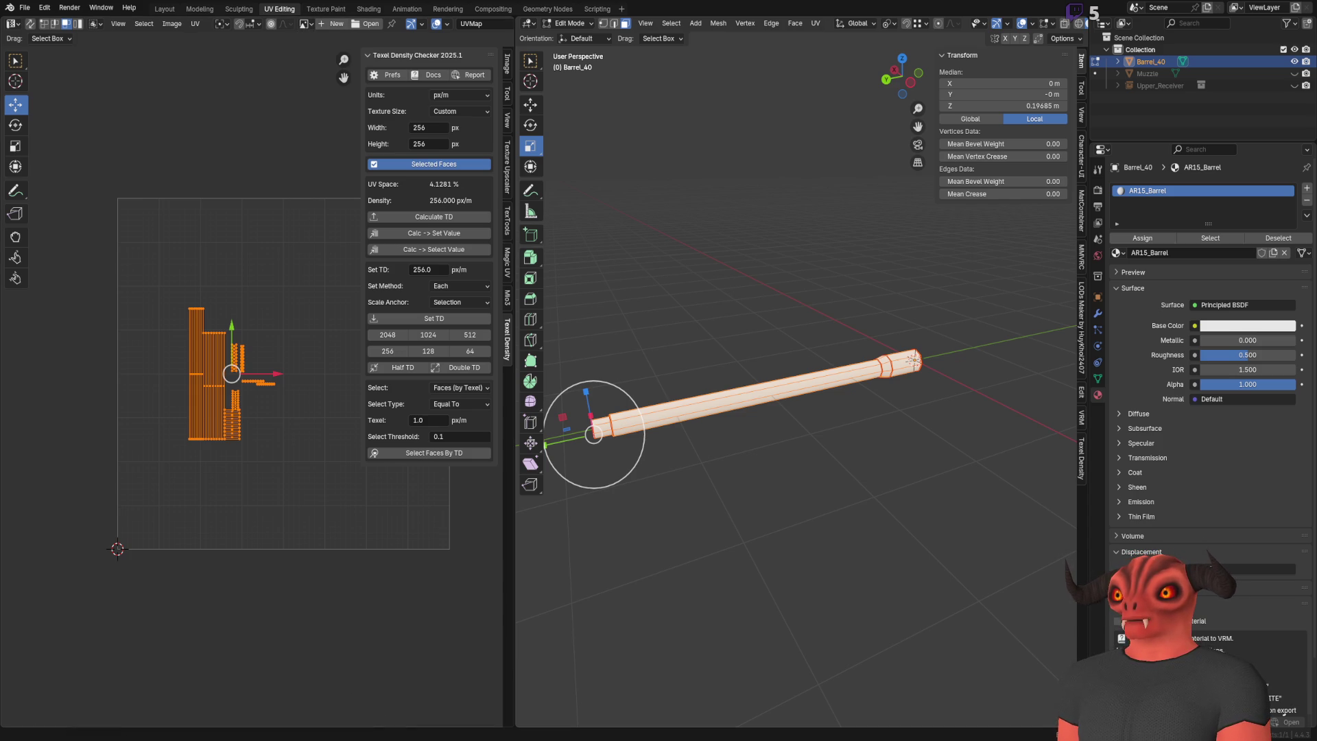
pyautogui.hotkey('alt', 'Tab')
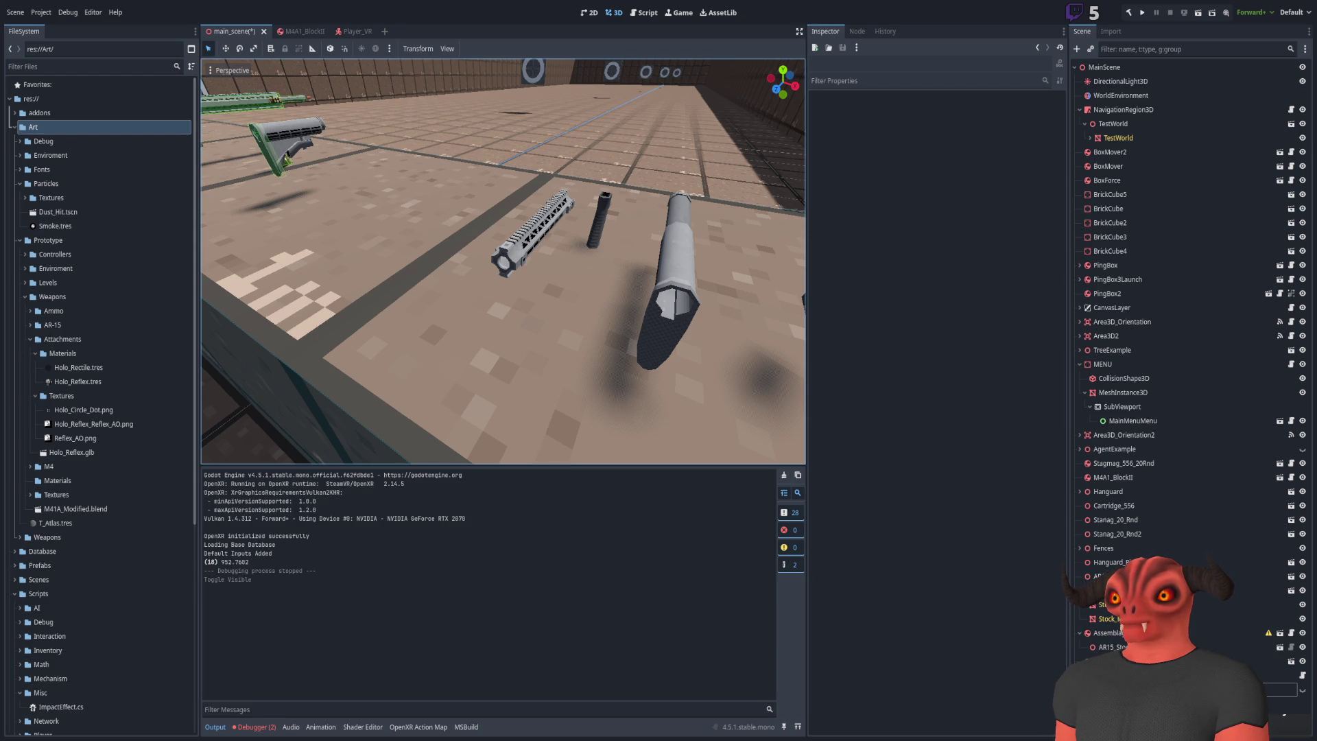
# Step: Switch from Godot to Photoshop's AR15_Reciever_M4.psd texture document
pyautogui.hotkey('alt', 'Tab')
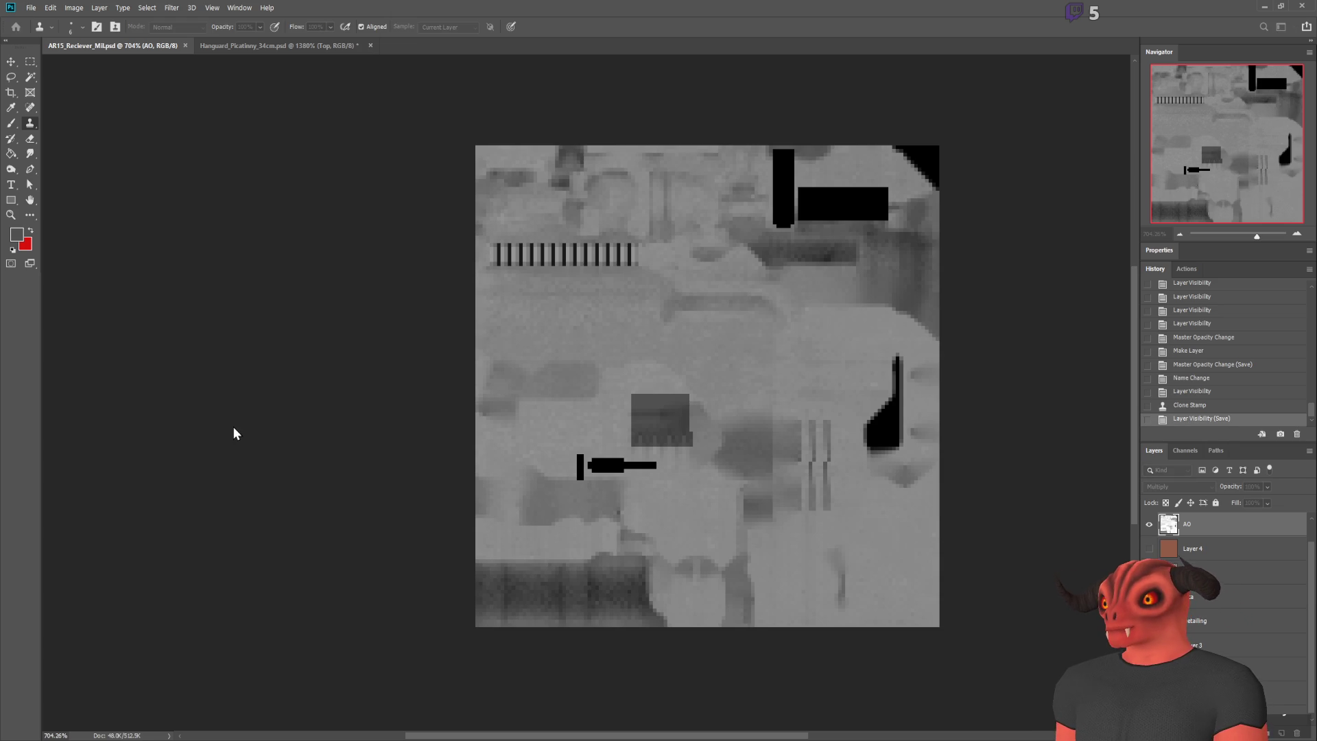
# Step: Delete the AO and ISLANDS layers, leaving only the Checker layer
pyautogui.hotkey('ctrl', ',')
pyautogui.hotkey('ctrl', ',')
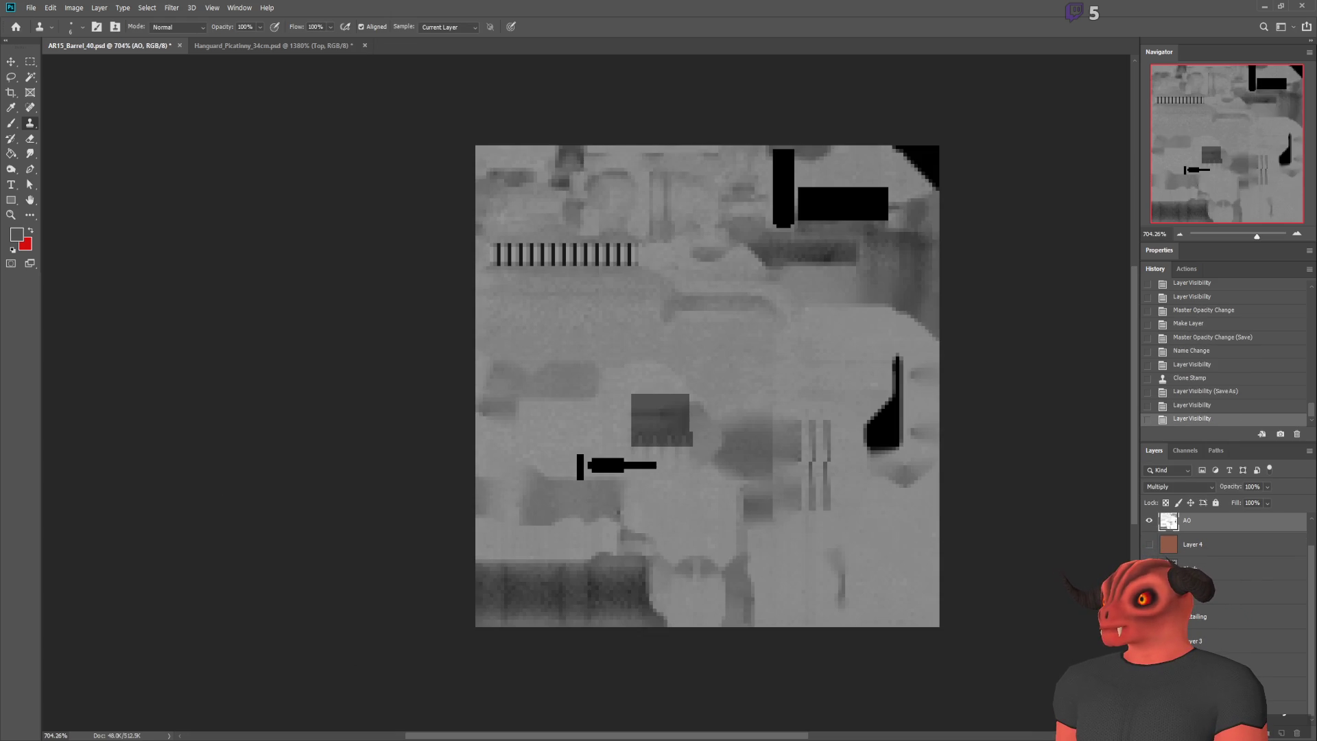
pyautogui.click(1218, 646)
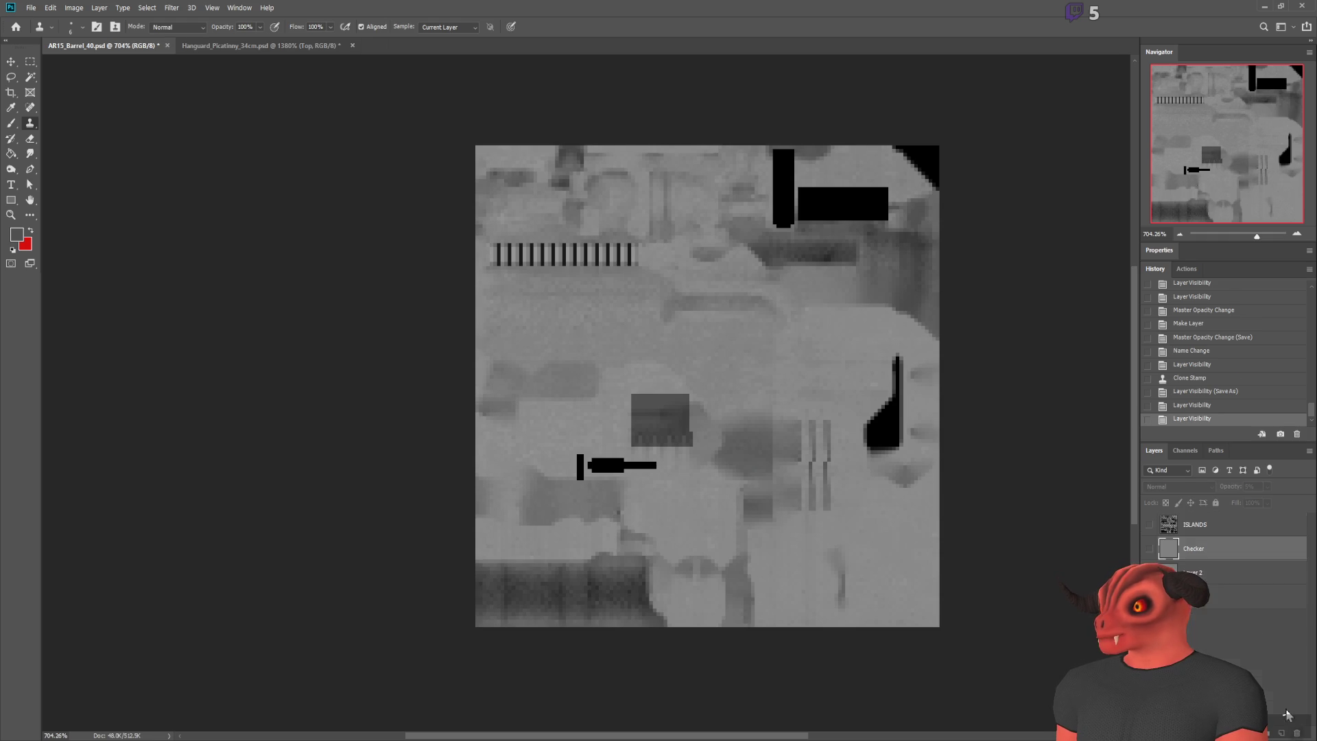
pyautogui.click(1297, 733)
pyautogui.hotkey('alt', ']')
pyautogui.click(1297, 733)
# Step: Save the texture as AR15_Barrel_40.psd and return to Blender
pyautogui.hotkey('ctrl', ',')
pyautogui.hotkey('ctrl', 's')
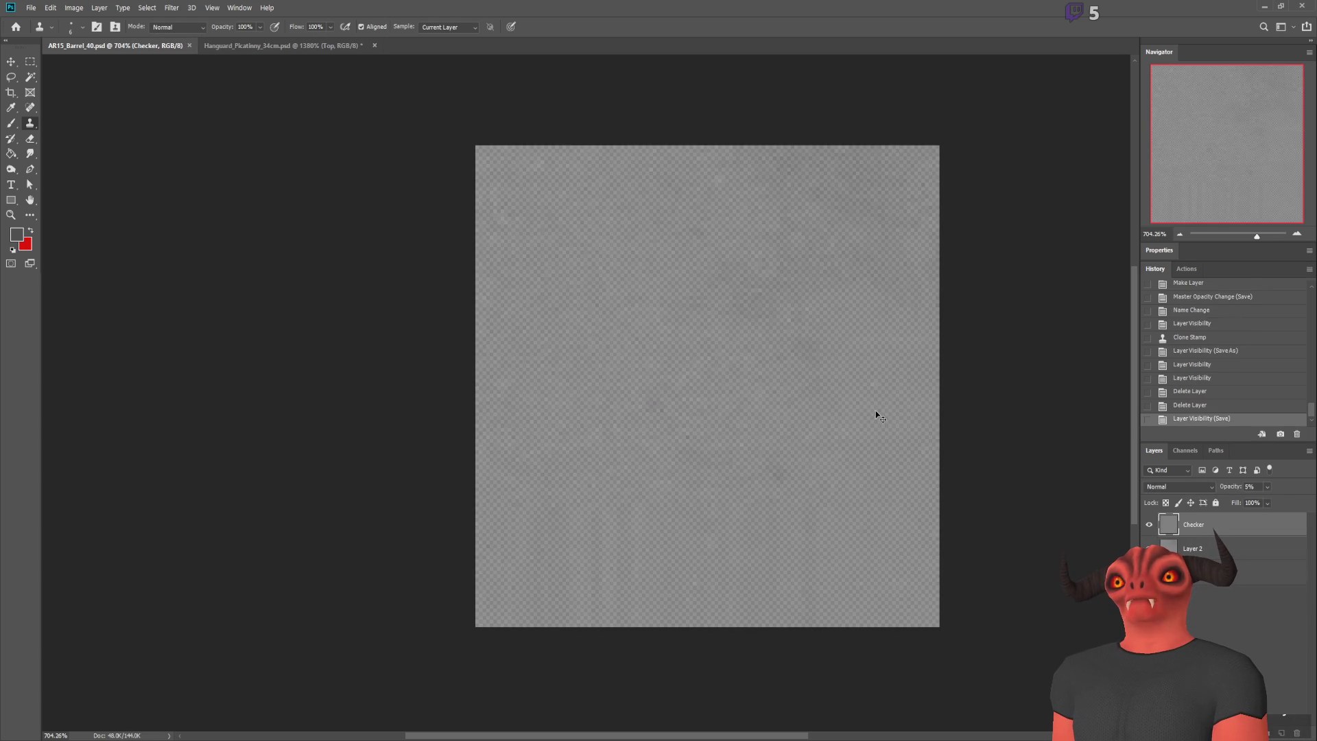
pyautogui.hotkey('alt', 'Tab')
# Step: Rename the material AR15_Barrel_40 and feed an image texture into its Base Color
pyautogui.click(1204, 251)
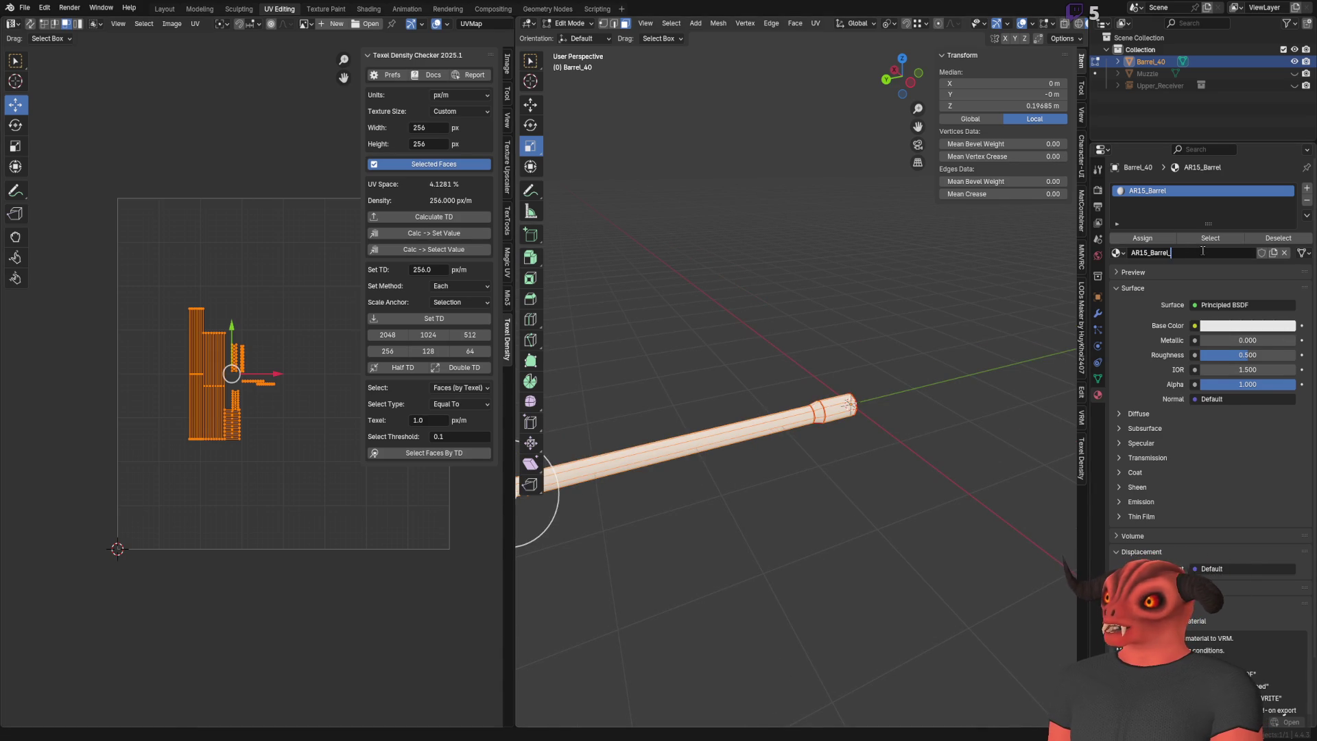
pyautogui.write('40')
pyautogui.press('Return')
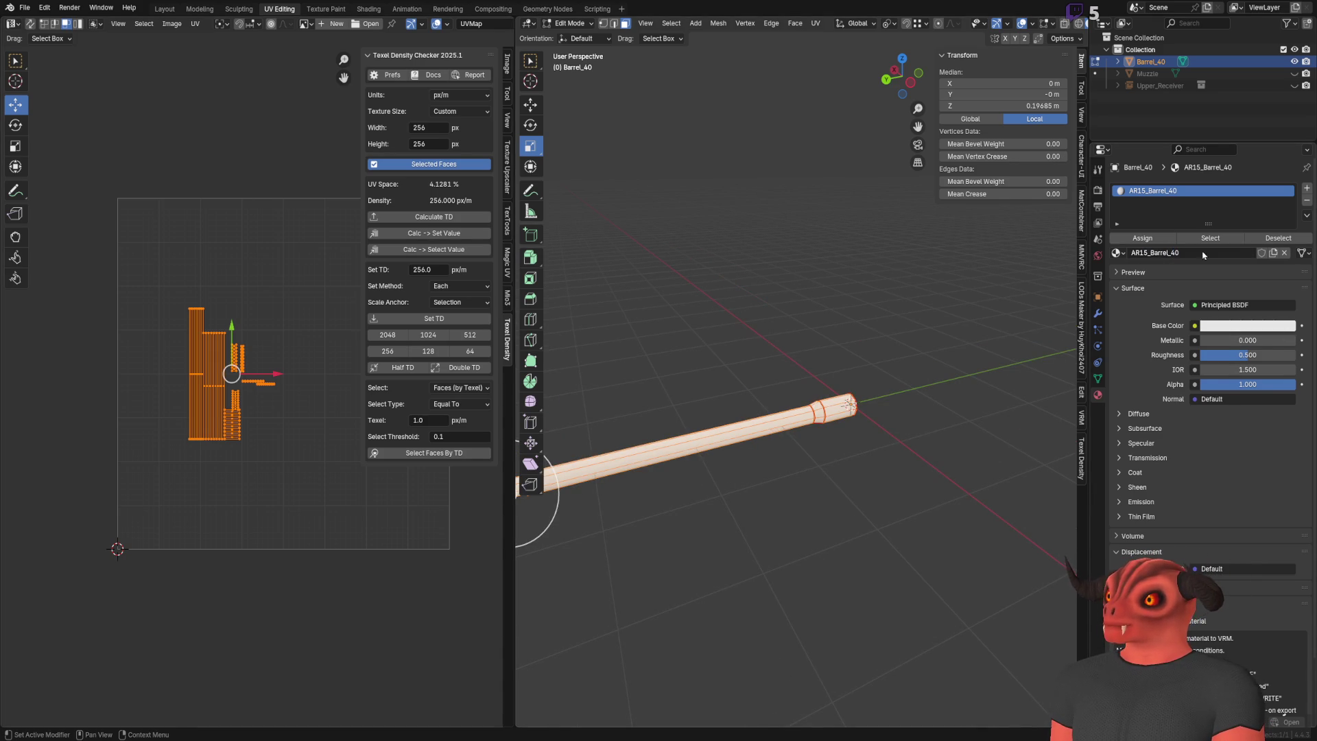
pyautogui.click(1211, 329)
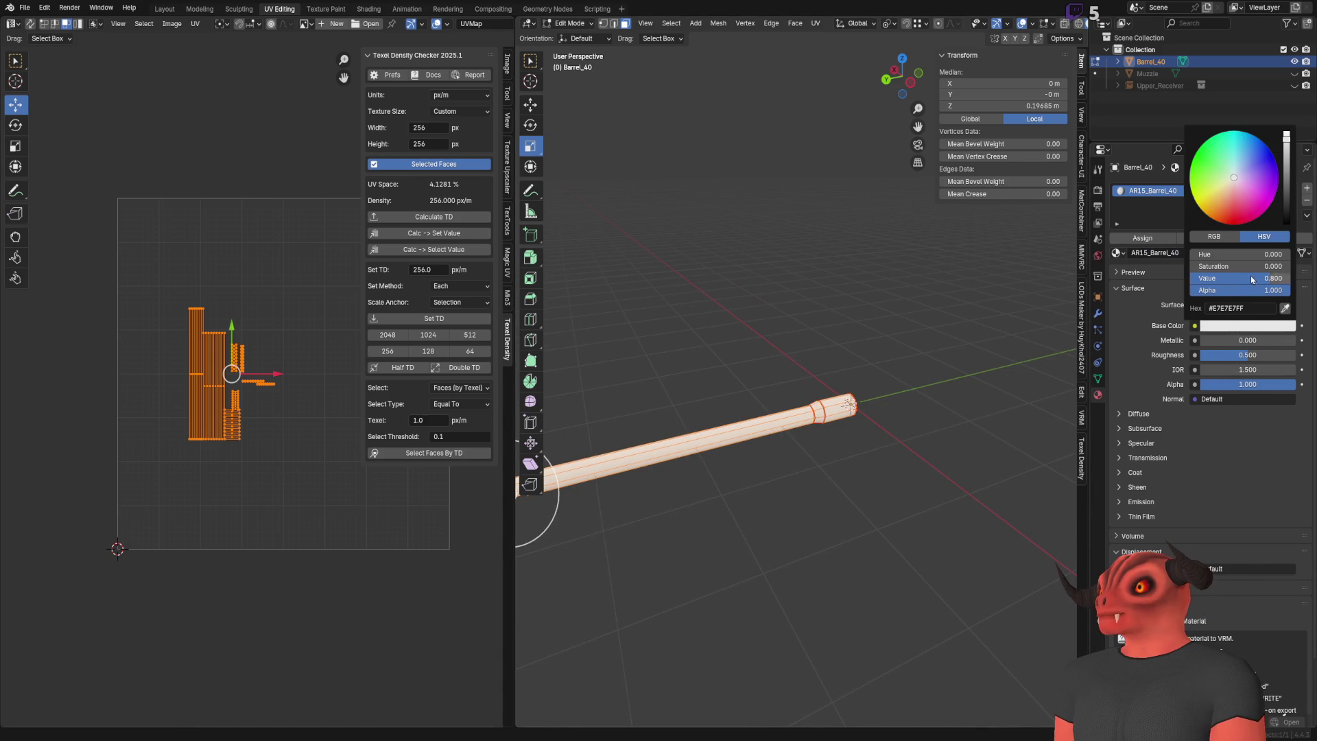
pyautogui.click(1195, 325)
pyautogui.click(932, 404)
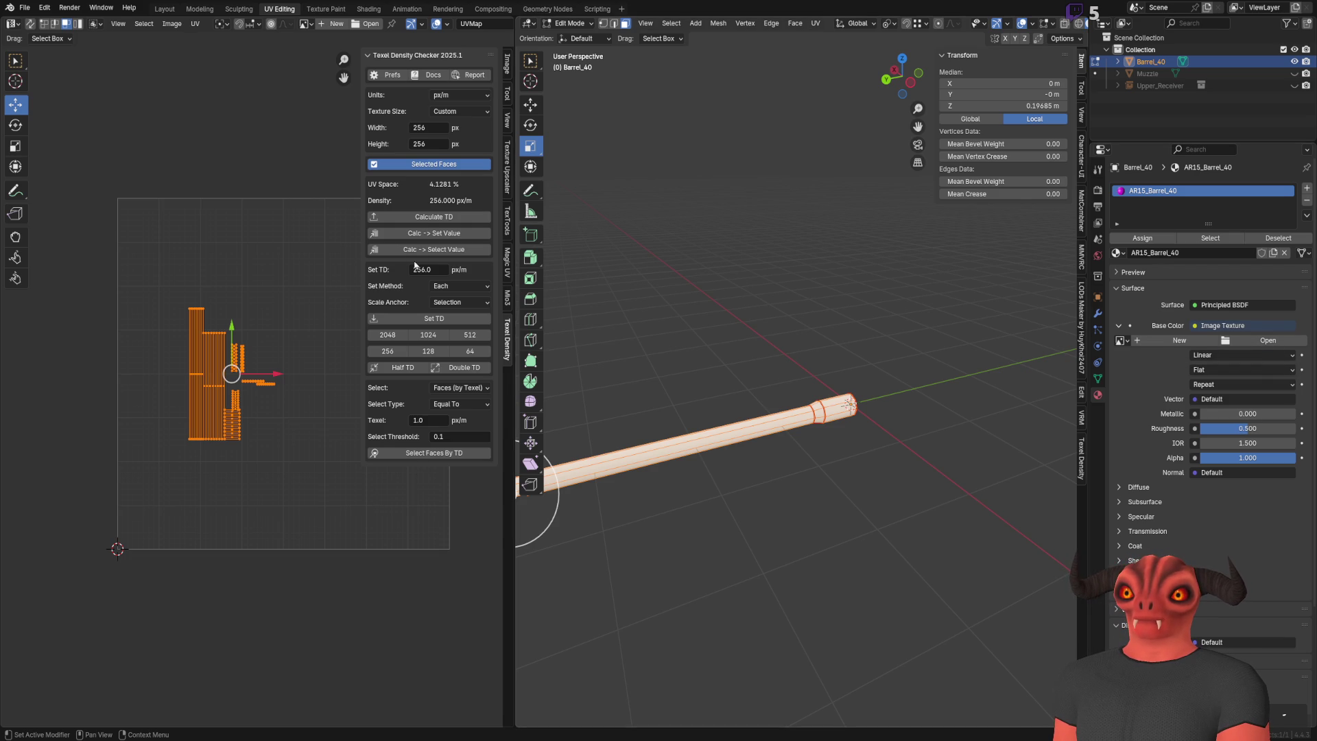
# Step: Frame the whole barrel and compare it with the AR15_Barrel_40.psd texture in Photoshop
pyautogui.press('KP_Decimal')
pyautogui.scroll(5, 293, 379)
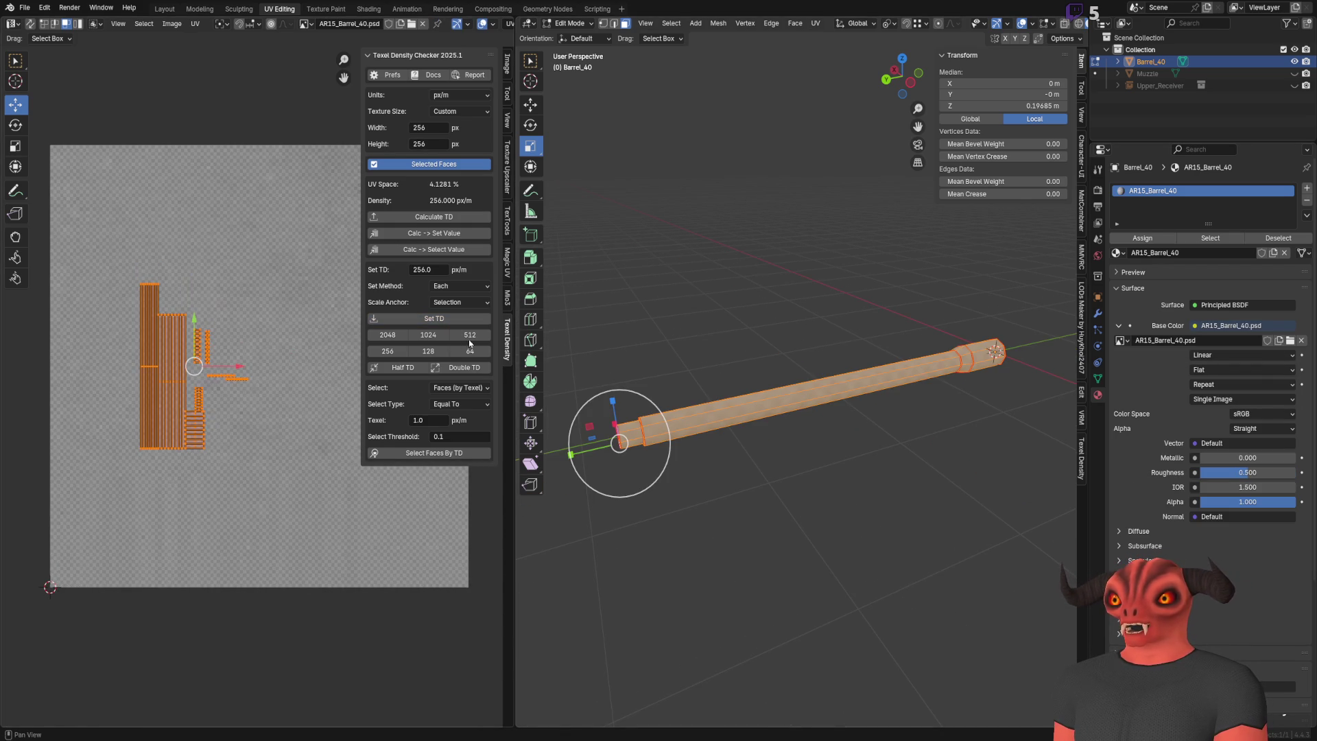
pyautogui.hotkey('alt', 'Tab')
pyautogui.hotkey('alt', 'Tab')
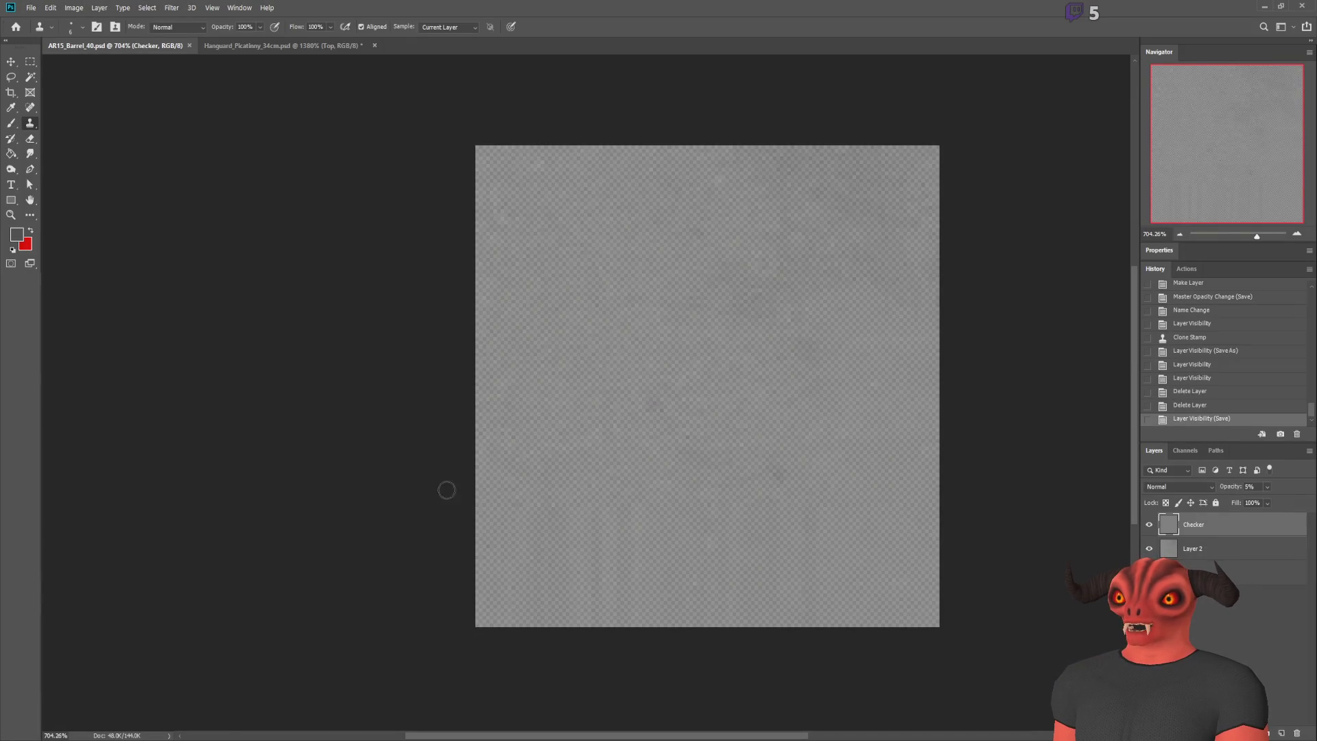
pyautogui.hotkey('alt', 'Tab')
# Step: Set the texture size to 128×128 and scale the barrel UVs to 128 px/m
pyautogui.doubleClick(420, 128)
pyautogui.write('128')
pyautogui.press('Return')
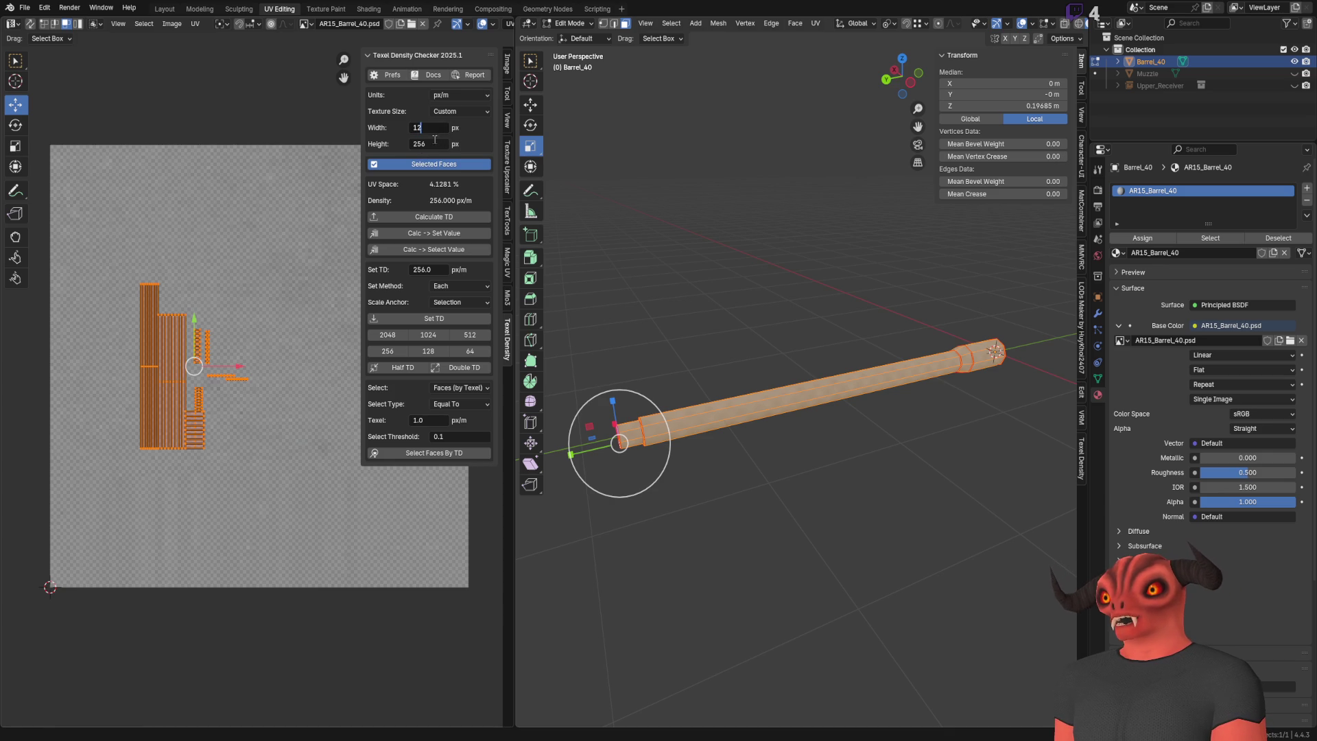
pyautogui.doubleClick(420, 143)
pyautogui.write('128')
pyautogui.press('Return')
pyautogui.doubleClick(437, 267)
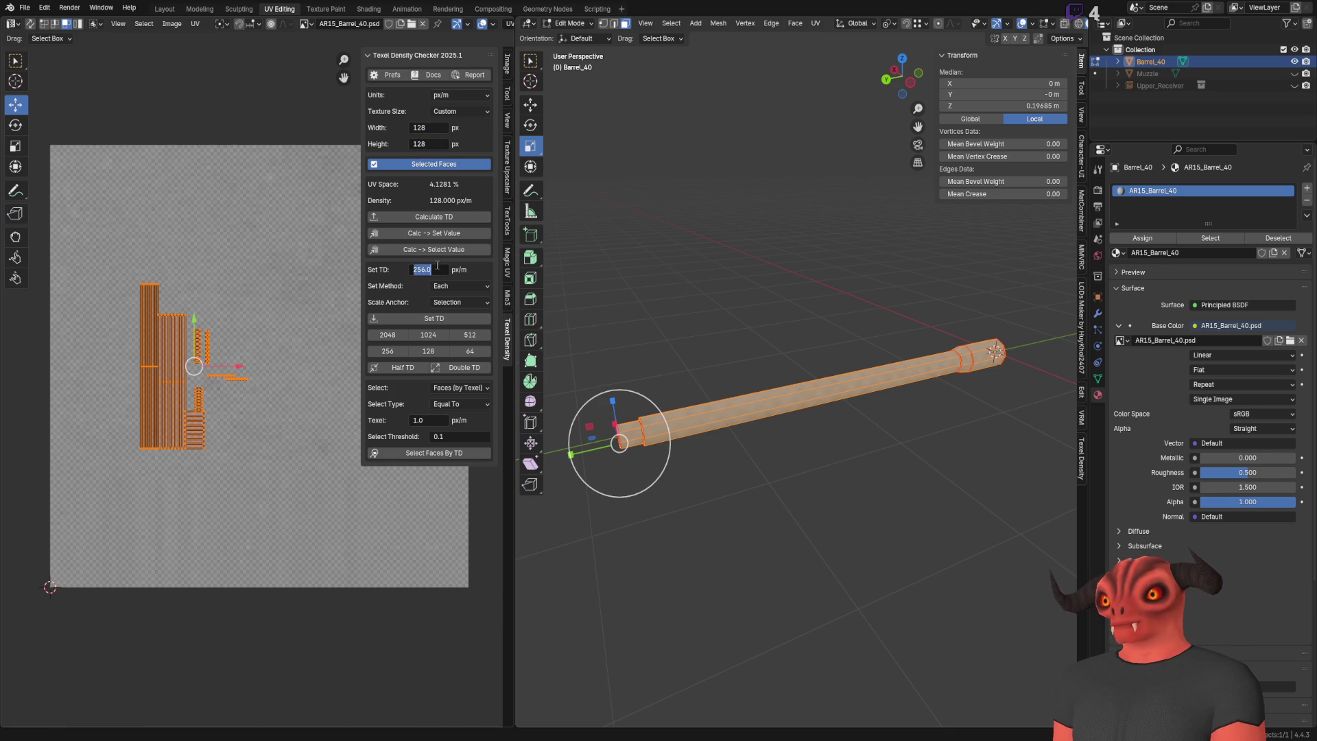
pyautogui.write('8')
pyautogui.press('Return')
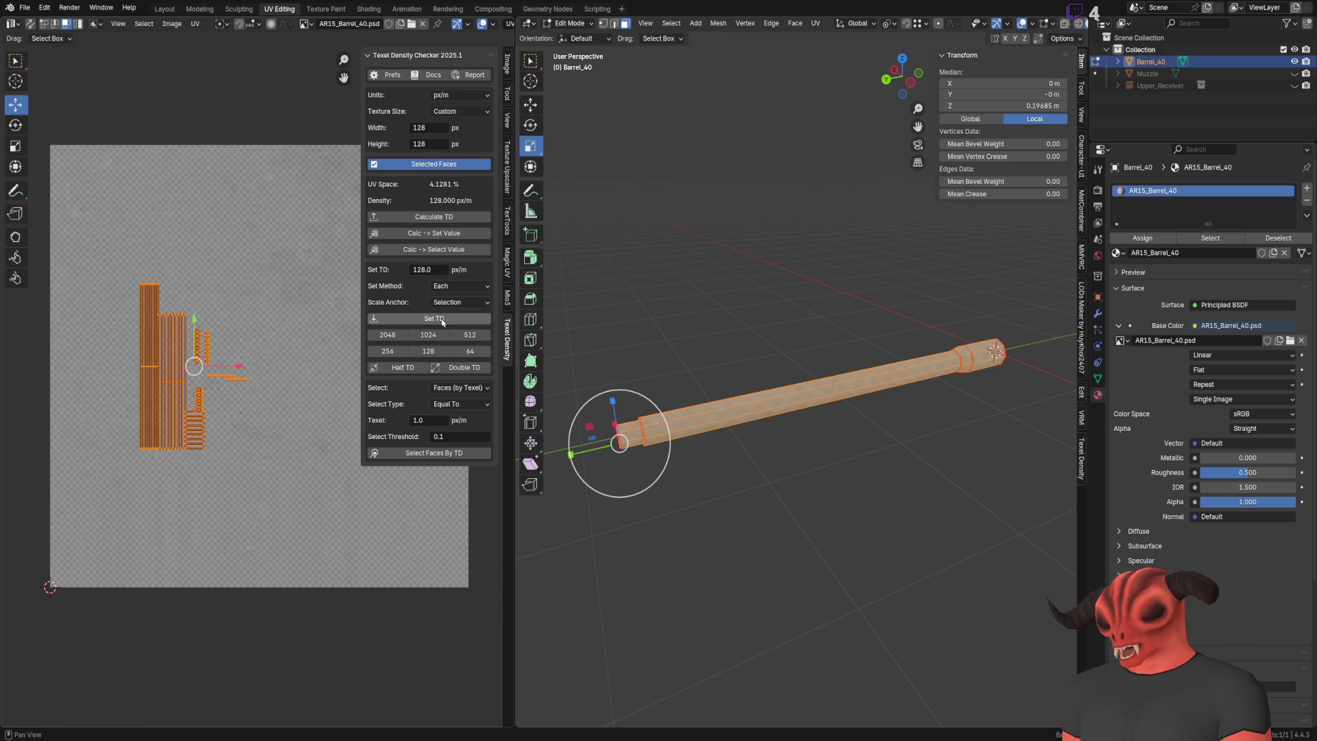
pyautogui.click(442, 322)
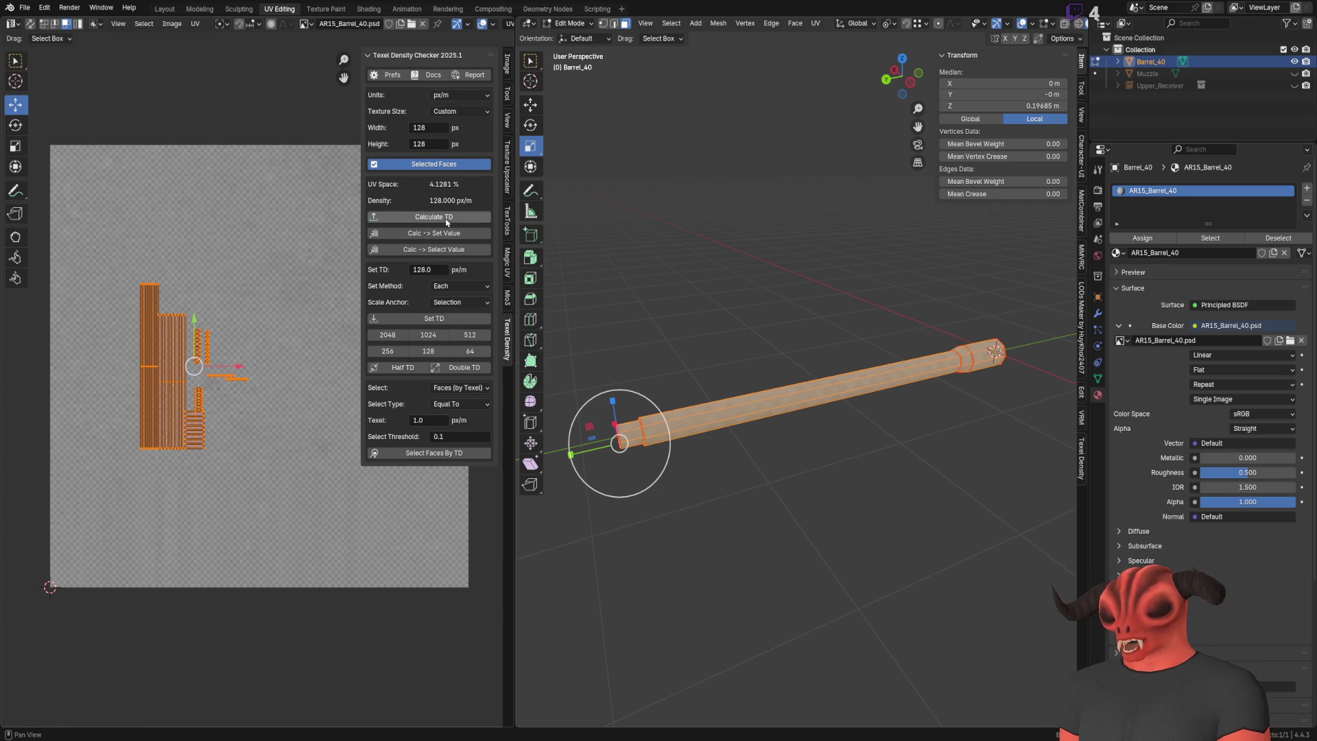
pyautogui.click(428, 319)
pyautogui.scroll(5, 274, 343)
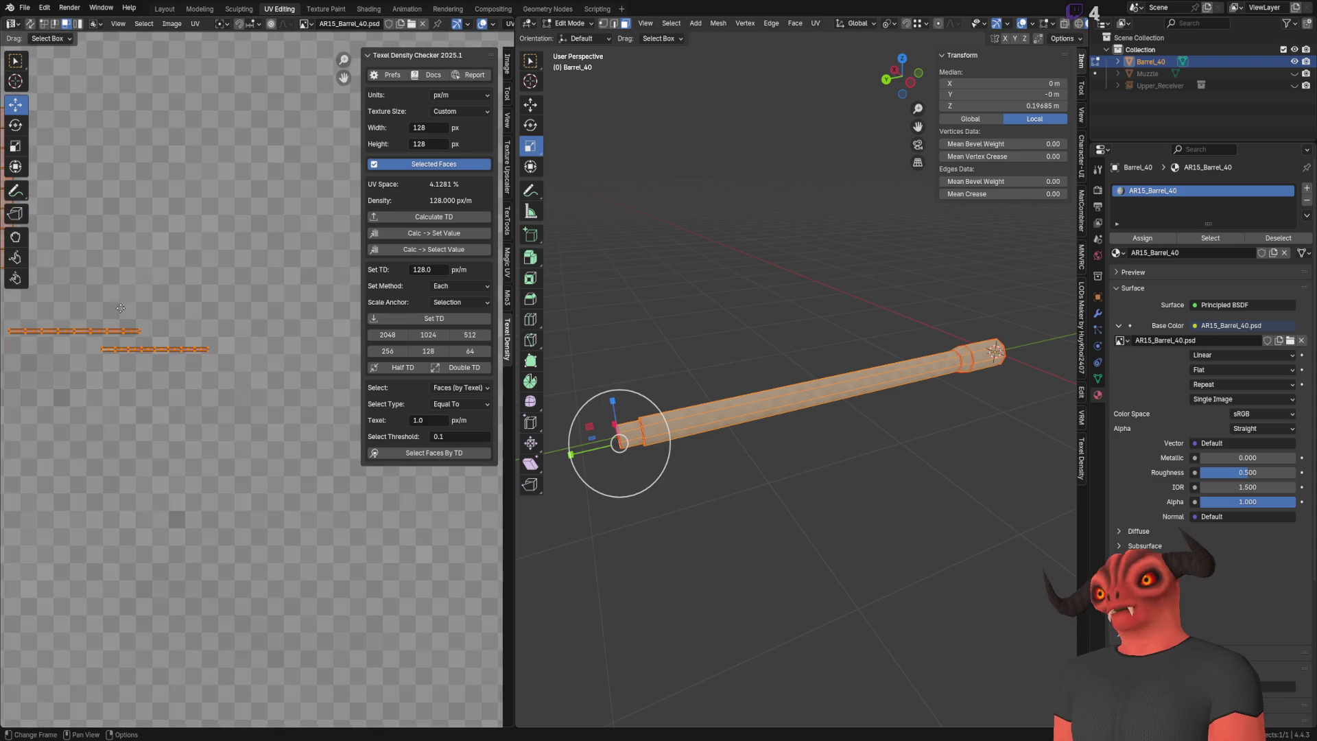
pyautogui.scroll(2, 844, 290)
pyautogui.scroll(2, 844, 290)
# Step: Set the barrel texture's interpolation to Closest for crisp pixels
pyautogui.press('Tab')
pyautogui.press('Tab')
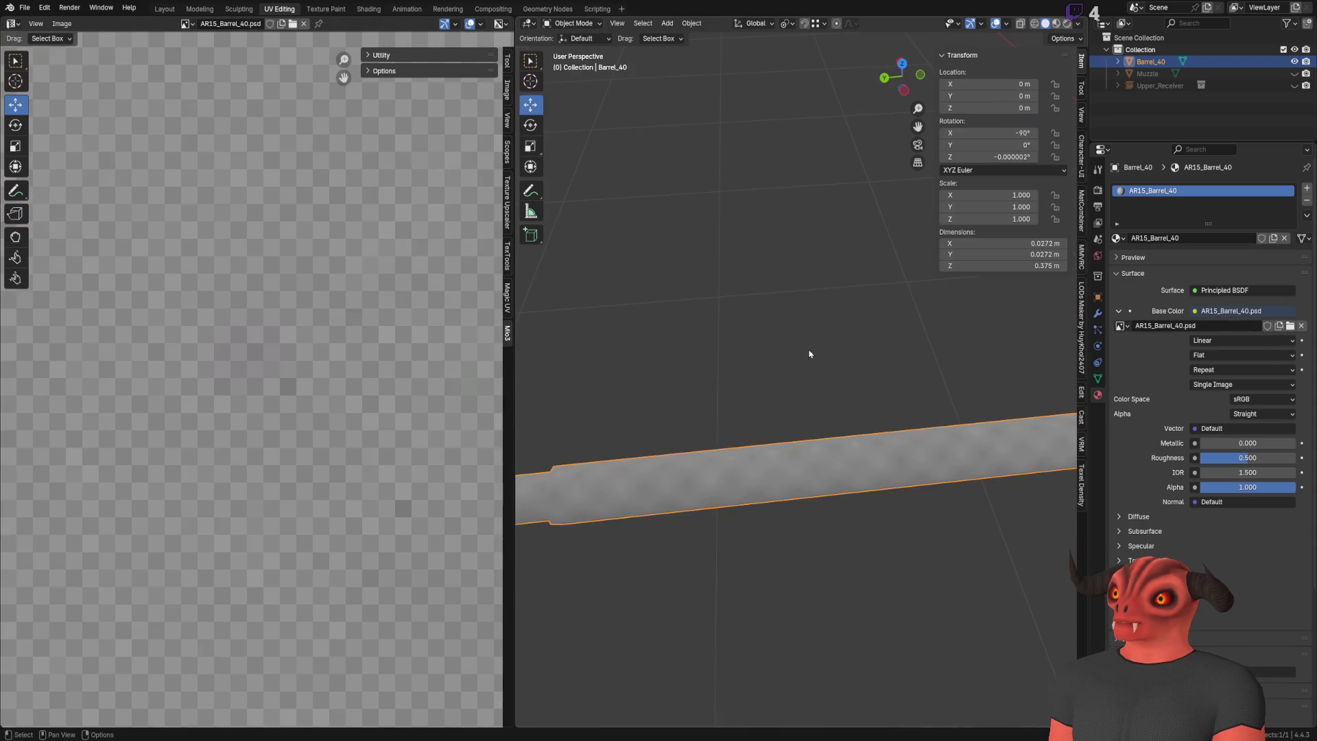
pyautogui.click(1235, 354)
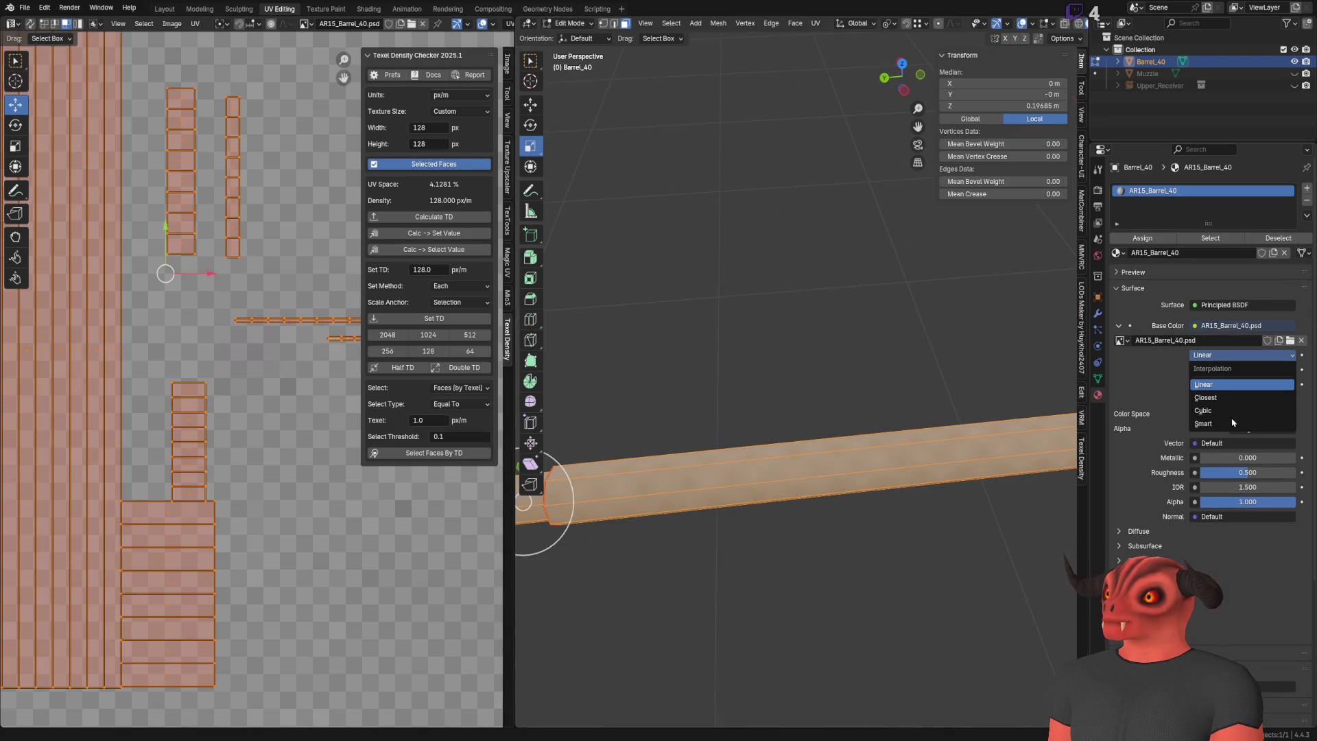
pyautogui.click(1230, 399)
pyautogui.scroll(-5, 892, 412)
pyautogui.press('Tab')
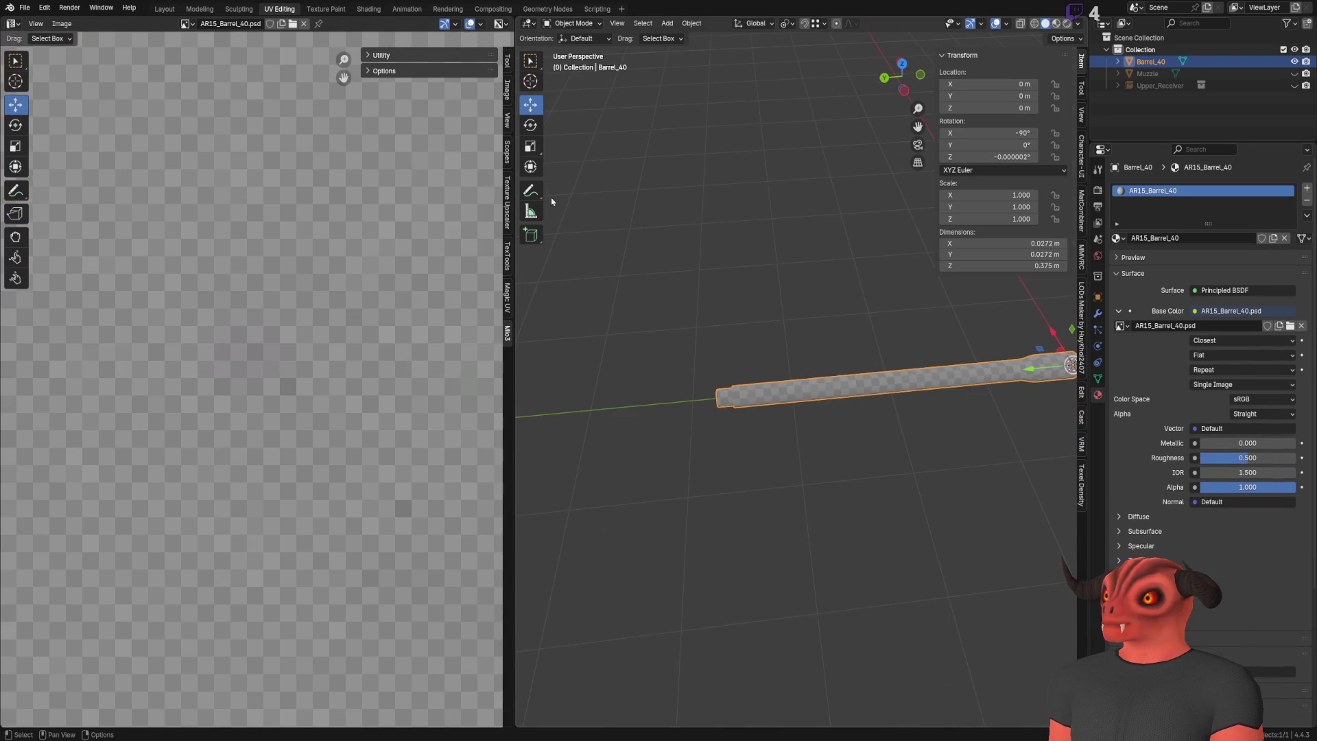
# Step: Unhide Upper_Receiver beside the barrel and re-enter Edit Mode on the barrel
pyautogui.click(1295, 85)
pyautogui.scroll(10, 799, 451)
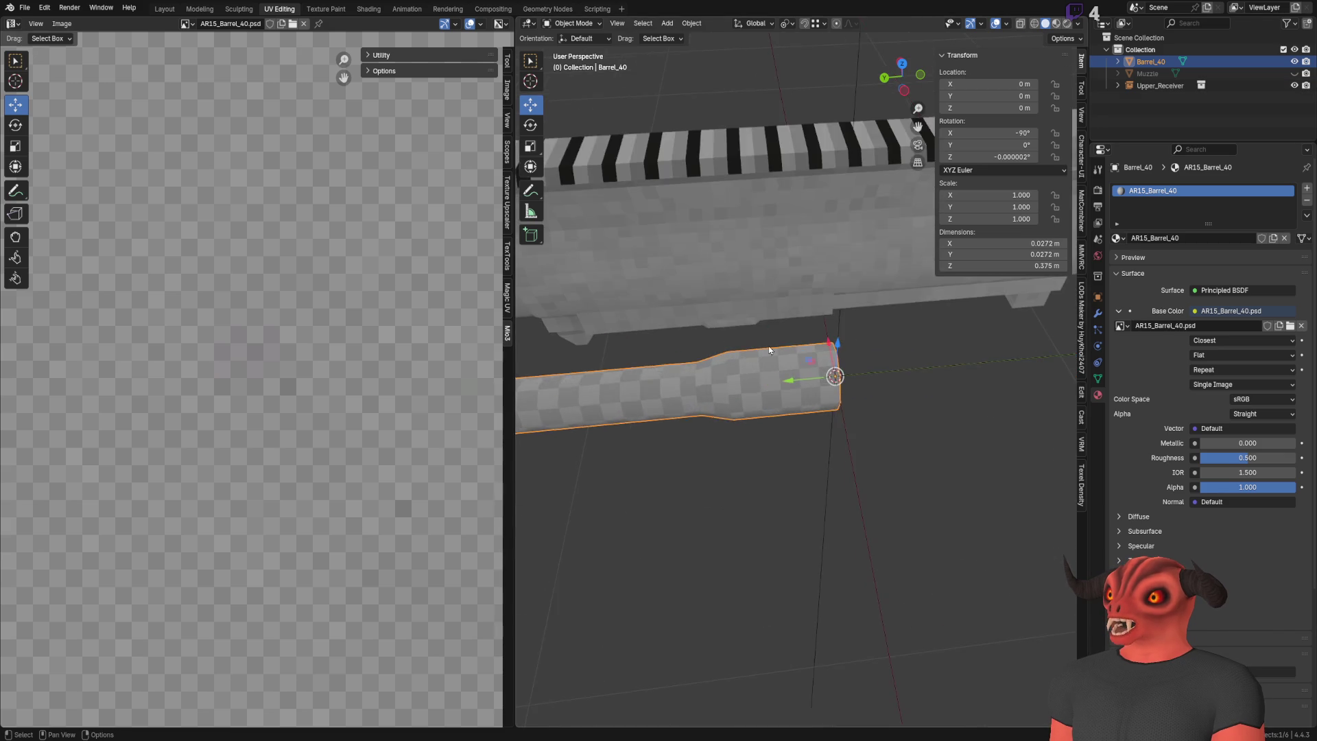
pyautogui.scroll(-8, 807, 397)
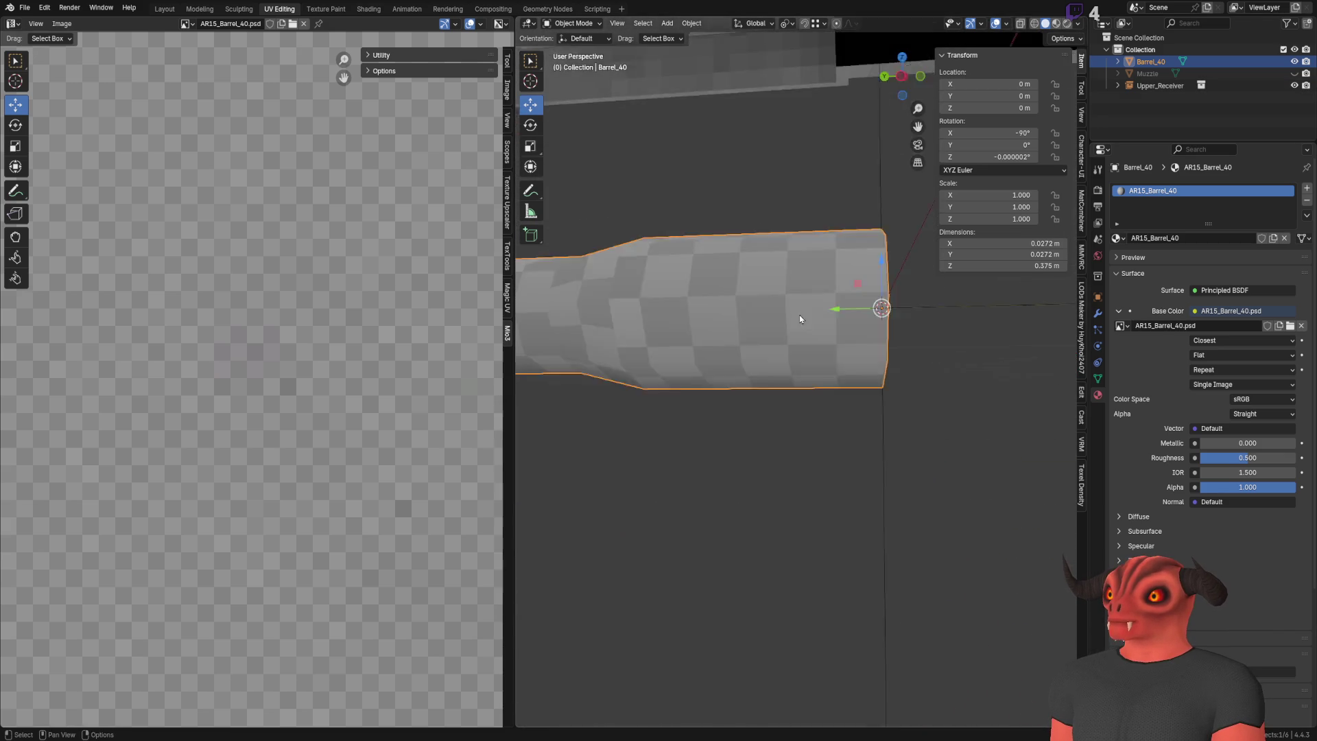
pyautogui.press('Tab')
pyautogui.scroll(-5, 251, 383)
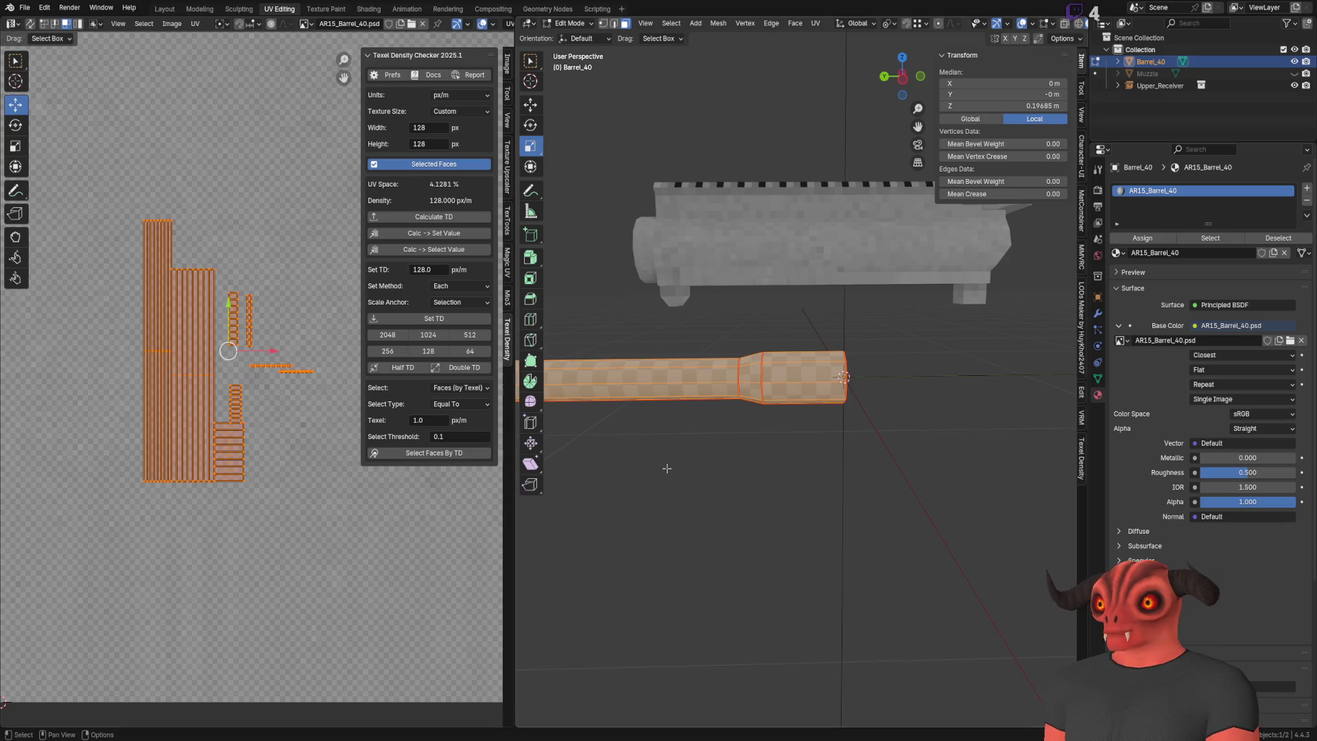
# Step: Check the Texture Standards note's 256px value for 1.0m, then return to Blender
pyautogui.hotkey('alt', 'Tab')
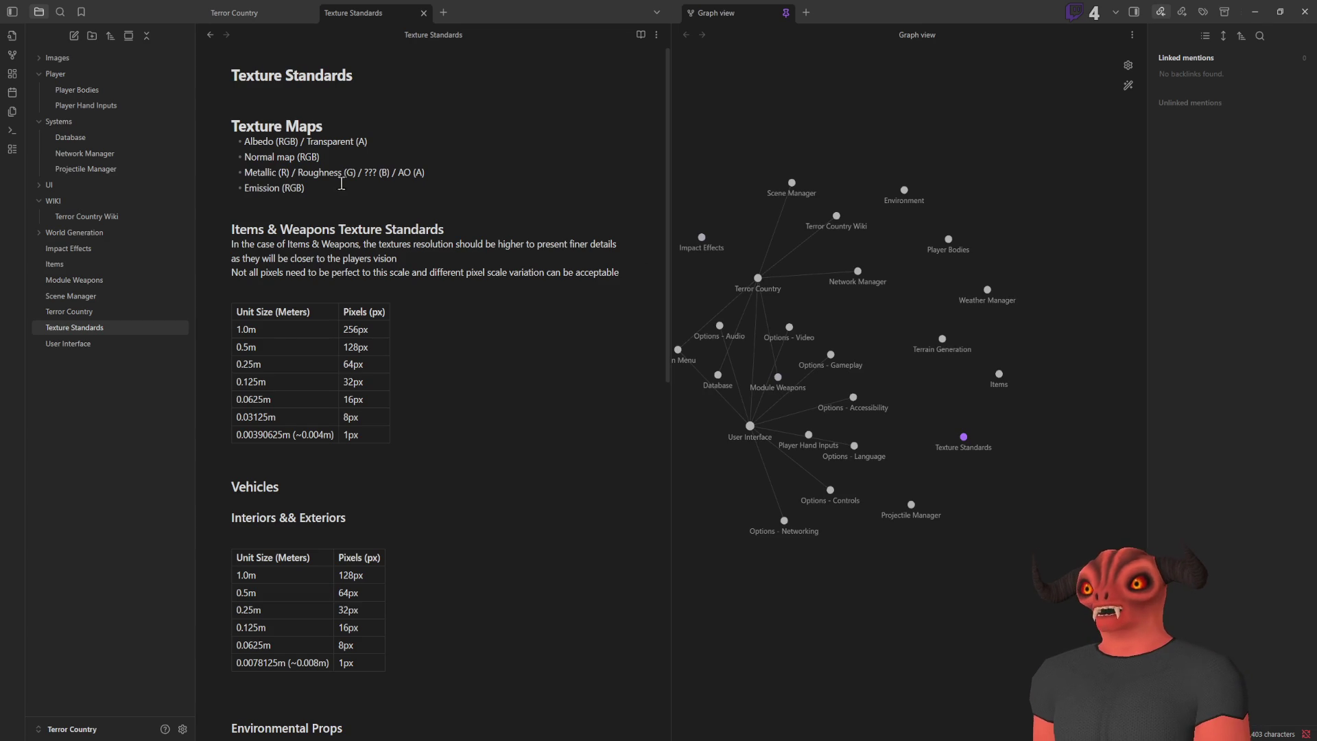
pyautogui.moveTo(344, 330); pyautogui.dragTo(389, 333)
pyautogui.hotkey('alt', 'Tab')
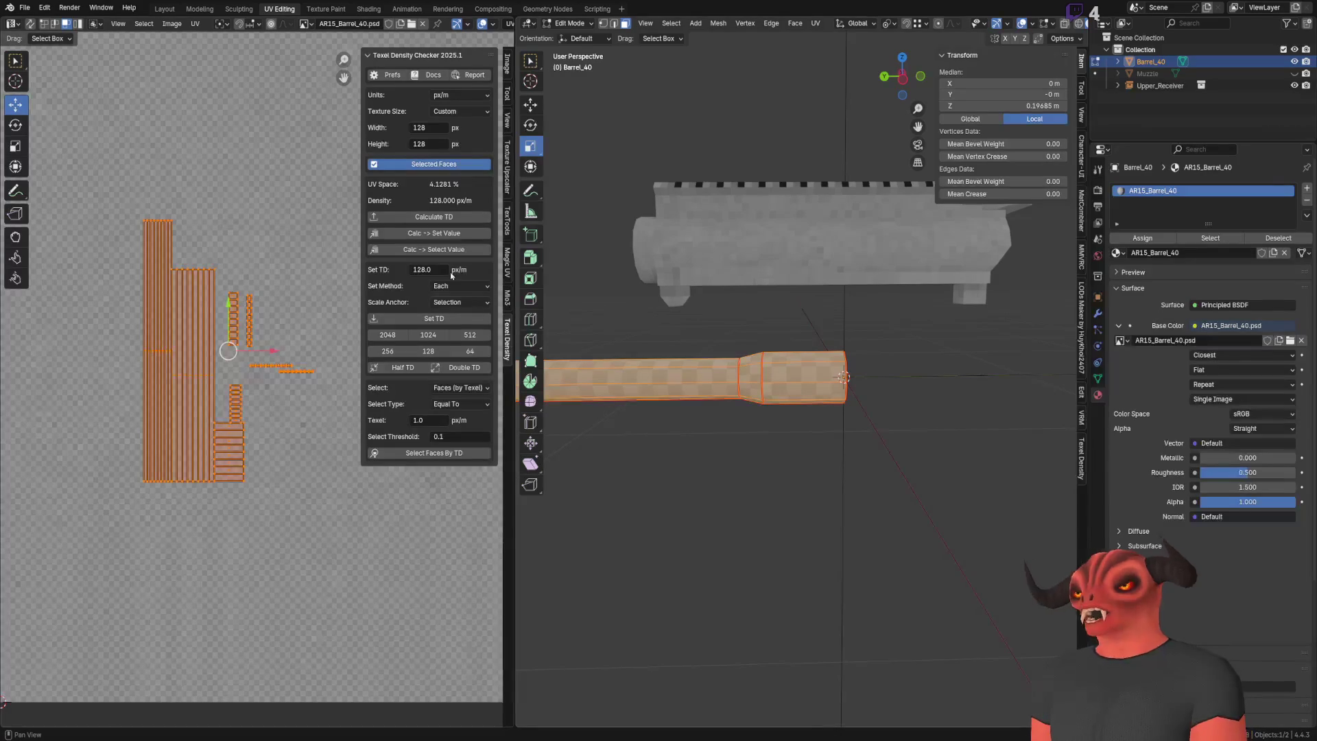
# Step: Set the target texel density to 256 and apply it to the barrel's UV islands
pyautogui.click(434, 268)
pyautogui.write('12')
pyautogui.press('Return')
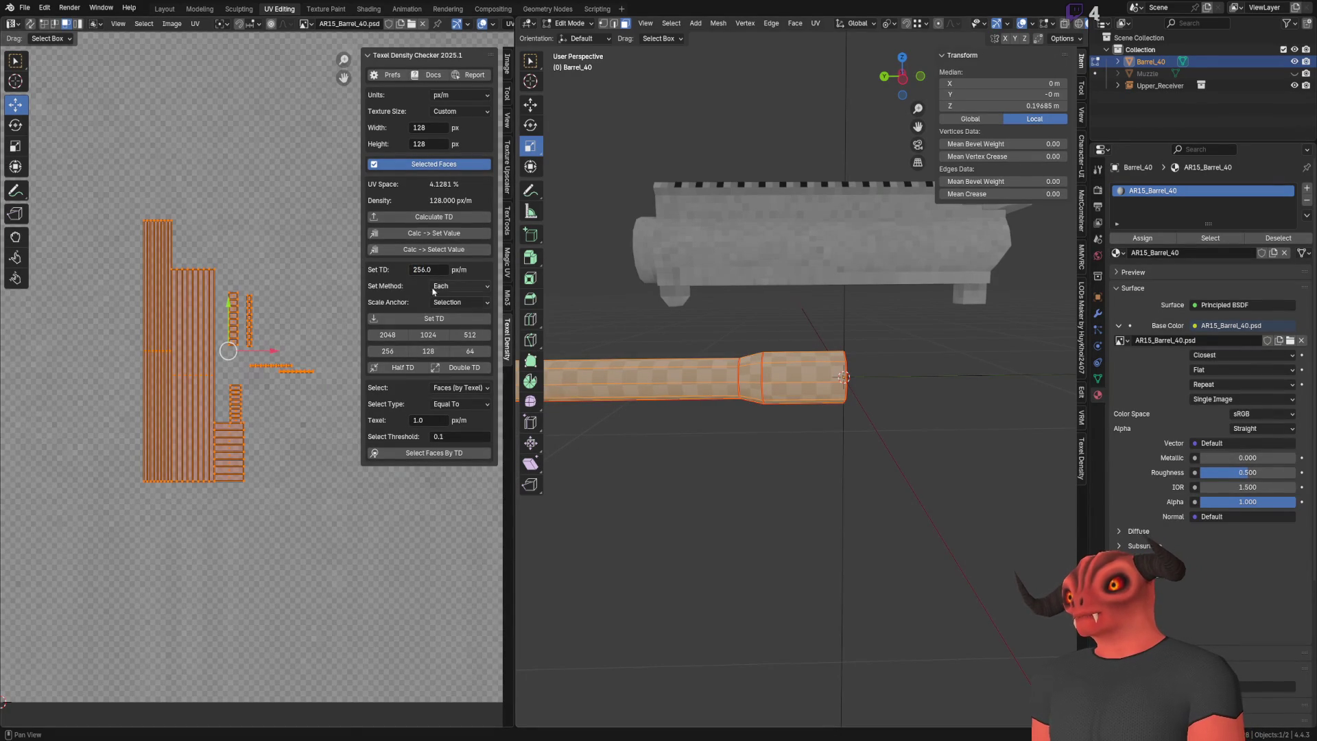
pyautogui.click(434, 319)
pyautogui.scroll(-5, 280, 346)
pyautogui.scroll(5, 682, 379)
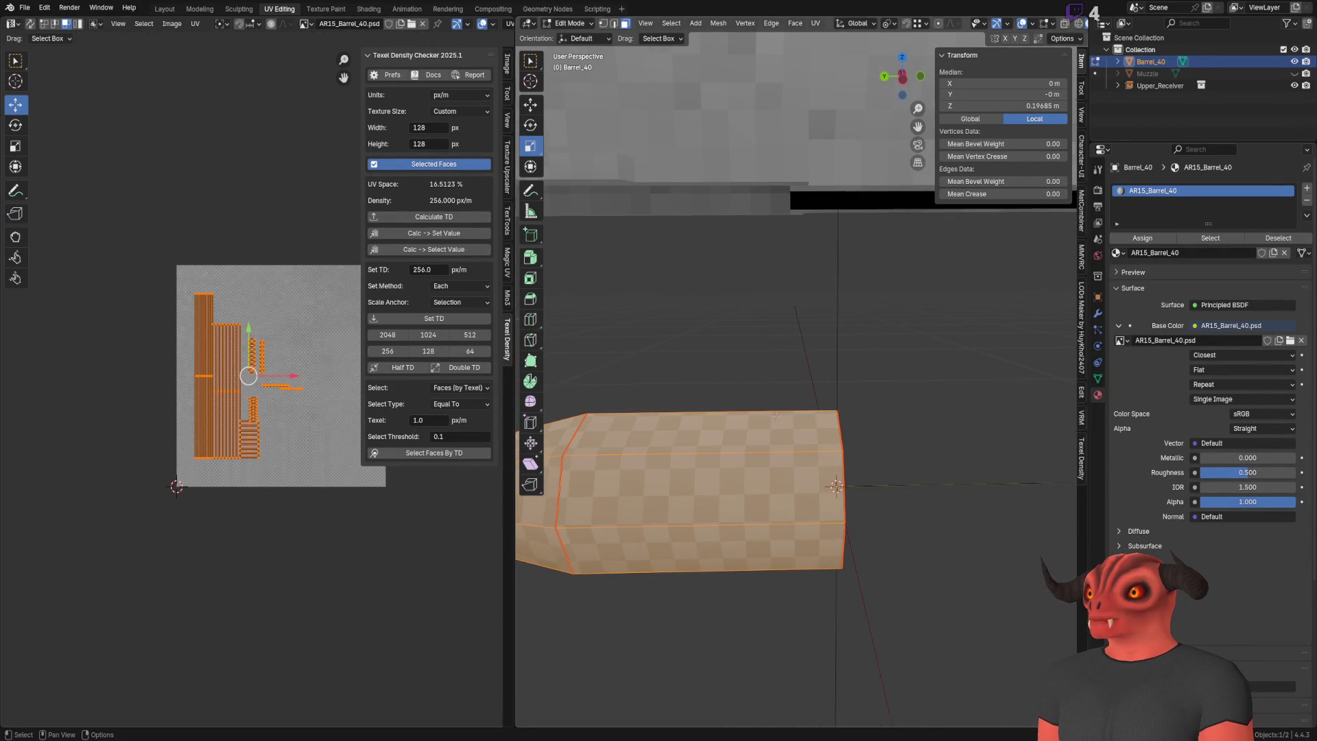
pyautogui.scroll(-4, 777, 406)
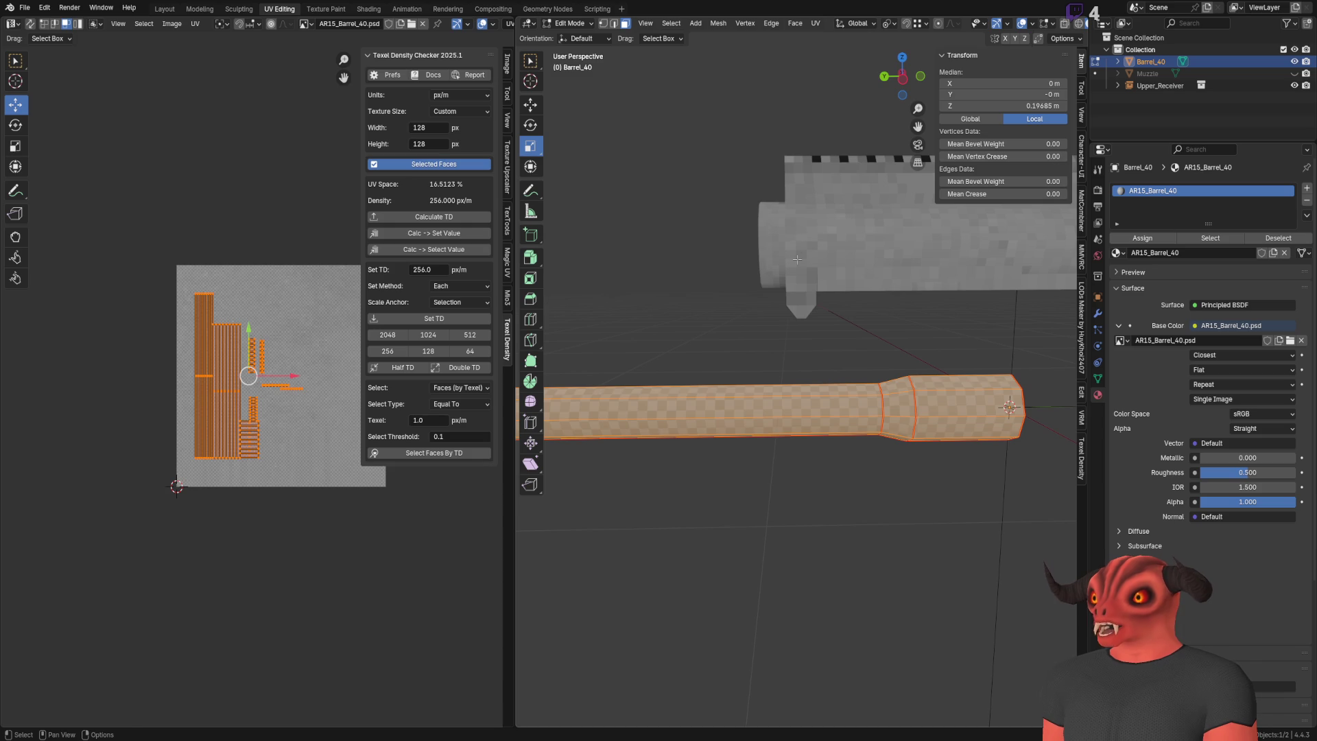
pyautogui.scroll(4, 233, 426)
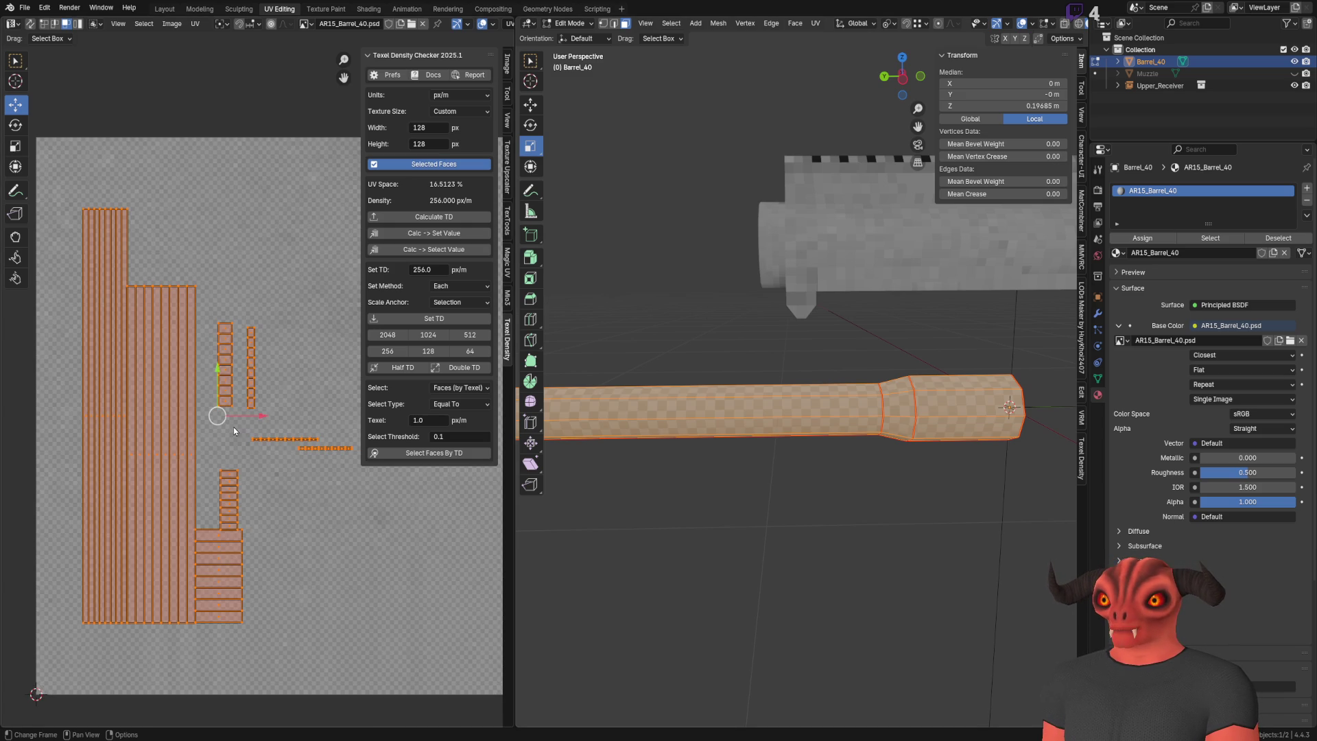
# Step: Deselect all, select the long UV strip with L, and start moving it up-left
pyautogui.click(228, 180)
pyautogui.moveTo(604, 374)
pyautogui.mouseDown(button='middle')
pyautogui.moveTo(615, 382)
pyautogui.moveTo(588, 471)
pyautogui.moveTo(714, 367)
pyautogui.mouseUp(button='middle')
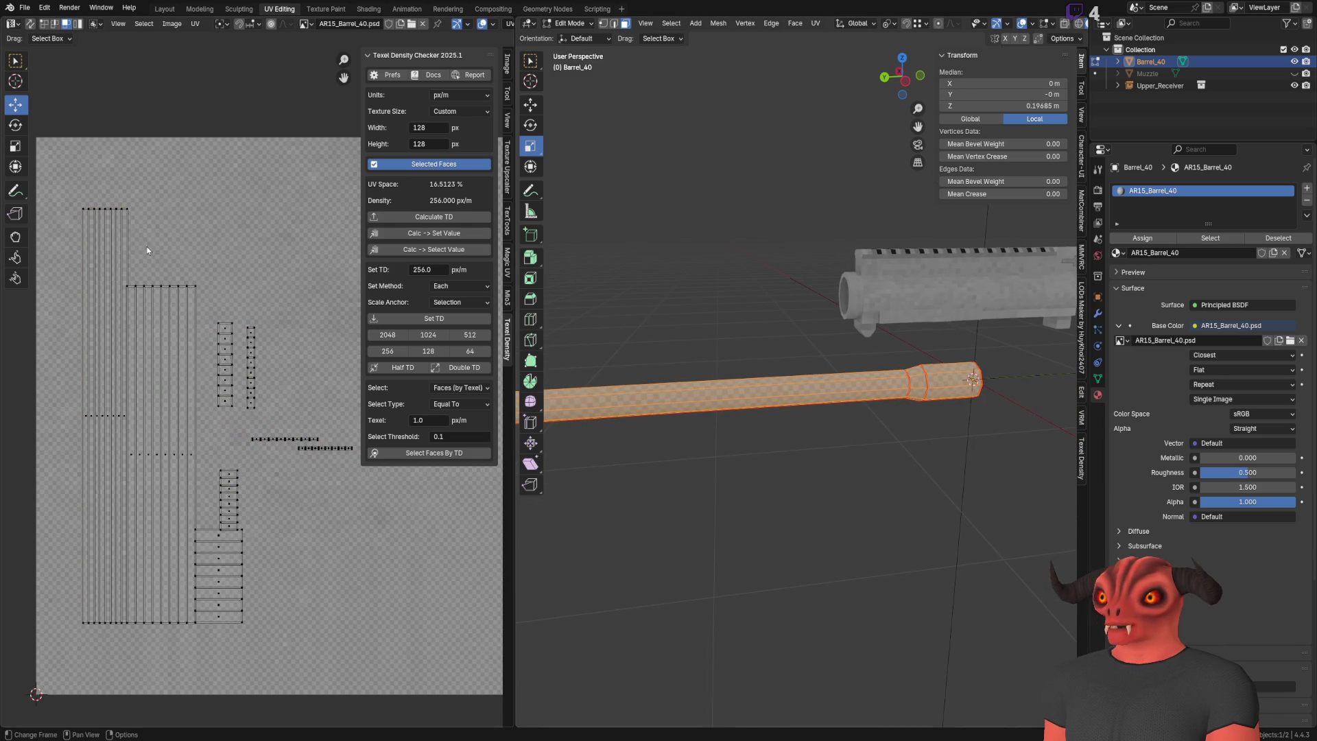
pyautogui.press('l')
pyautogui.moveTo(118, 252); pyautogui.dragTo(186, 271, button='middle')
pyautogui.moveTo(789, 302)
pyautogui.mouseDown(button='middle')
pyautogui.moveTo(856, 280)
pyautogui.moveTo(890, 356)
pyautogui.mouseUp(button='middle')
pyautogui.scroll(5, 856, 280)
pyautogui.moveTo(173, 436); pyautogui.dragTo(150, 394)
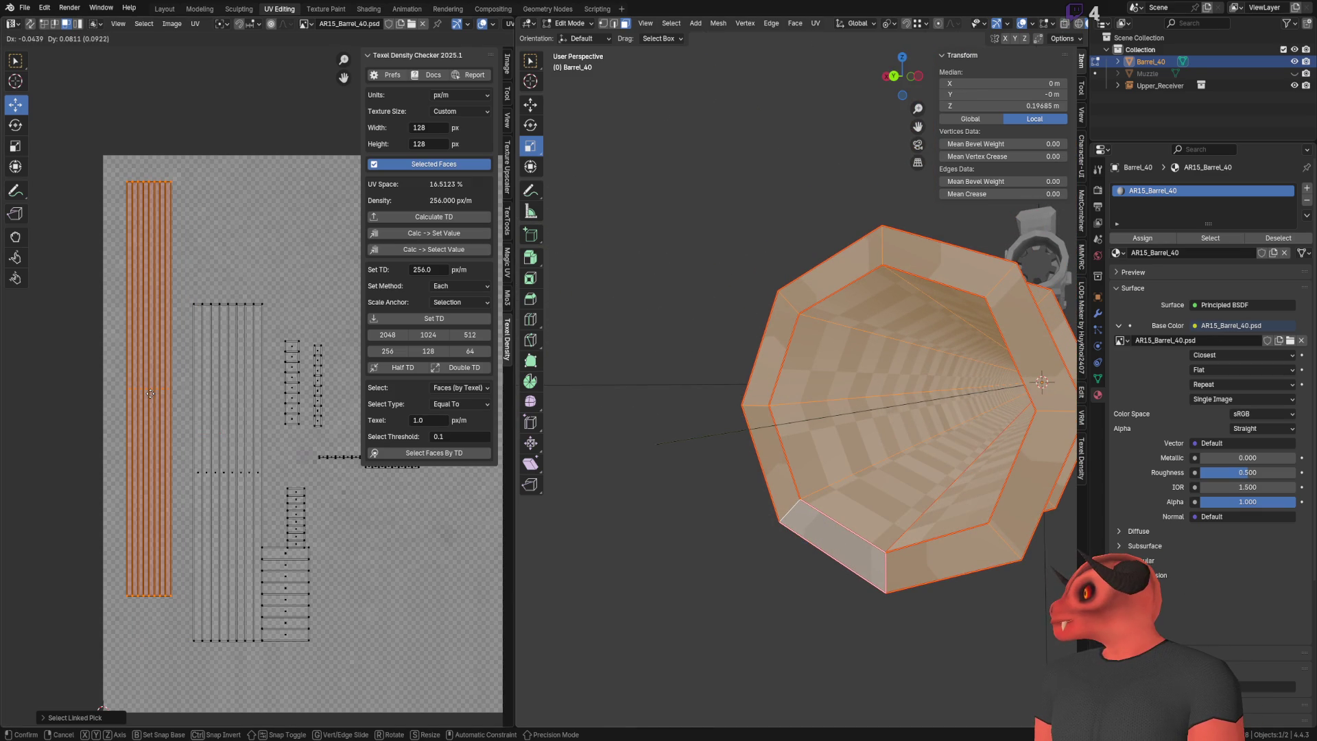
# Step: Cancel the move, try rotating the long strip, then undo the rotation
pyautogui.press('Escape')
pyautogui.hotkey('shift', 'space')
pyautogui.press('r')
pyautogui.moveTo(196, 414); pyautogui.dragTo(214, 412)
pyautogui.moveTo(686, 384); pyautogui.dragTo(926, 385, button='middle')
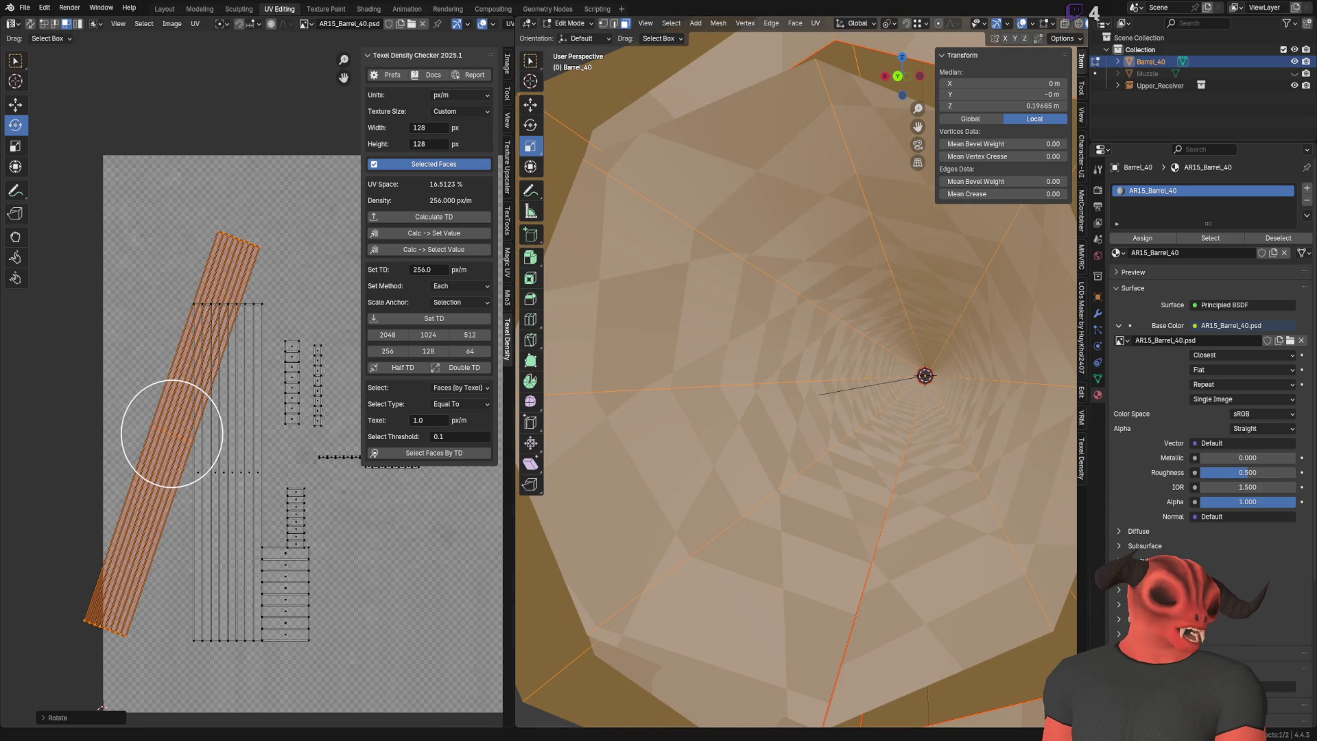
pyautogui.hotkey('ctrl', 'z')
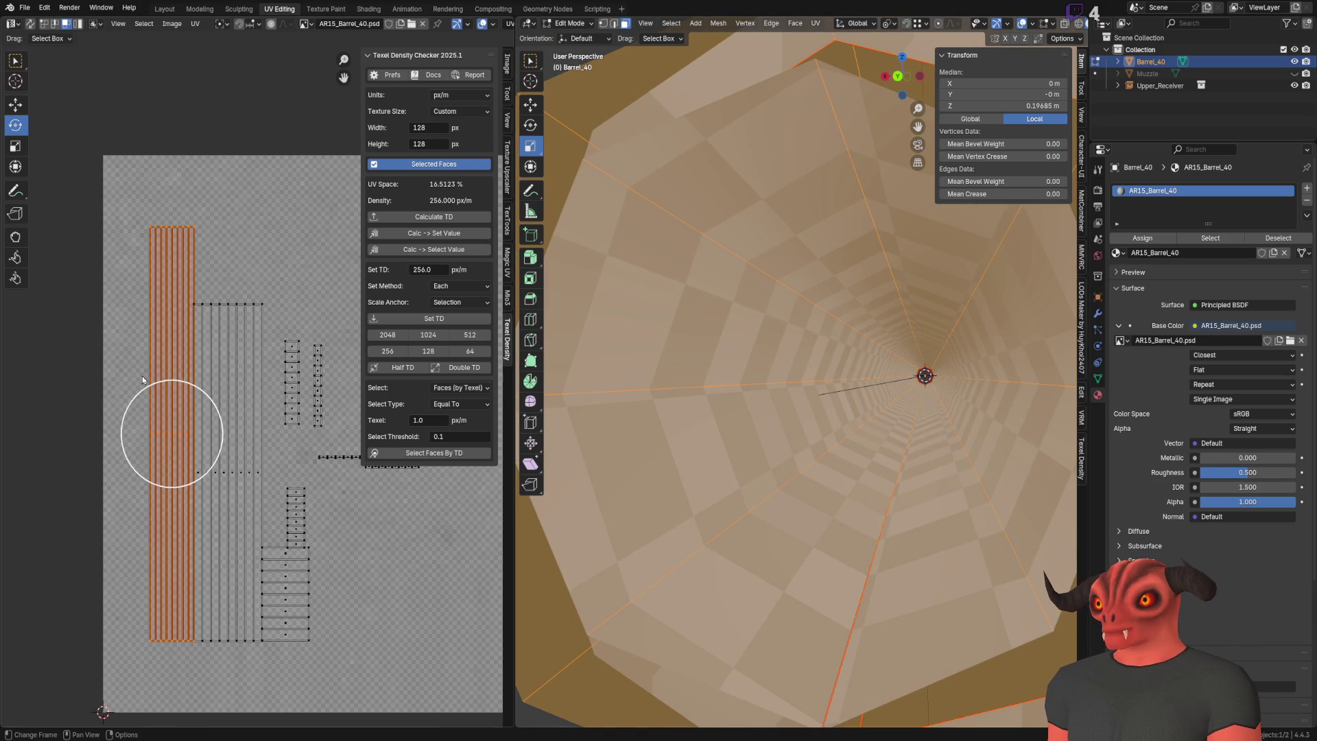
pyautogui.scroll(-2, 85, 220)
# Step: Drag the long strip to the right with the Move tool, then reselect it with L
pyautogui.click(15, 105)
pyautogui.moveTo(234, 419); pyautogui.dragTo(168, 440, button='middle')
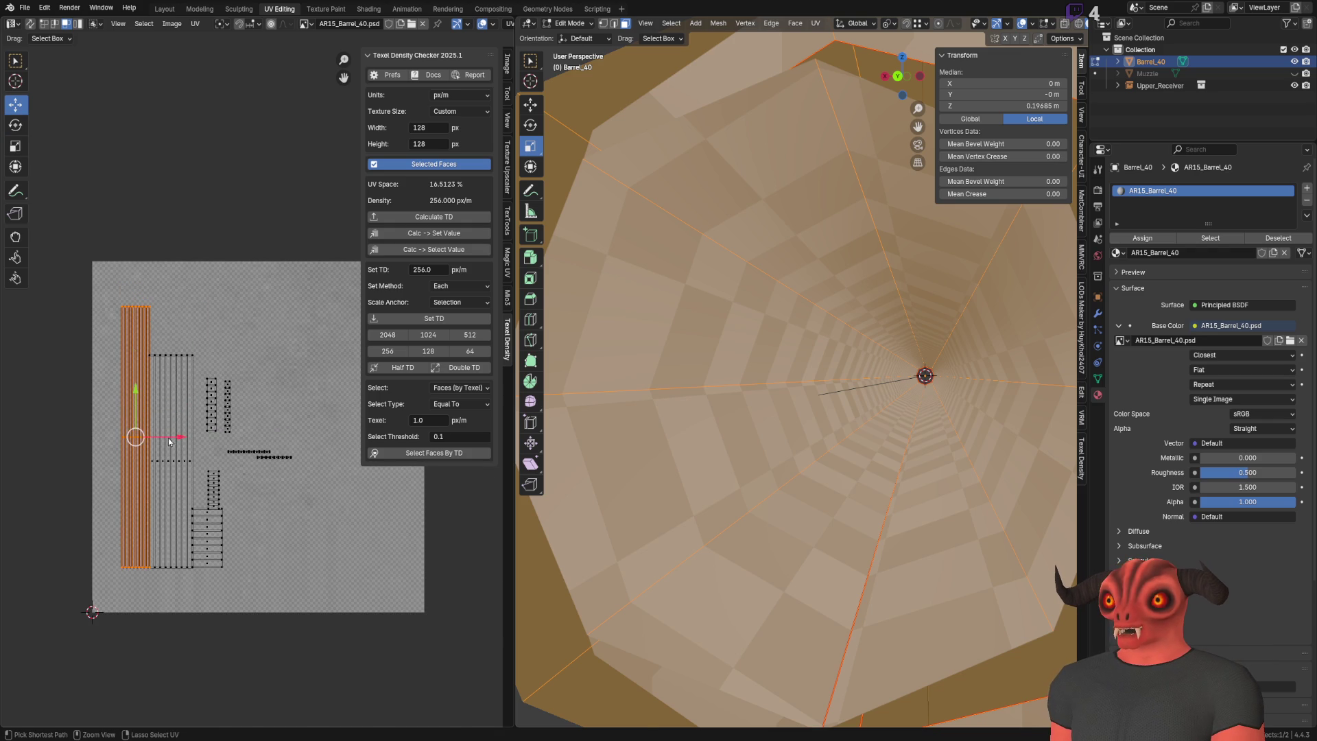
pyautogui.moveTo(167, 439); pyautogui.dragTo(372, 446)
pyautogui.press('Home')
pyautogui.hotkey('alt', 'a')
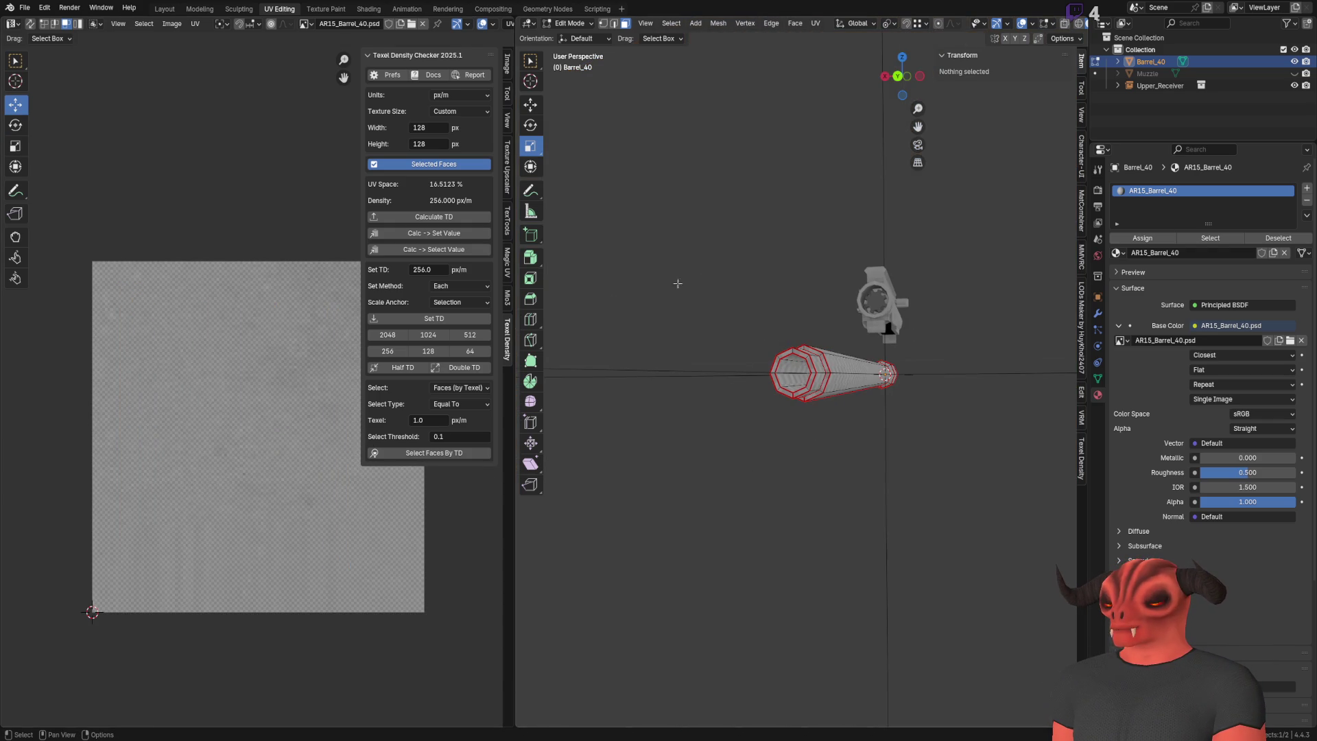
pyautogui.press('a')
pyautogui.press('l')
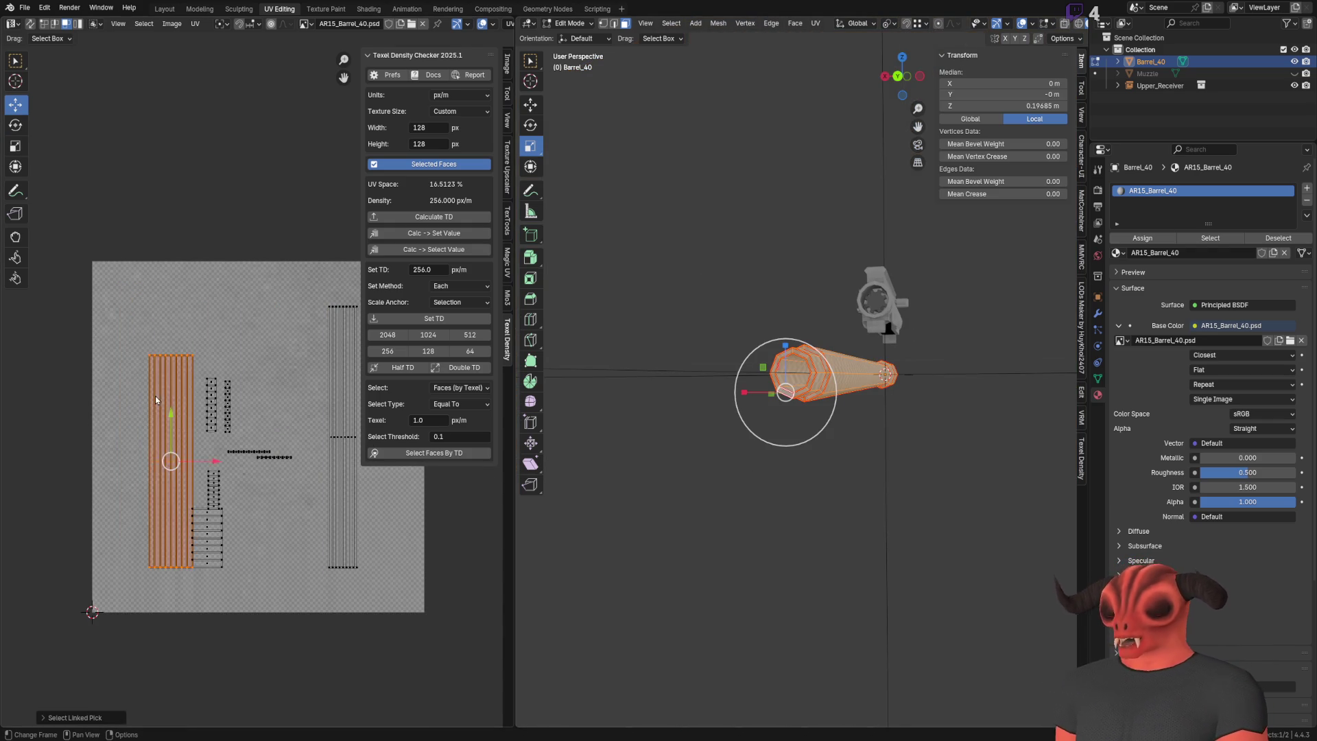
# Step: Reposition the long strip with G twice so it sits inside the texture tile
pyautogui.scroll(4, 155, 397)
pyautogui.press('g')
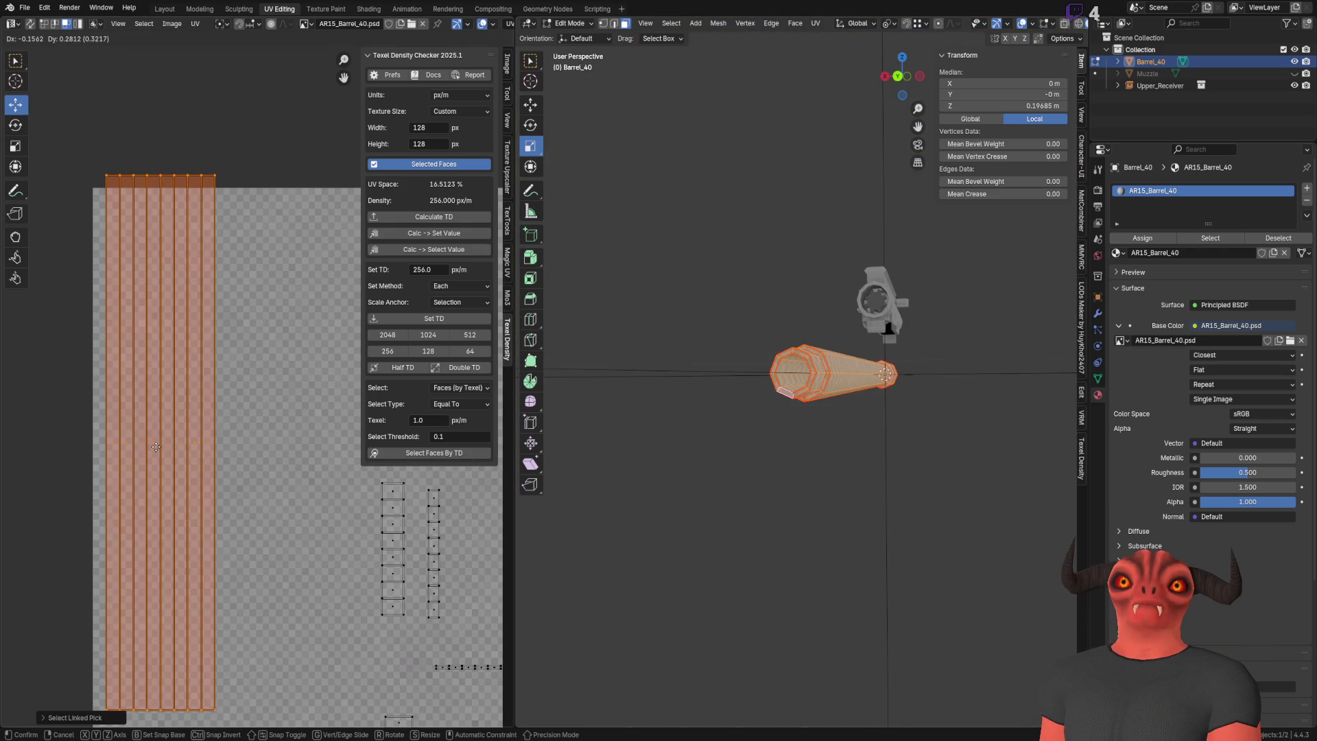
pyautogui.click(165, 412)
pyautogui.scroll(3, 252, 559)
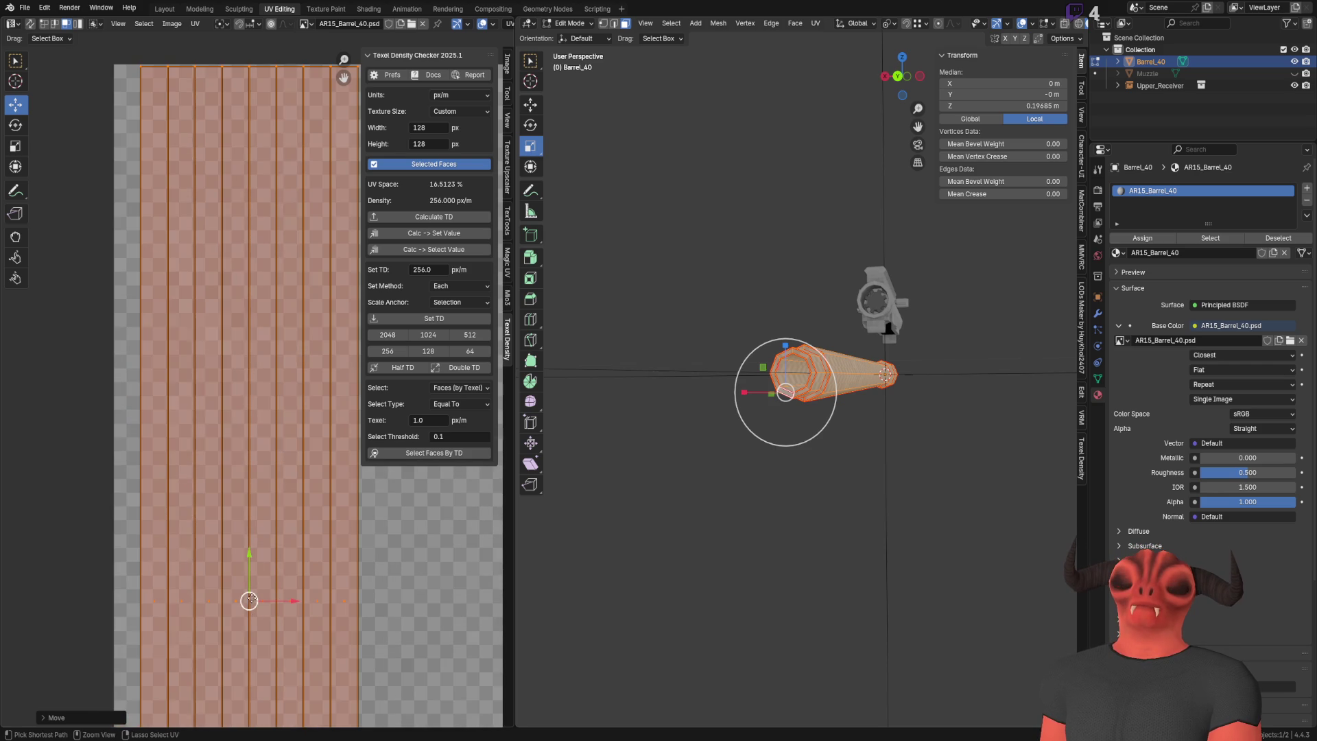
pyautogui.press('g')
pyautogui.click(236, 612)
pyautogui.scroll(-1, 138, 323)
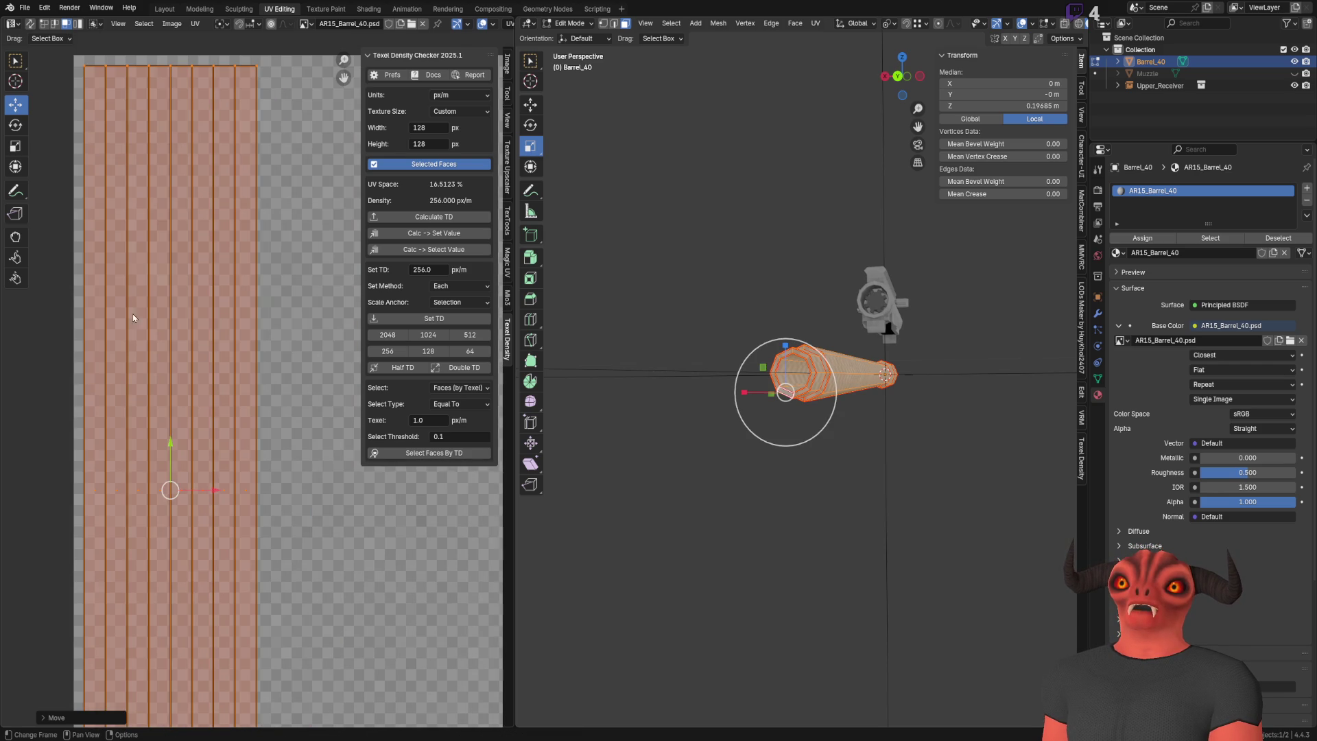
pyautogui.click(23, 166)
# Step: Widen the long strip slightly and snap its UVs to whole pixels
pyautogui.moveTo(258, 480)
pyautogui.mouseDown()
pyautogui.moveTo(269, 482)
pyautogui.moveTo(251, 485)
pyautogui.mouseUp()
pyautogui.press('q')
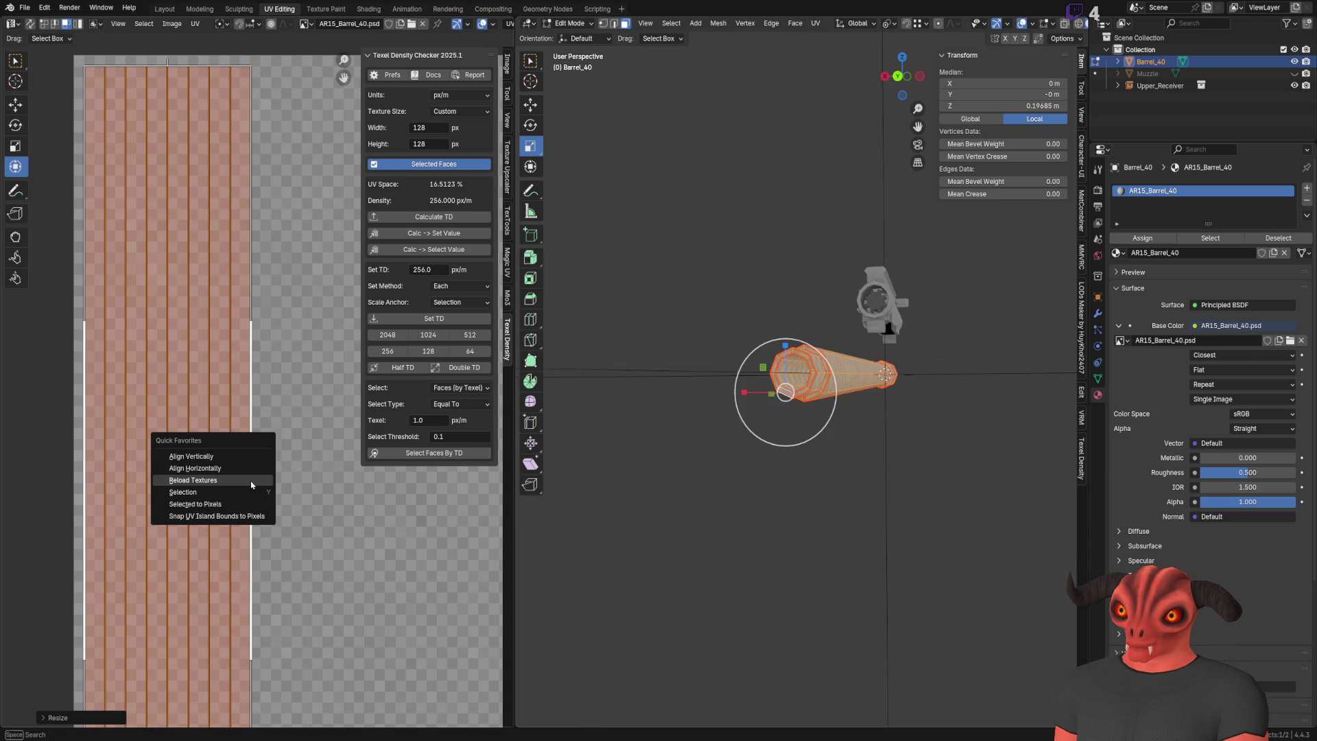
pyautogui.click(233, 504)
pyautogui.scroll(-1, 279, 290)
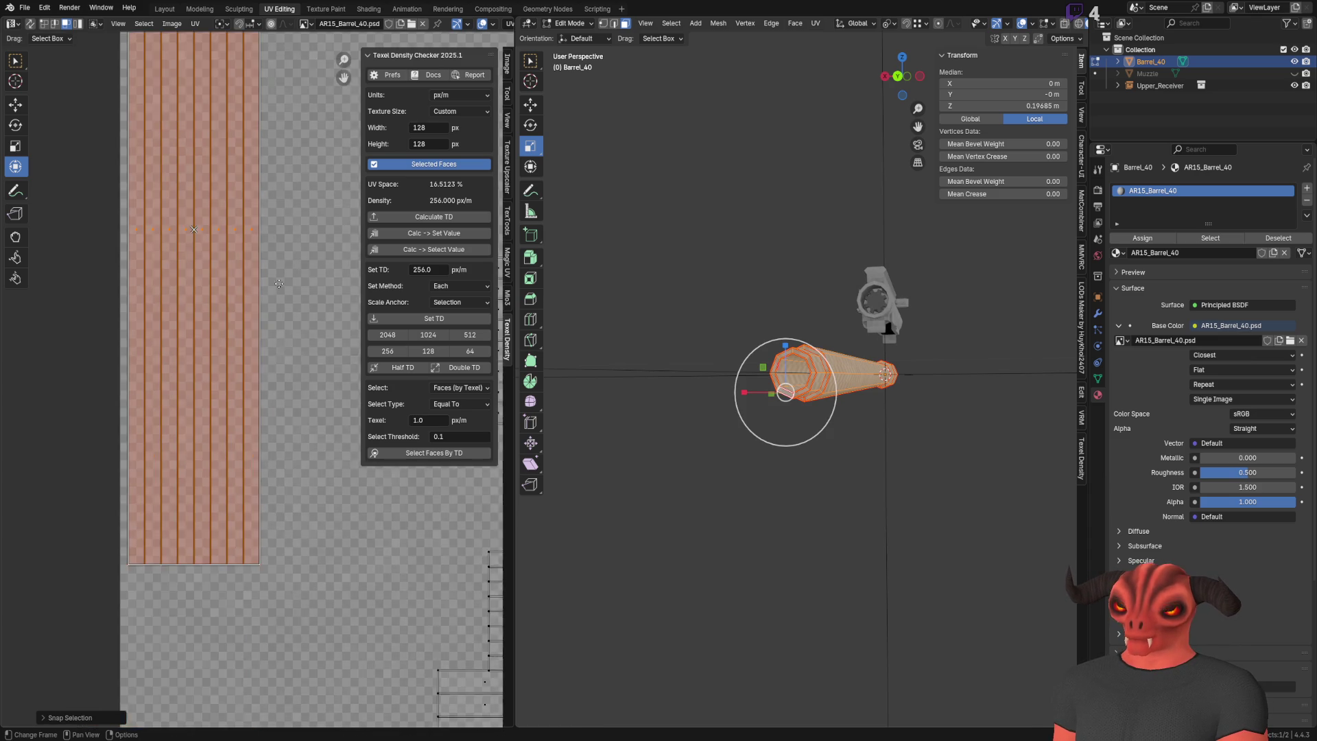
pyautogui.scroll(5, 271, 363)
# Step: Clear the UV selection and select the whole small island with L
pyautogui.moveTo(789, 412)
pyautogui.mouseDown(button='middle')
pyautogui.moveTo(859, 385)
pyautogui.moveTo(796, 411)
pyautogui.mouseUp(button='middle')
pyautogui.scroll(3, 796, 412)
pyautogui.scroll(1, 704, 375)
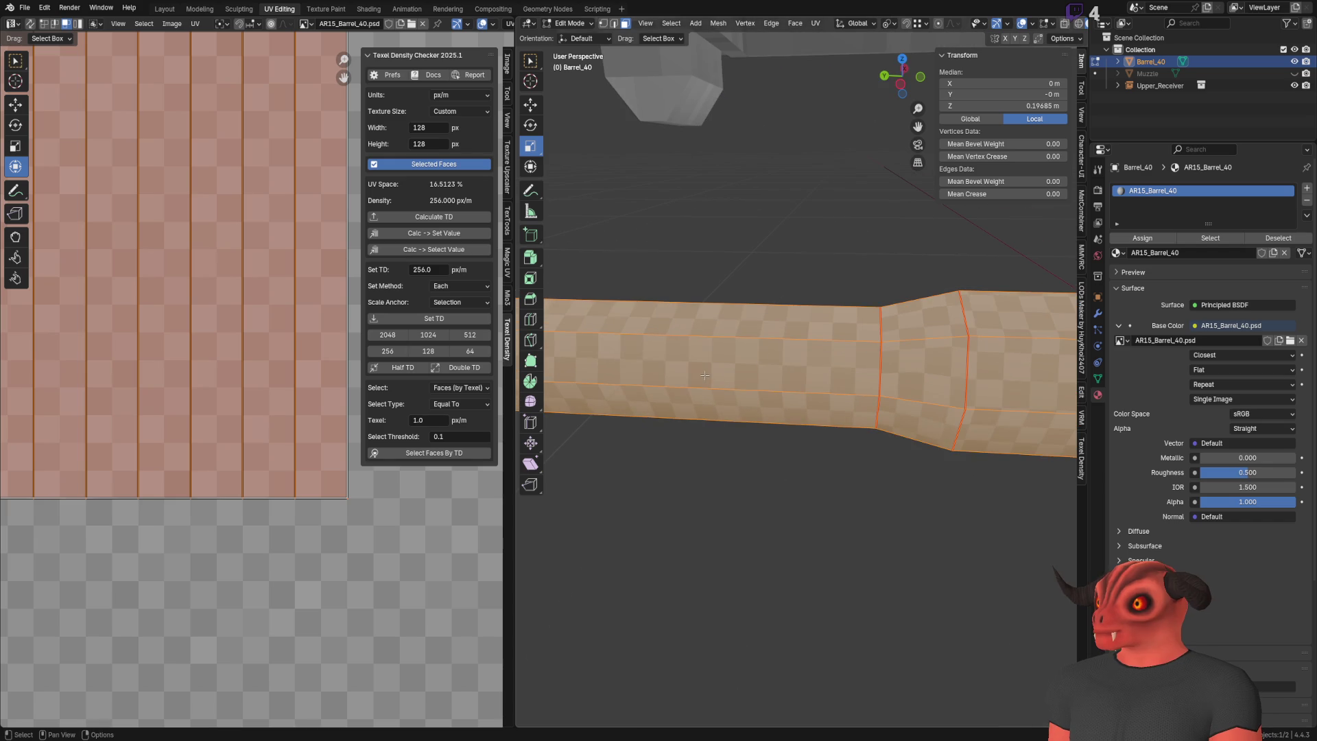
pyautogui.scroll(-5, 237, 464)
pyautogui.click(194, 492)
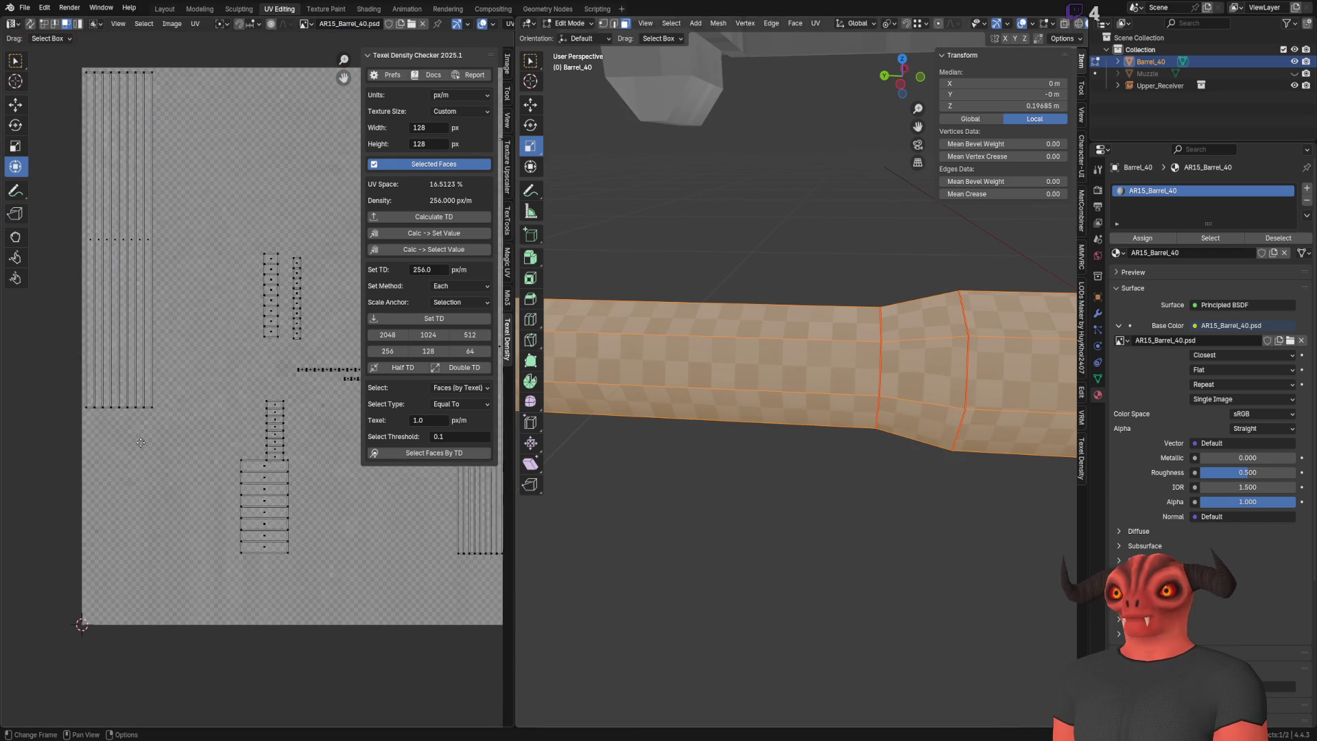
pyautogui.press('l')
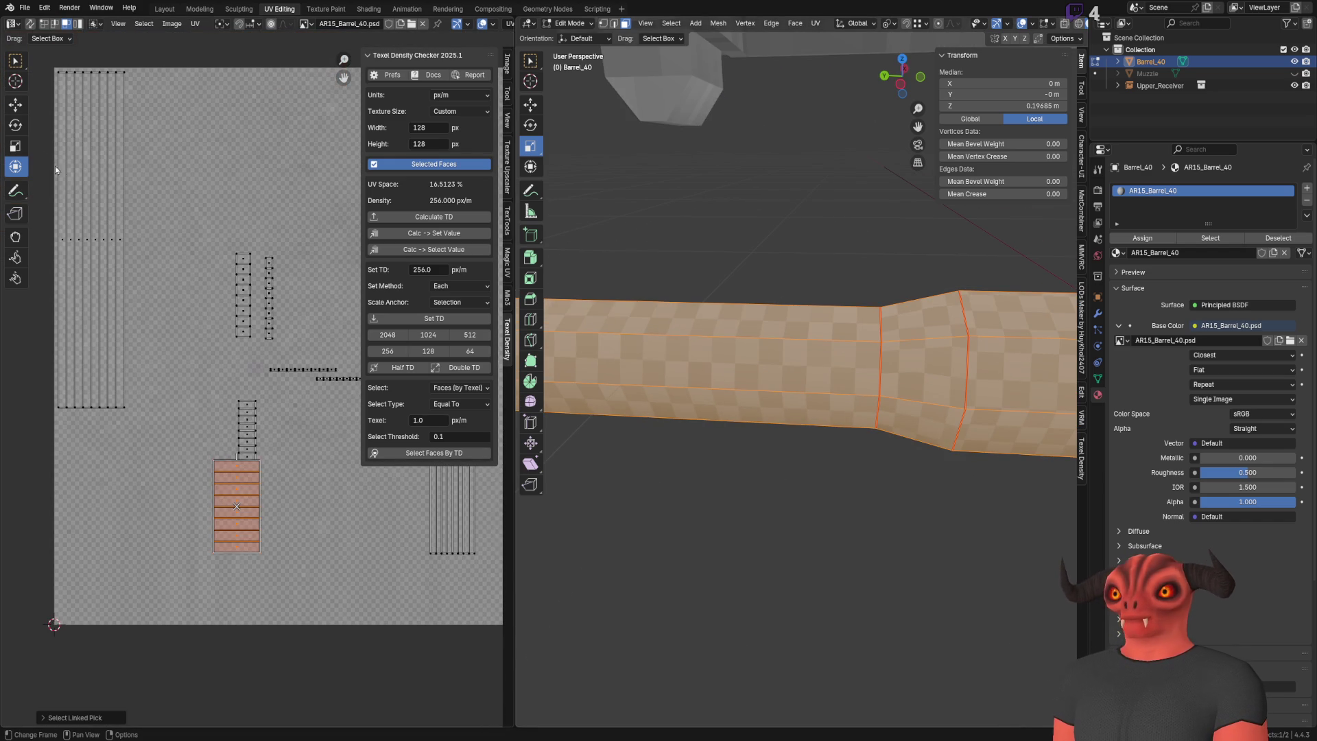
# Step: Rotate the small island 90° from vertical to horizontal
pyautogui.click(15, 125)
pyautogui.moveTo(823, 364)
pyautogui.mouseDown(button='middle')
pyautogui.moveTo(785, 358)
pyautogui.moveTo(696, 405)
pyautogui.moveTo(699, 361)
pyautogui.moveTo(957, 354)
pyautogui.mouseUp(button='middle')
pyautogui.scroll(3, 794, 358)
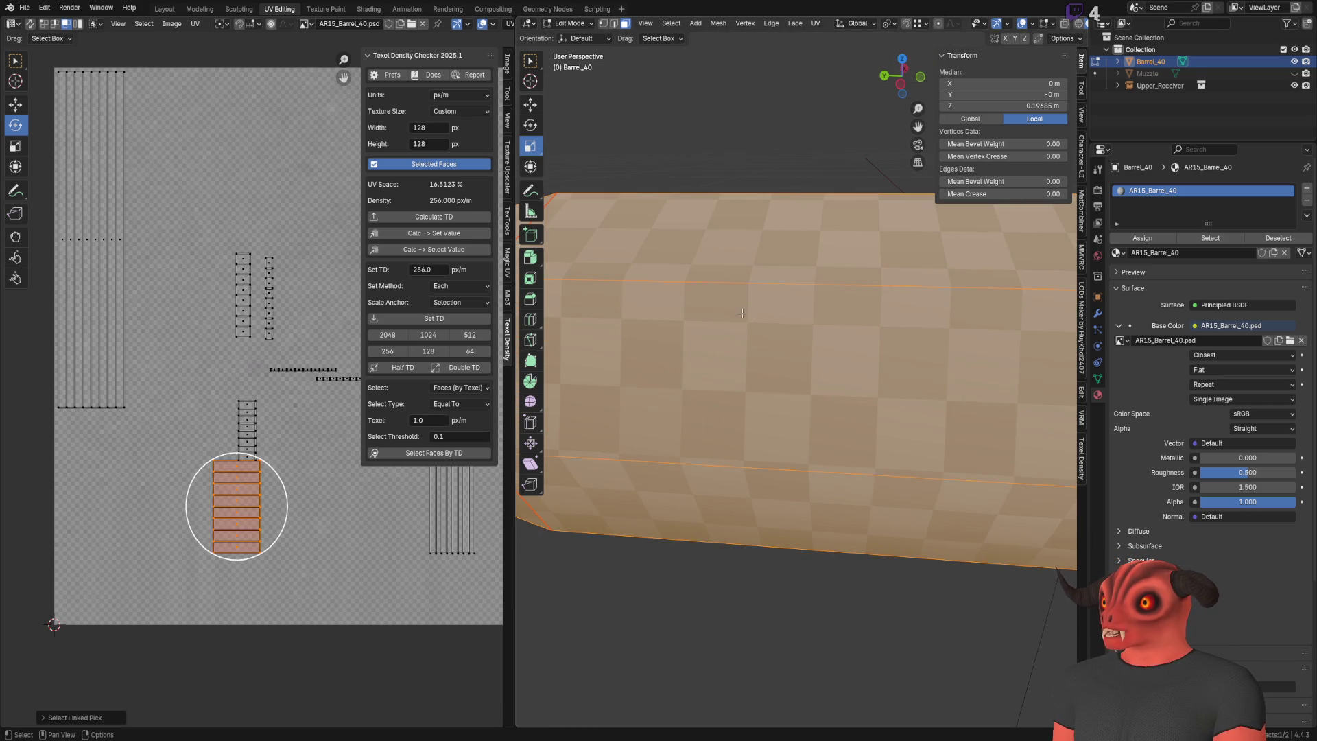
pyautogui.scroll(-4, 746, 314)
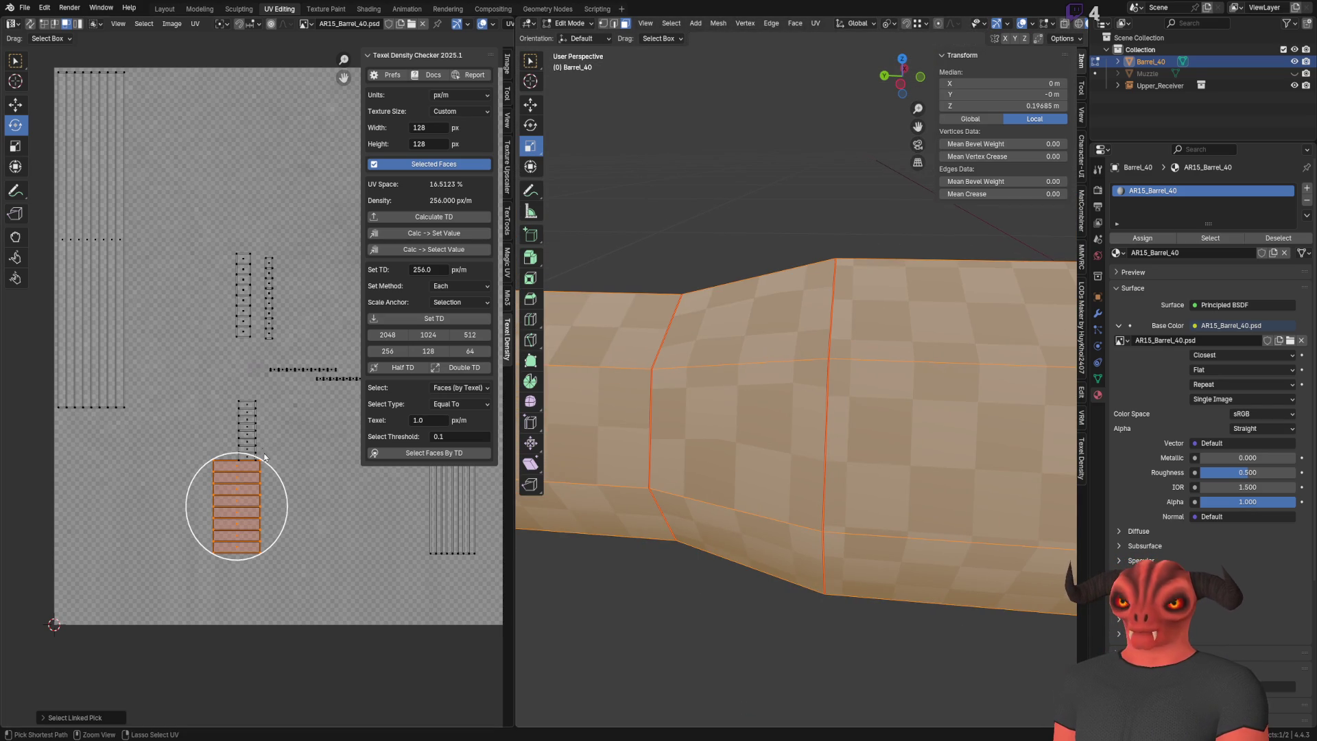
pyautogui.moveTo(269, 465); pyautogui.dragTo(295, 564)
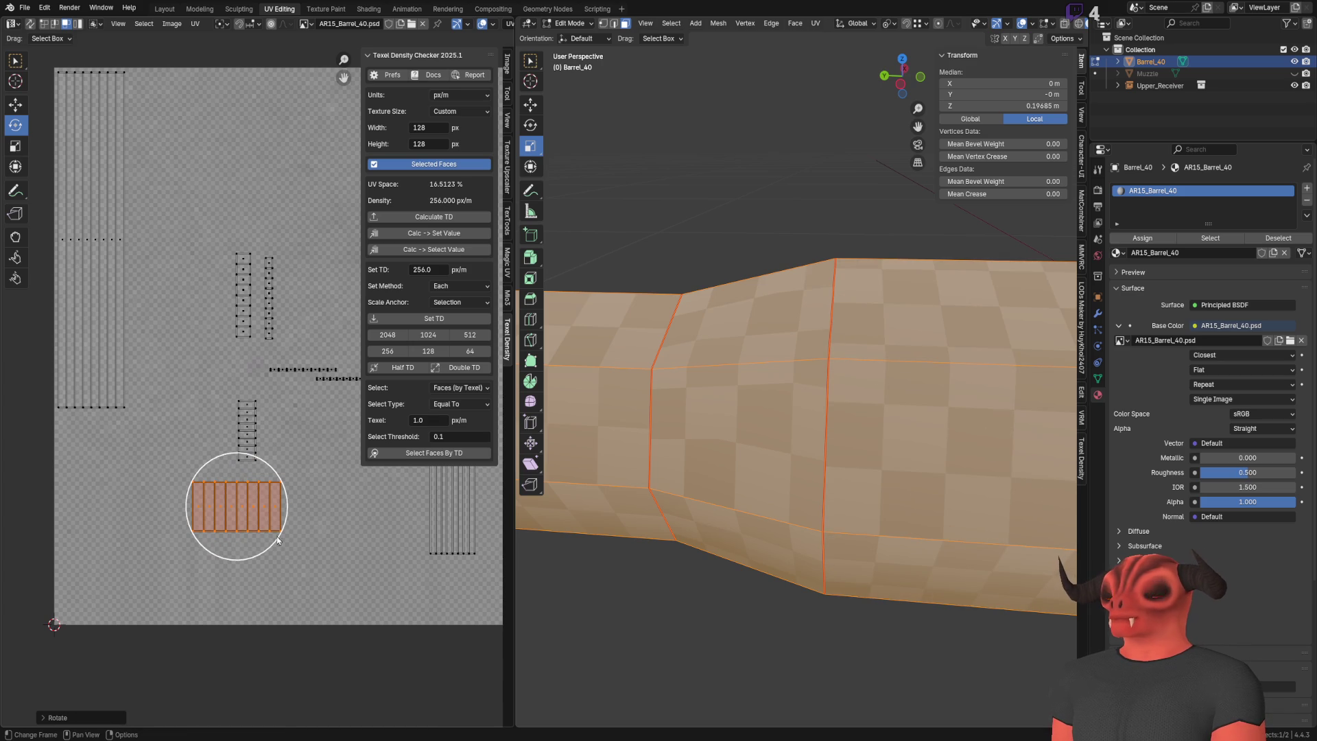
# Step: Move the rotated island up and to the left
pyautogui.click(15, 104)
pyautogui.moveTo(245, 513)
pyautogui.mouseDown()
pyautogui.moveTo(88, 436)
pyautogui.moveTo(187, 416)
pyautogui.mouseUp()
pyautogui.scroll(8, 199, 432)
pyautogui.click(15, 146)
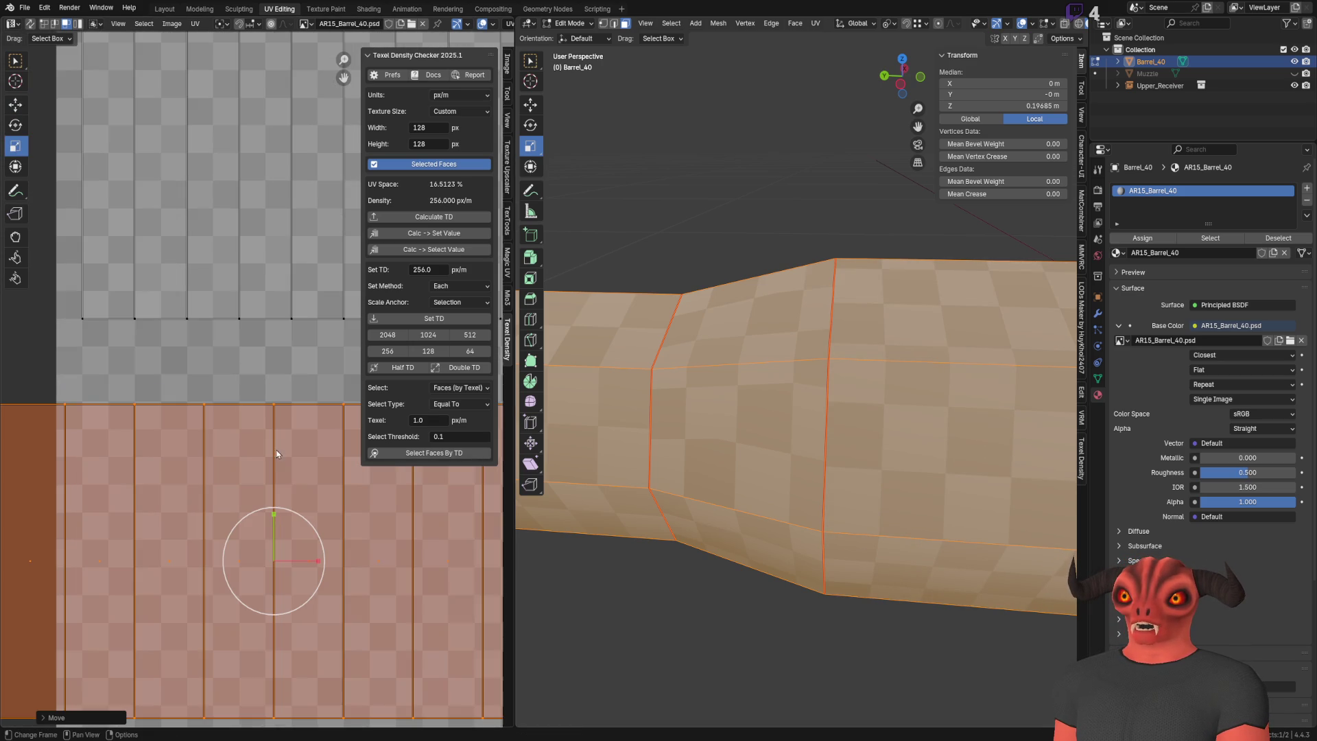
pyautogui.click(15, 166)
pyautogui.scroll(-5, 145, 463)
# Step: Narrow the island from both its left and right edges and snap it to pixels
pyautogui.moveTo(95, 459)
pyautogui.mouseDown()
pyautogui.moveTo(170, 455)
pyautogui.moveTo(147, 459)
pyautogui.mouseUp()
pyautogui.moveTo(404, 468); pyautogui.dragTo(273, 455, button='middle')
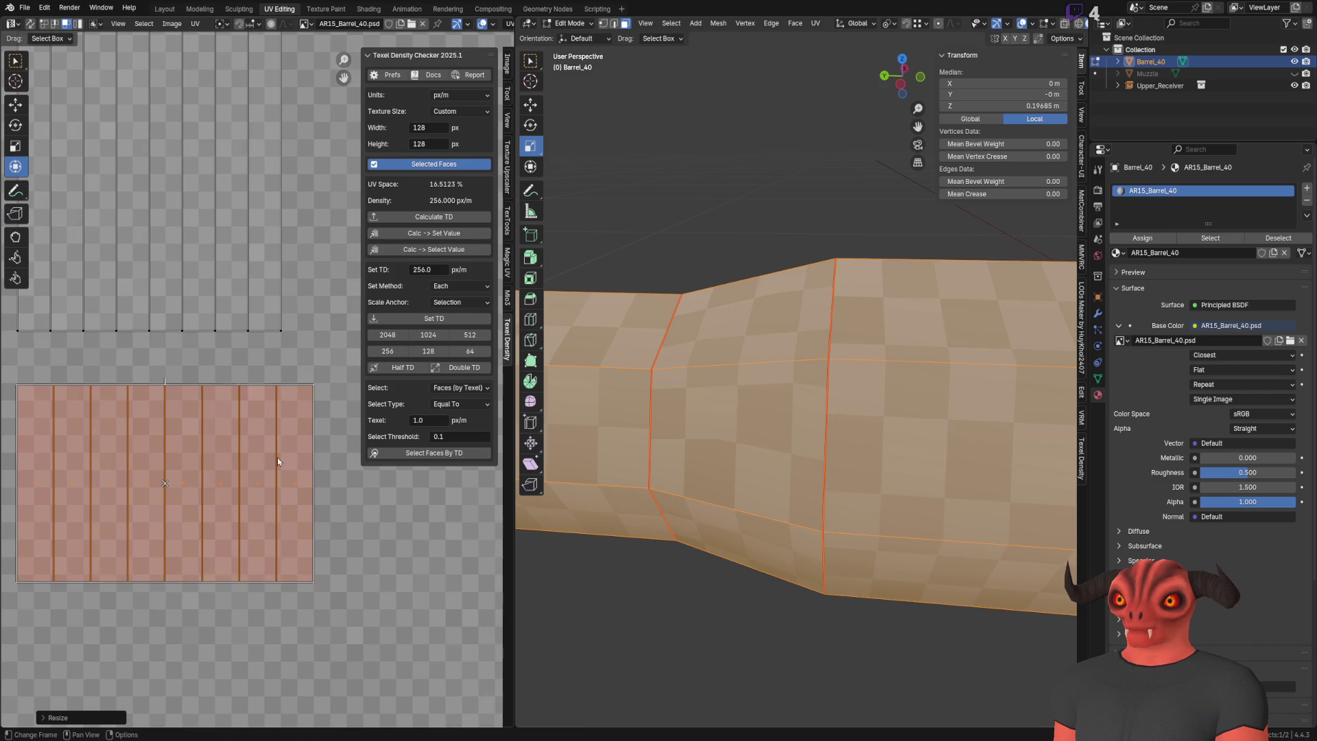
pyautogui.moveTo(315, 456); pyautogui.dragTo(281, 457)
pyautogui.press('q')
pyautogui.click(273, 455)
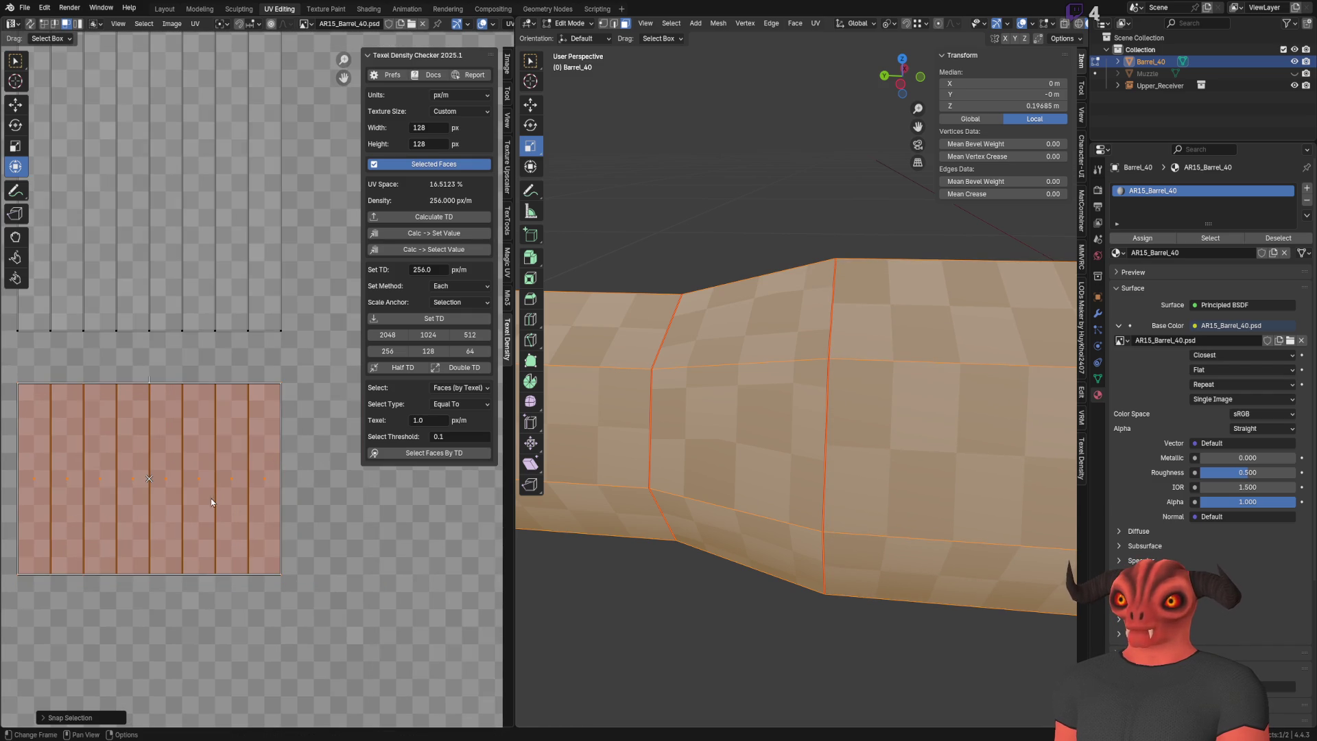
# Step: Shorten the island from its bottom edge and return to Object Mode
pyautogui.moveTo(156, 580); pyautogui.dragTo(166, 538)
pyautogui.scroll(-2, 166, 539)
pyautogui.press('Tab')
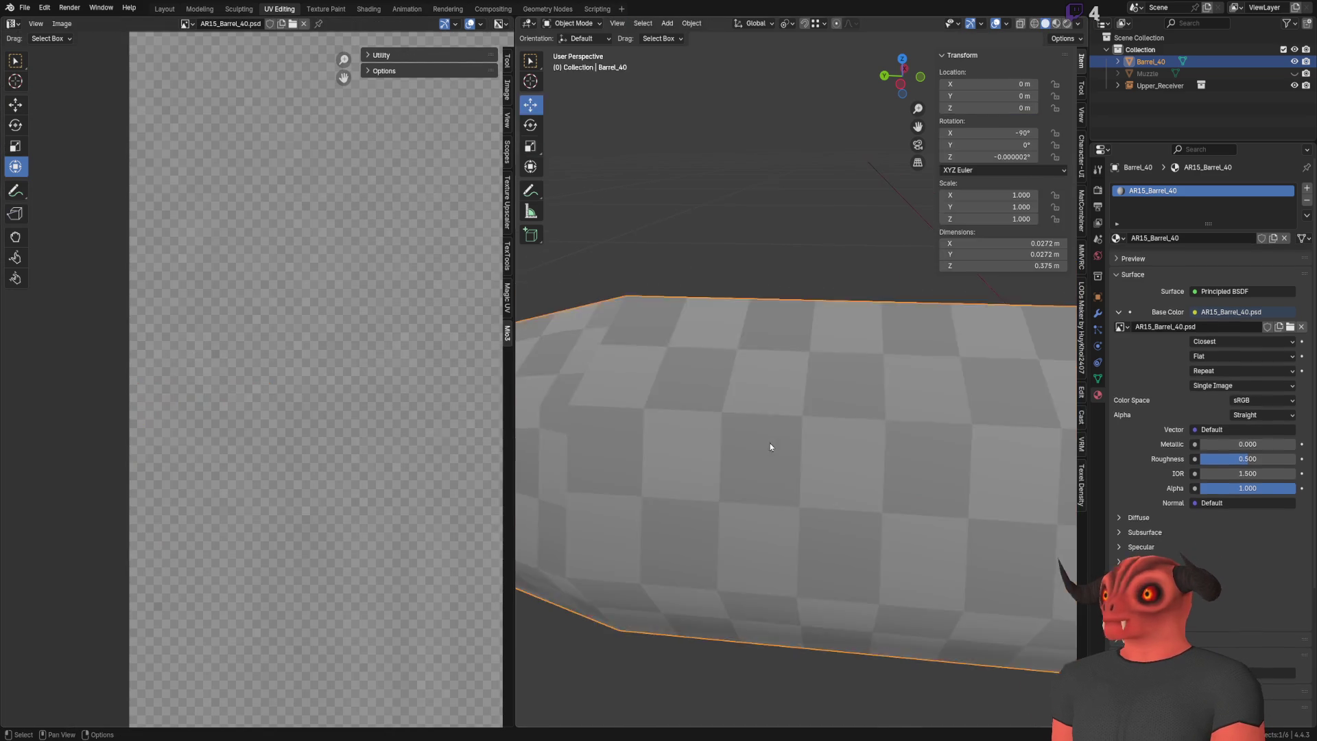
# Step: Inspect the textured barrel, then go back into Edit Mode
pyautogui.scroll(-3, 764, 443)
pyautogui.moveTo(824, 447); pyautogui.dragTo(838, 438, button='middle')
pyautogui.scroll(3, 830, 436)
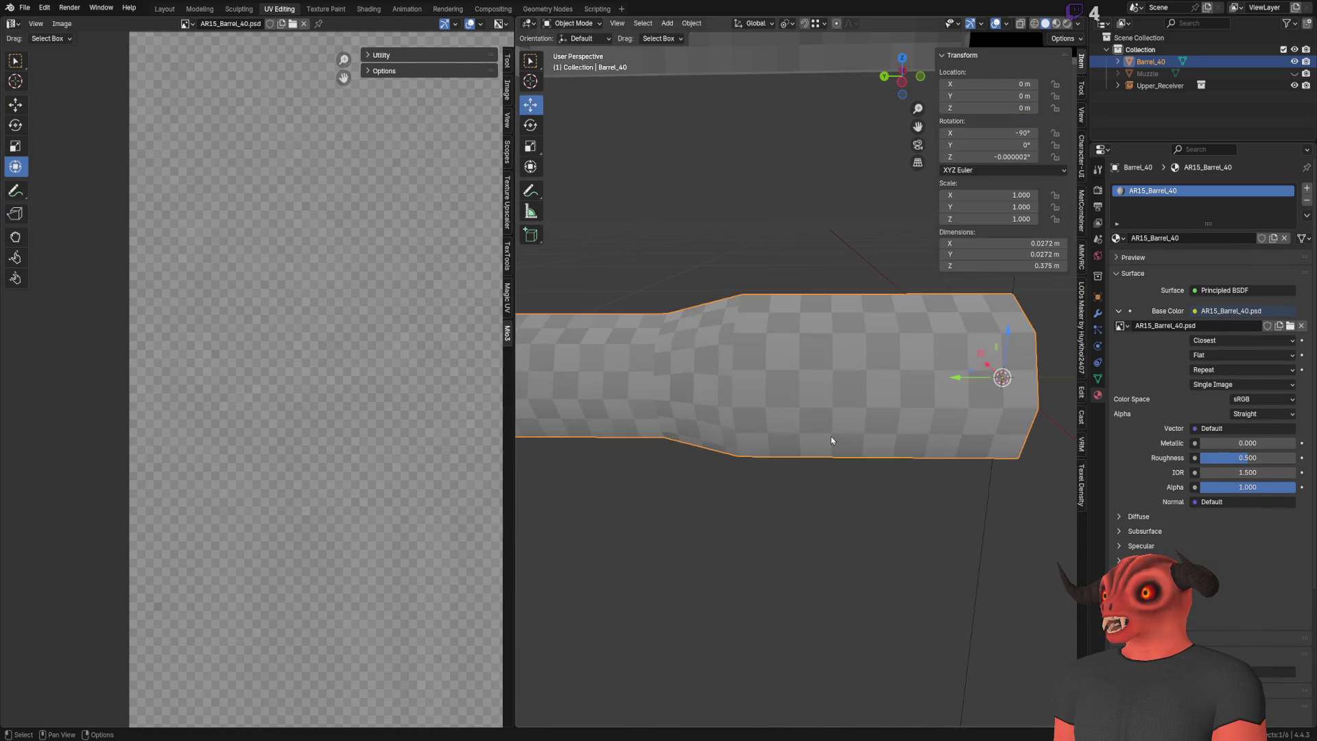
pyautogui.press('Tab')
pyautogui.scroll(-1, 255, 388)
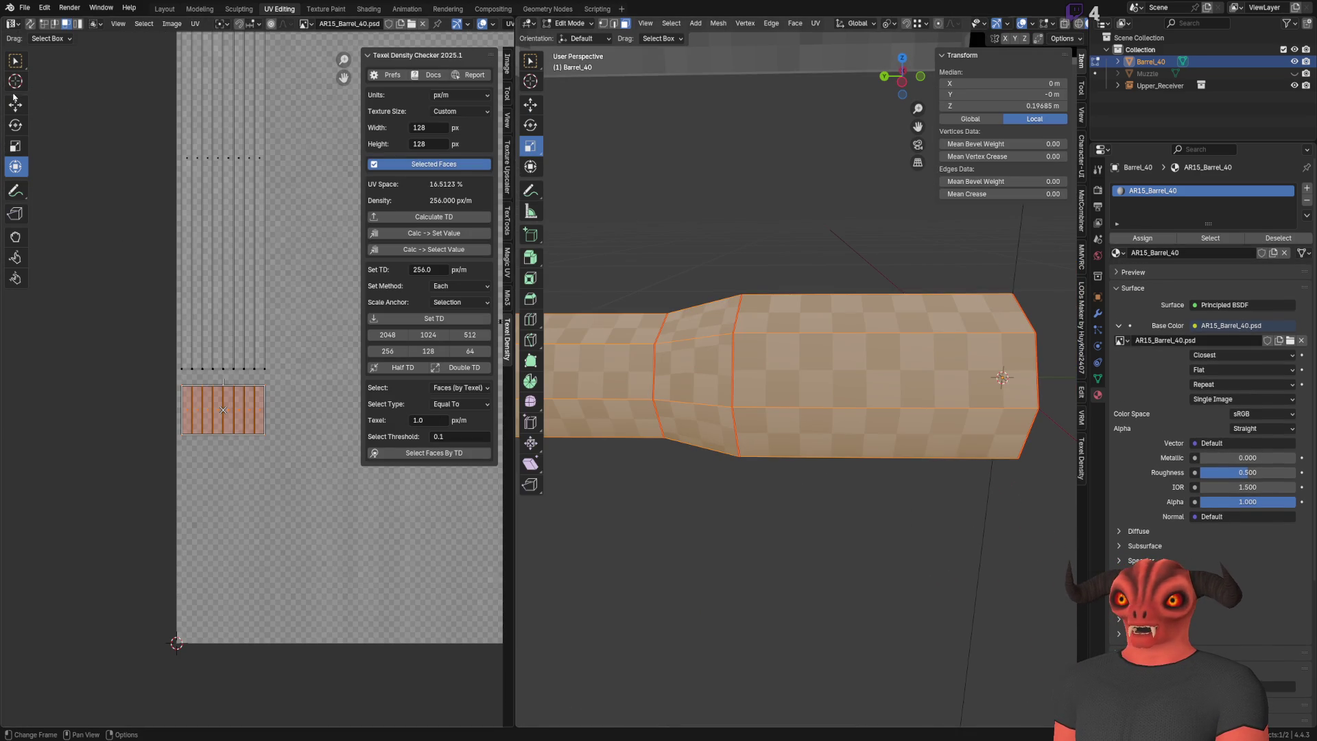
pyautogui.scroll(3, 257, 387)
# Step: Move the island down slightly
pyautogui.click(15, 104)
pyautogui.scroll(2, 258, 383)
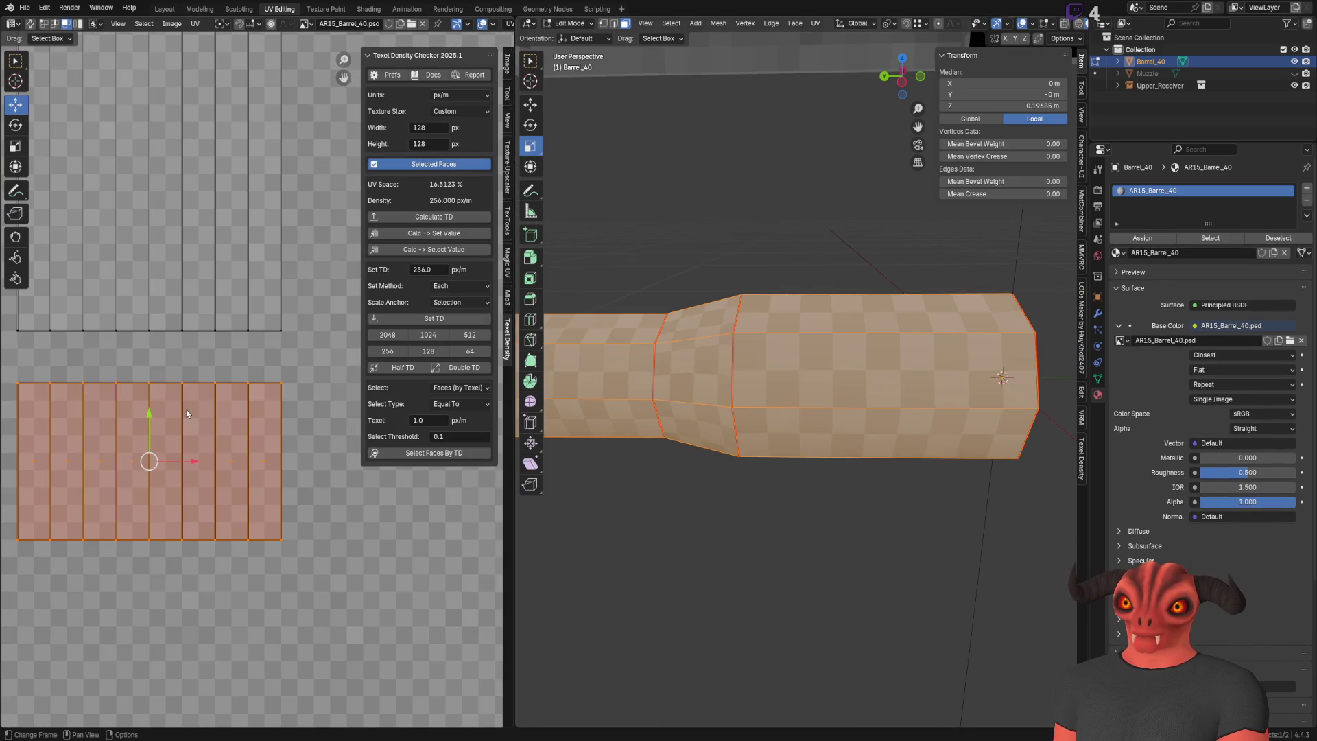
pyautogui.moveTo(149, 399); pyautogui.dragTo(150, 466)
pyautogui.scroll(-5, 203, 348)
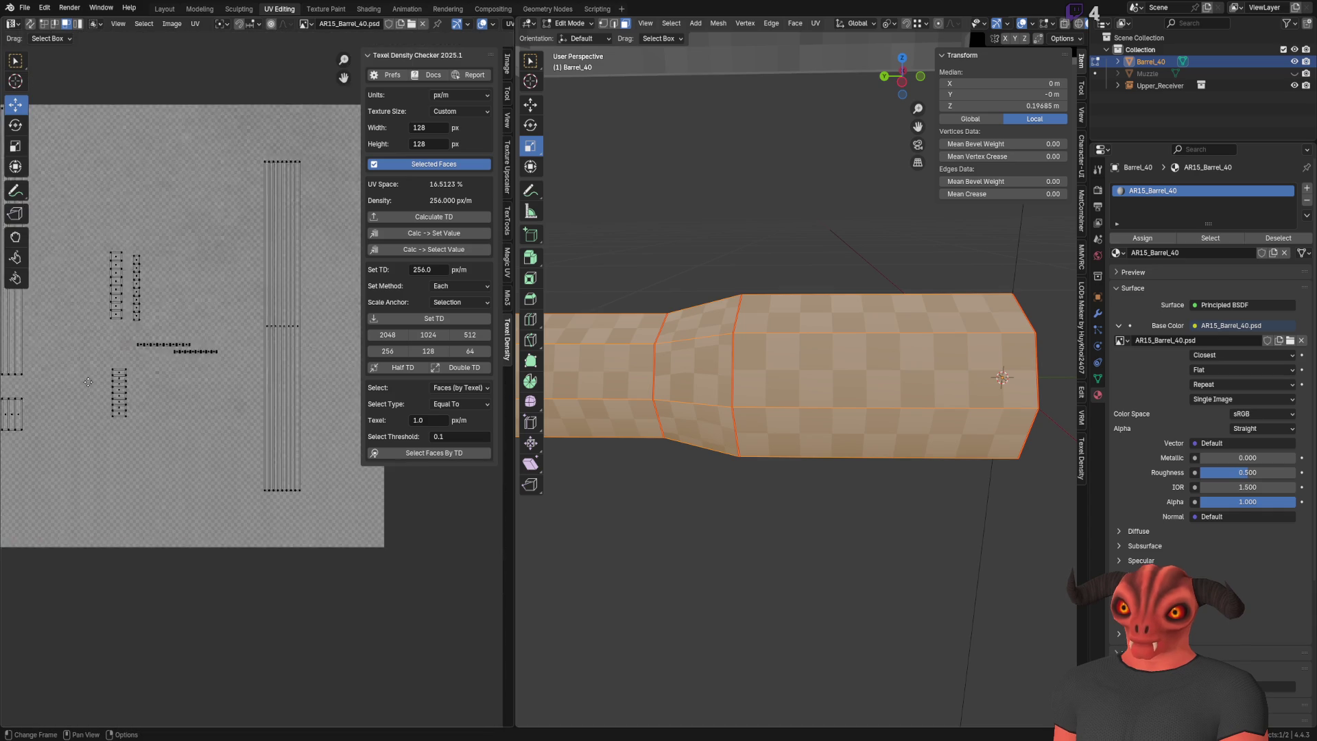
pyautogui.scroll(1, 203, 447)
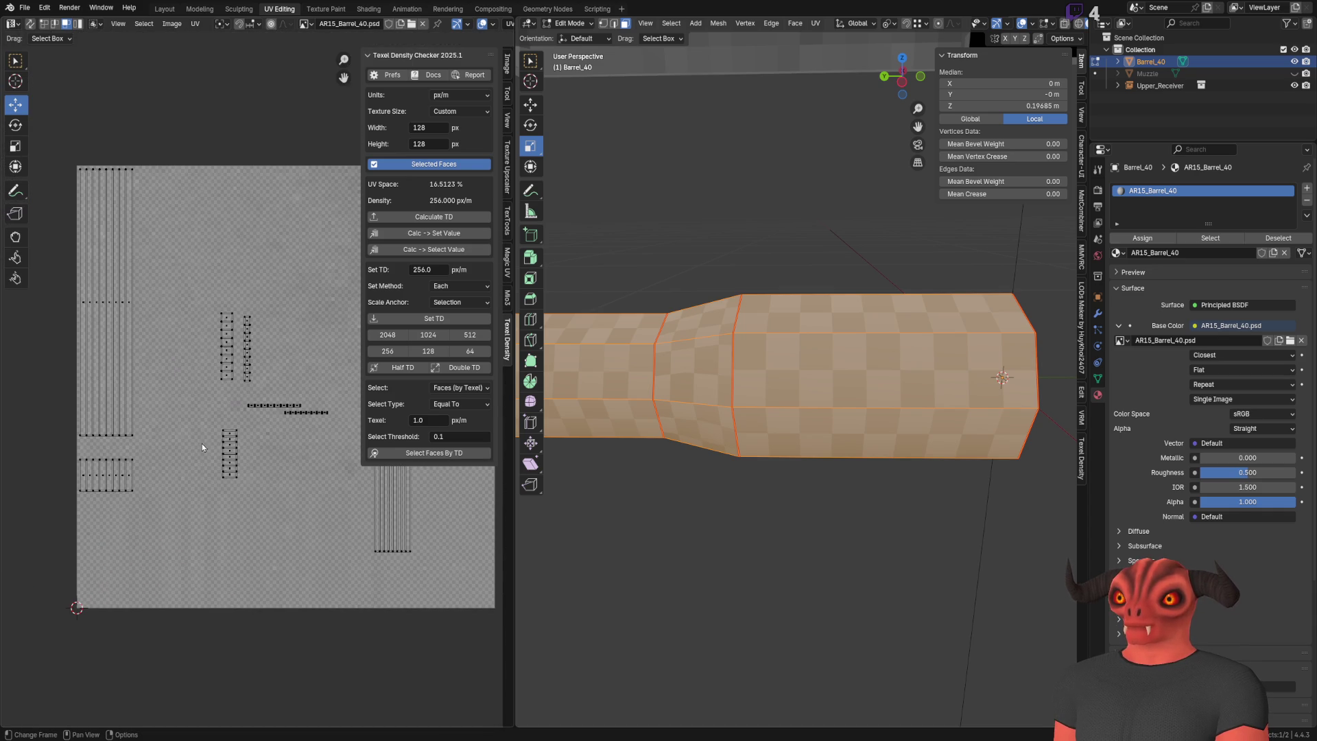
# Step: Select and frame the vertical taper strip, then rotate it 90° to horizontal
pyautogui.click(234, 458)
pyautogui.press('KP_Decimal')
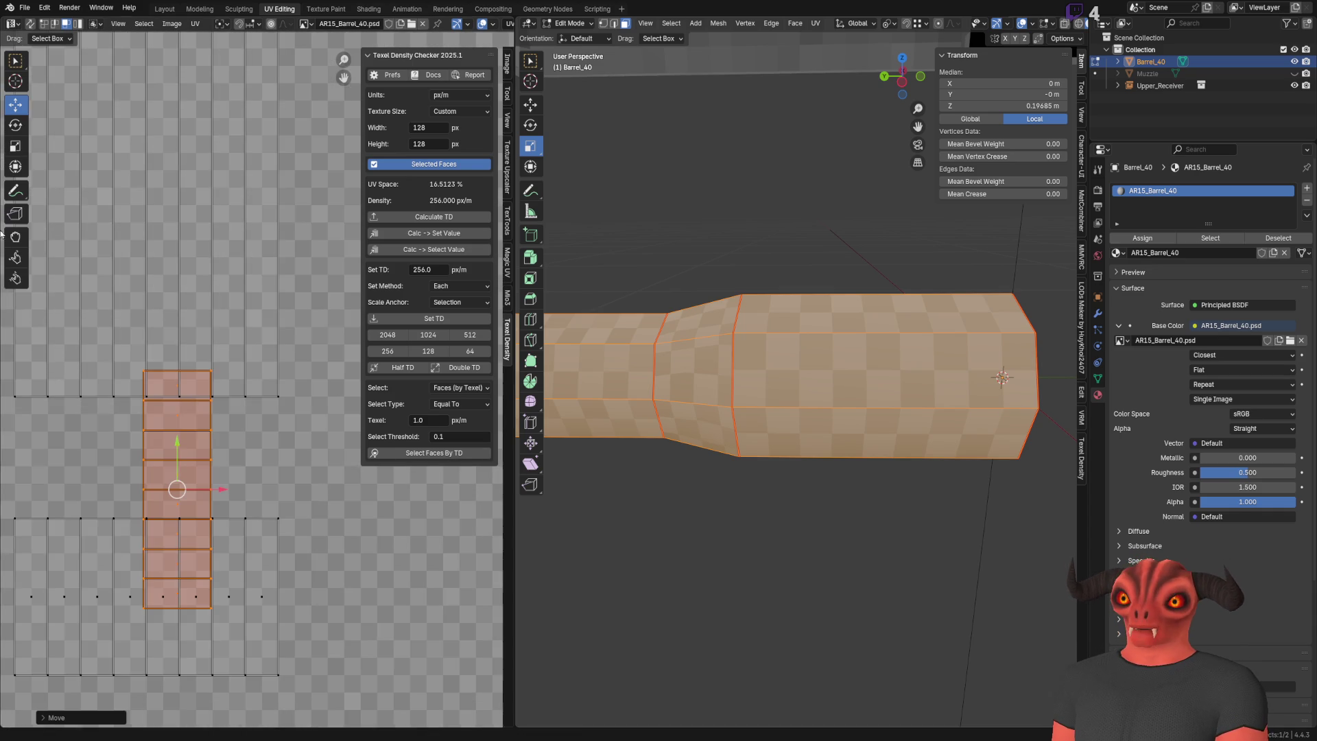
pyautogui.click(15, 125)
pyautogui.moveTo(206, 456)
pyautogui.mouseDown()
pyautogui.moveTo(294, 487)
pyautogui.moveTo(301, 559)
pyautogui.mouseUp()
pyautogui.moveTo(206, 480); pyautogui.dragTo(242, 404, button='middle')
# Step: Move the taper strip beside its neighbour and stitch them together
pyautogui.click(15, 105)
pyautogui.scroll(2, 183, 334)
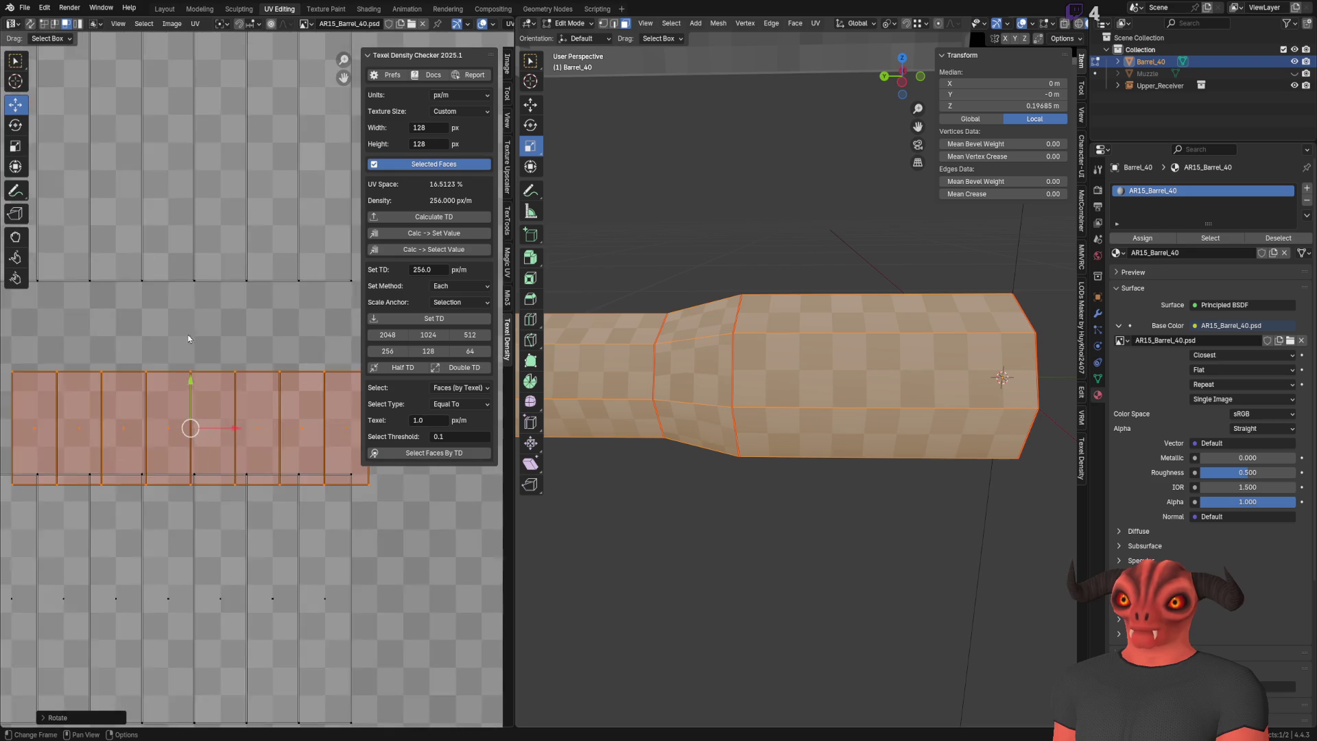
pyautogui.moveTo(183, 333); pyautogui.dragTo(245, 365, button='middle')
pyautogui.moveTo(251, 460)
pyautogui.mouseDown()
pyautogui.moveTo(129, 391)
pyautogui.moveTo(237, 406)
pyautogui.mouseUp()
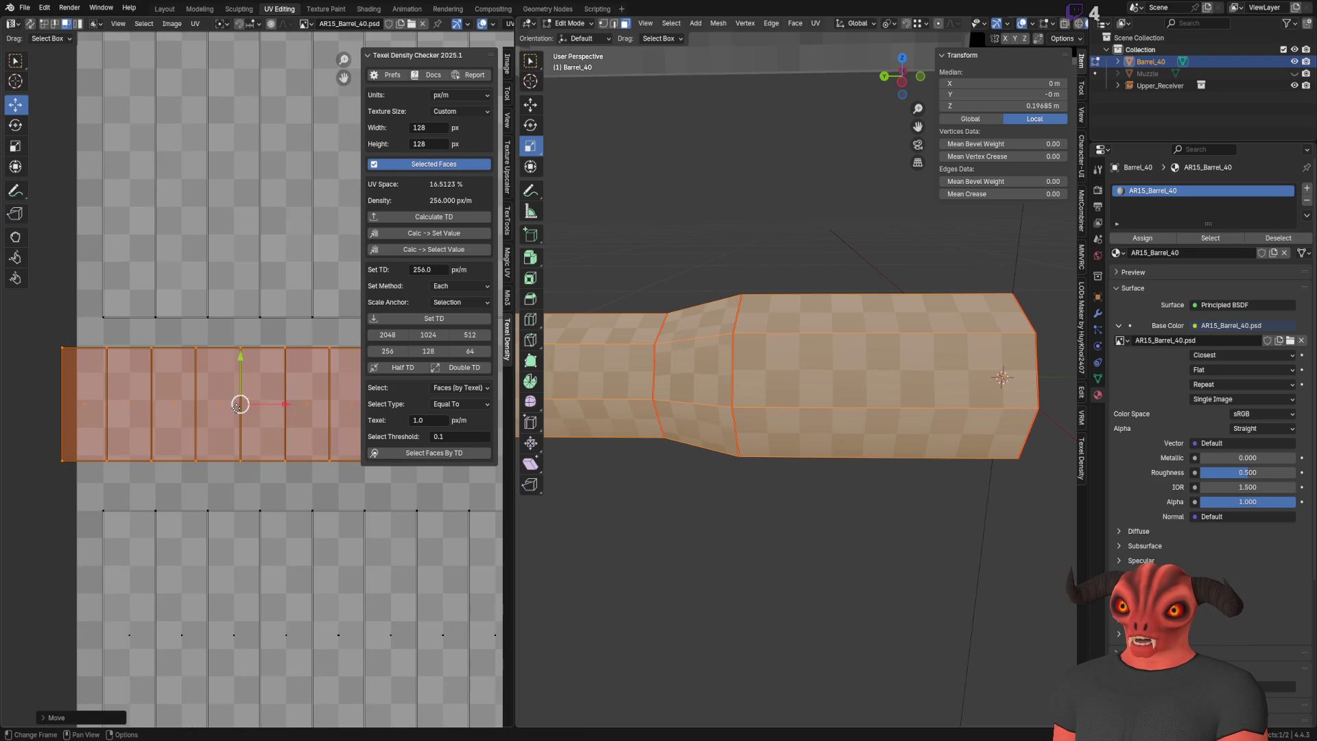
pyautogui.rightClick(129, 320)
pyautogui.click(128, 322)
# Step: Move the middle strip down and stitch its bottom-left edge to its partner
pyautogui.scroll(-1, 117, 343)
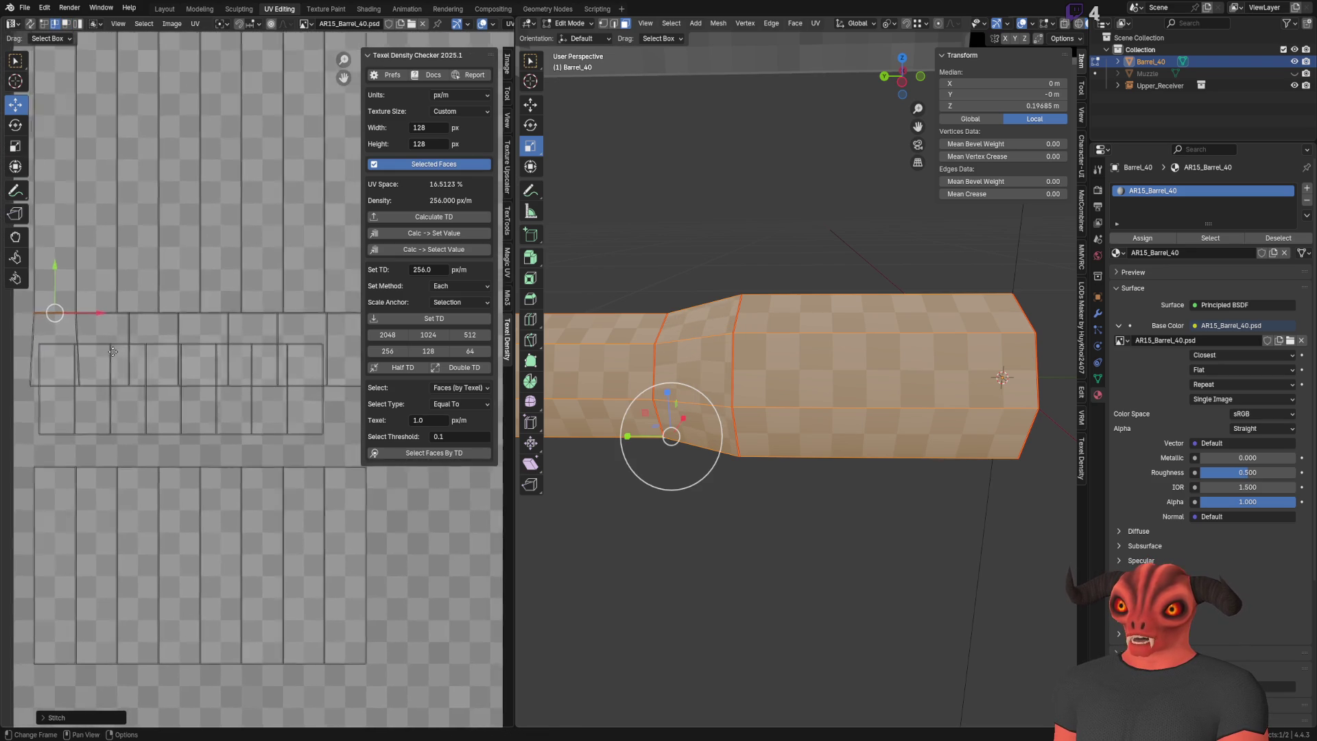
pyautogui.scroll(-4, 112, 351)
pyautogui.click(189, 389)
pyautogui.moveTo(230, 400); pyautogui.dragTo(135, 412, button='middle')
pyautogui.moveTo(79, 408); pyautogui.dragTo(78, 483)
pyautogui.click(239, 371)
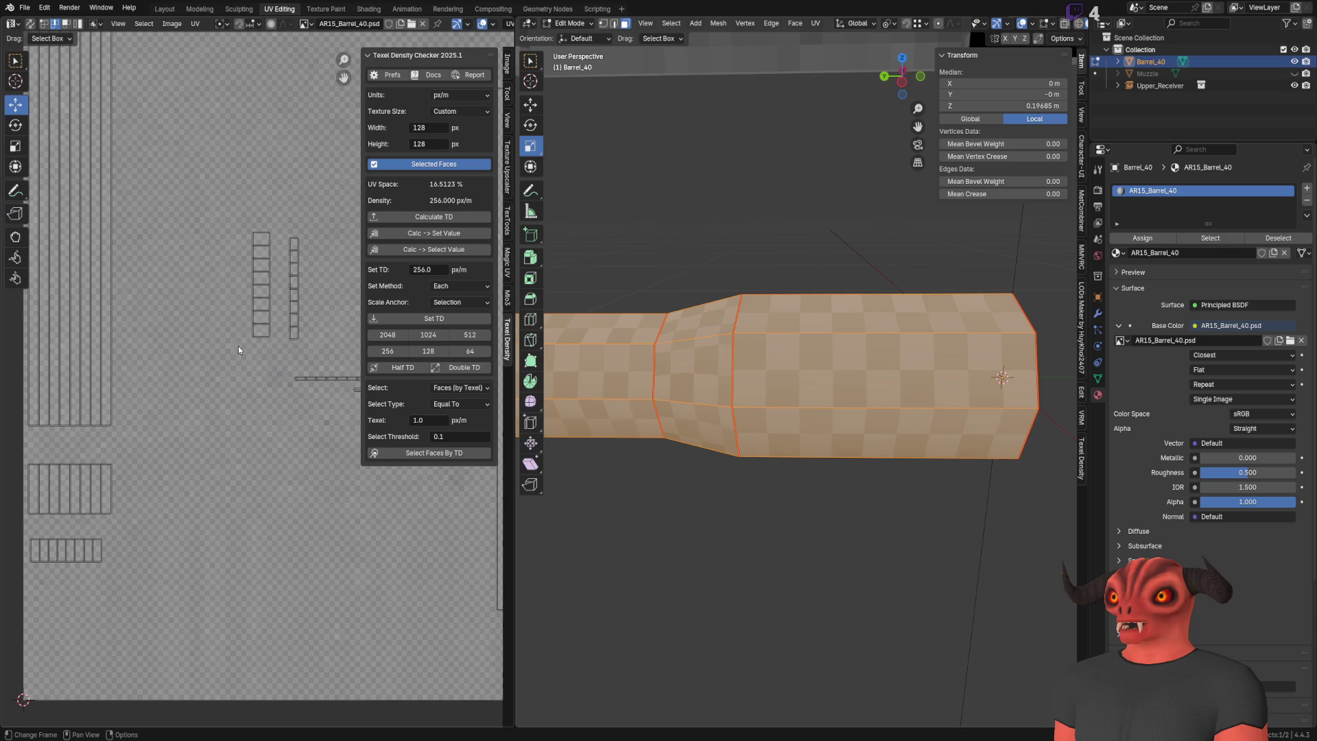
pyautogui.click(96, 428)
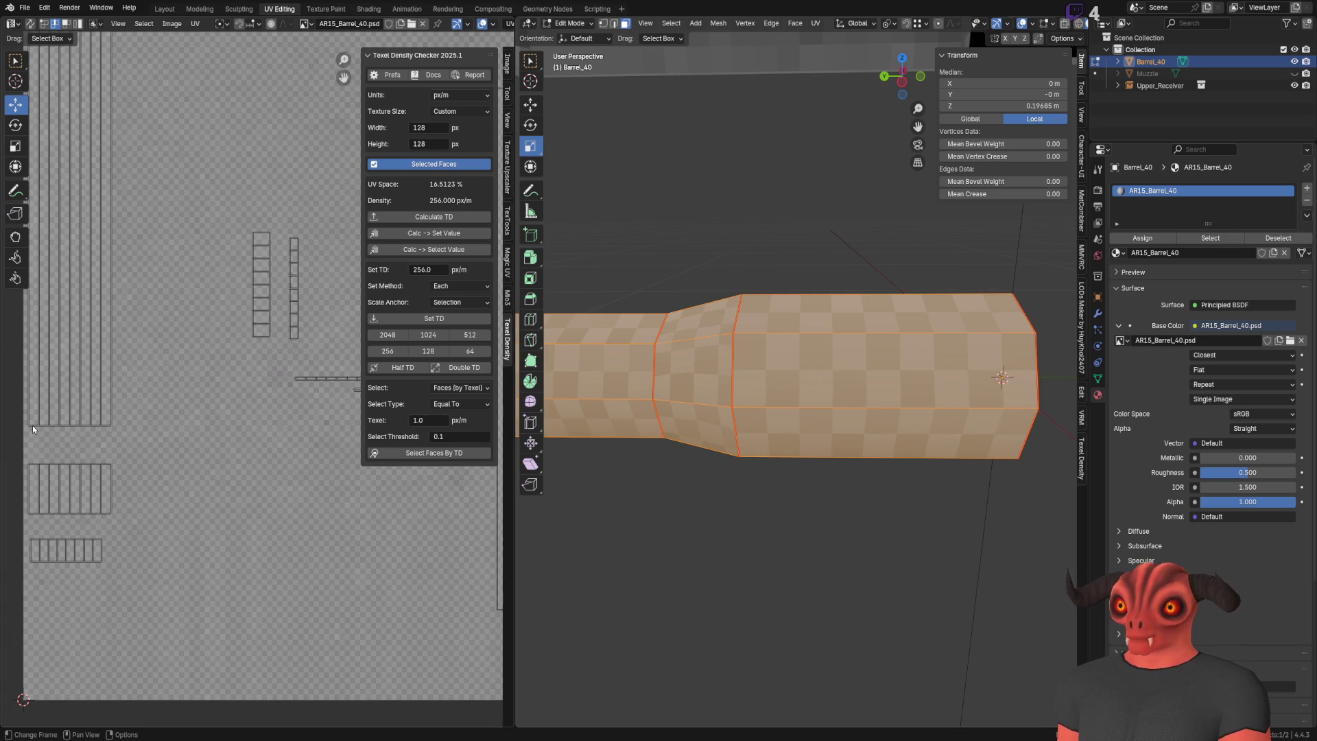
pyautogui.rightClick(96, 430)
pyautogui.click(96, 429)
# Step: Select the trapezoids' bottom edge and scale it along X to square the faces
pyautogui.scroll(3, 96, 430)
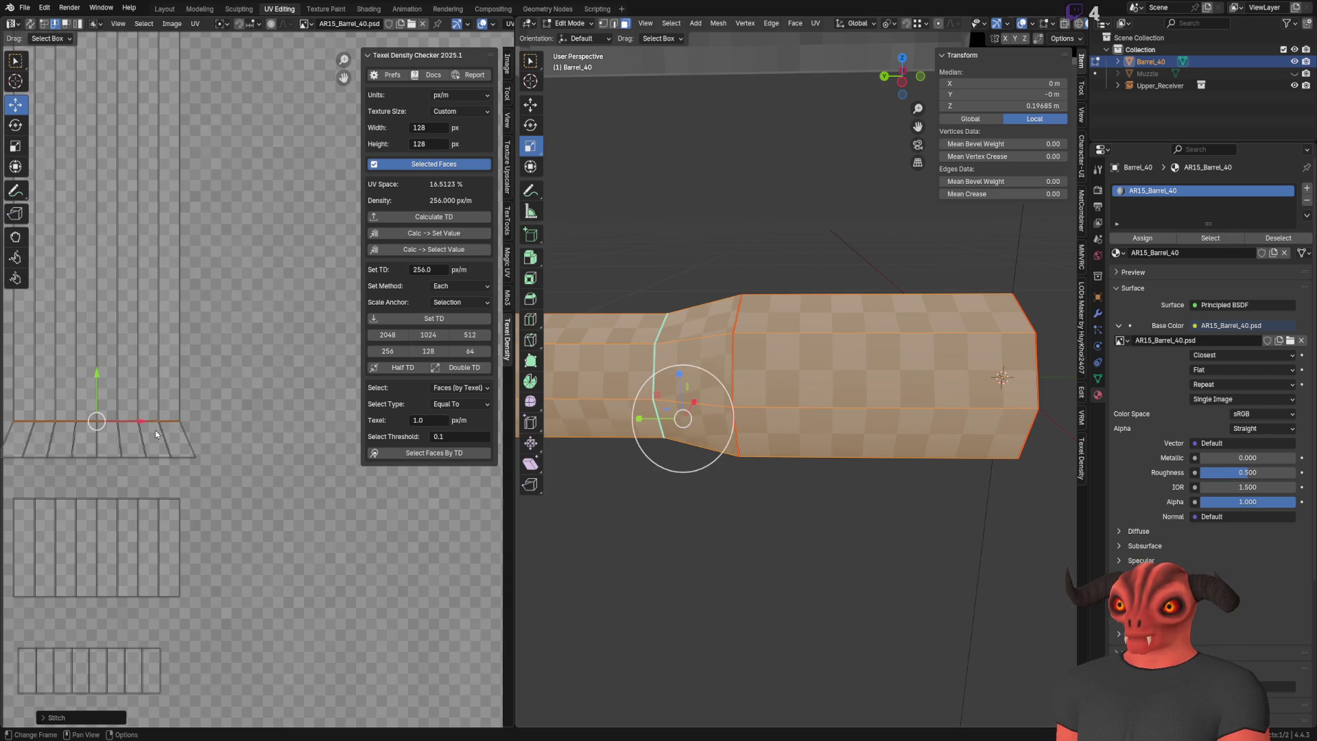
pyautogui.moveTo(180, 431); pyautogui.dragTo(297, 451, button='middle')
pyautogui.moveTo(74, 441); pyautogui.dragTo(324, 480)
pyautogui.scroll(4, 206, 481)
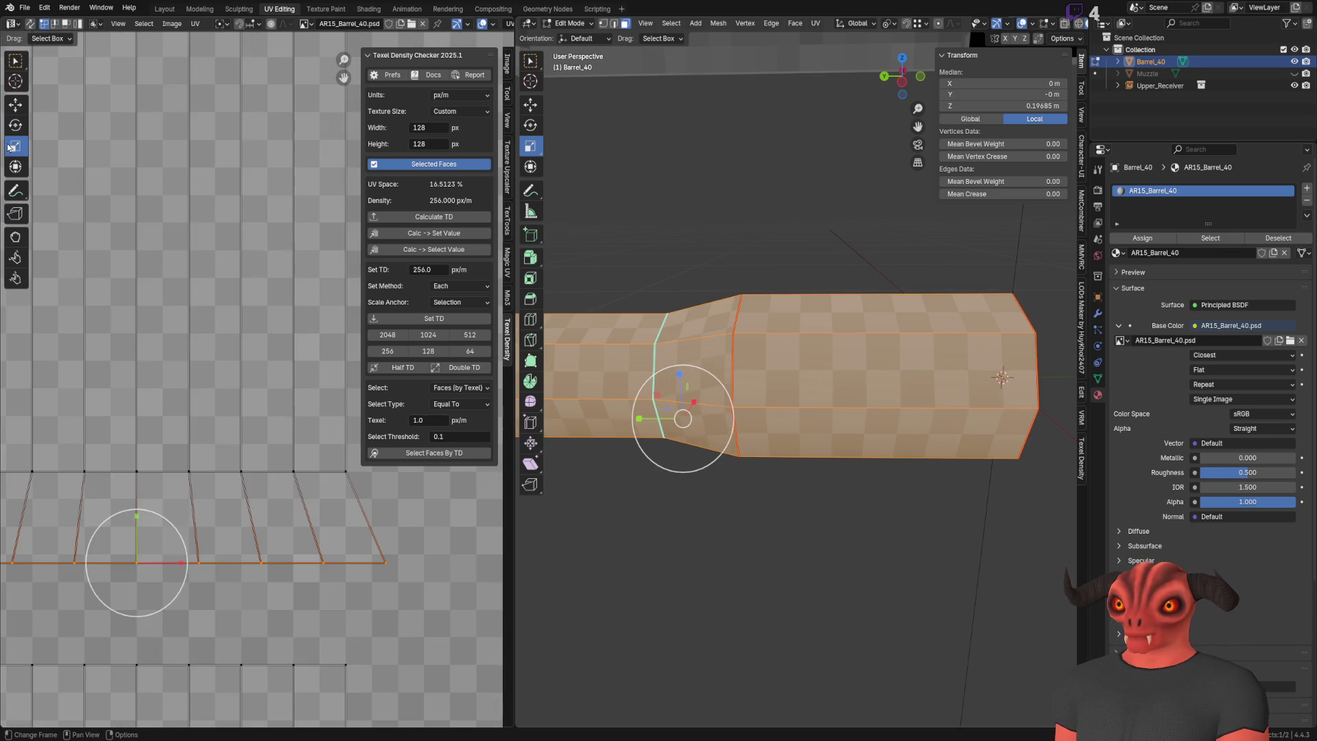
pyautogui.moveTo(176, 542); pyautogui.dragTo(206, 522, button='middle')
pyautogui.press('s')
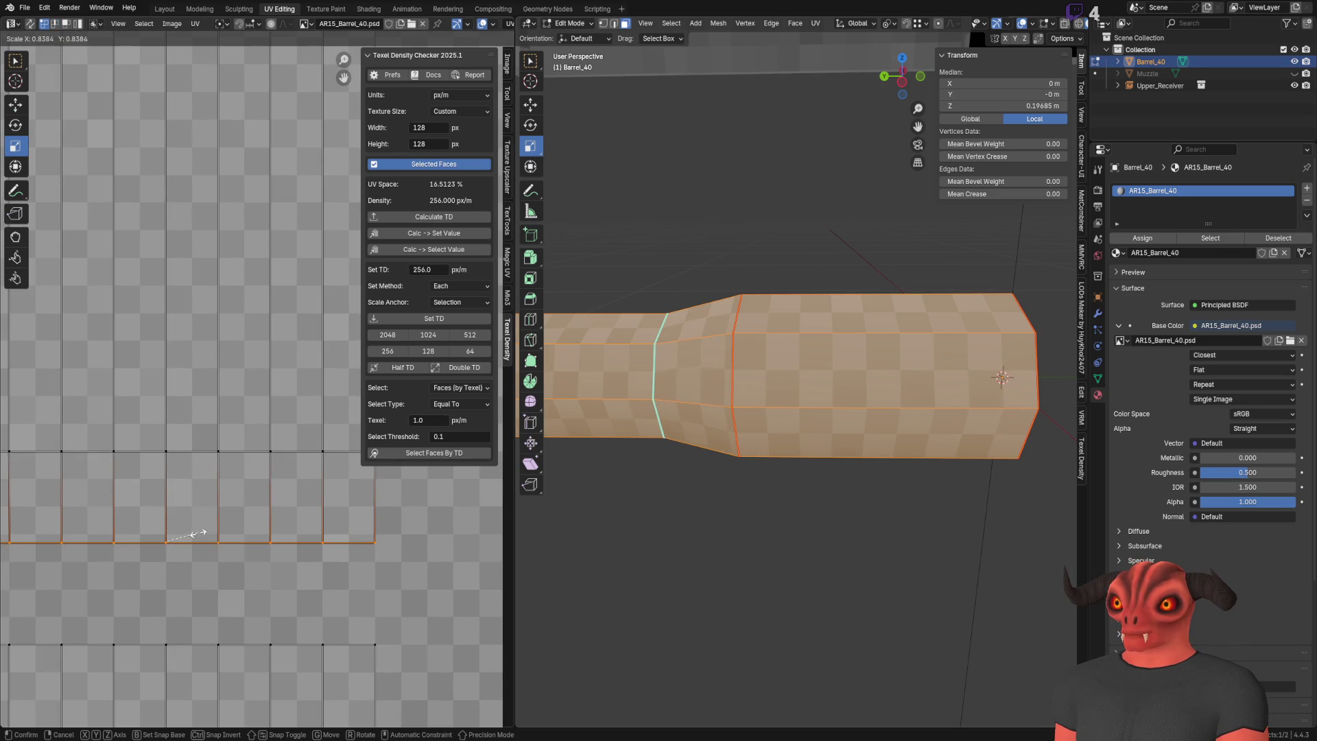
pyautogui.click(203, 533)
# Step: Snap the selection to whole pixels and return to Object Mode to check the texture
pyautogui.hotkey('shift', 's')
pyautogui.click(220, 538)
pyautogui.scroll(-4, 220, 480)
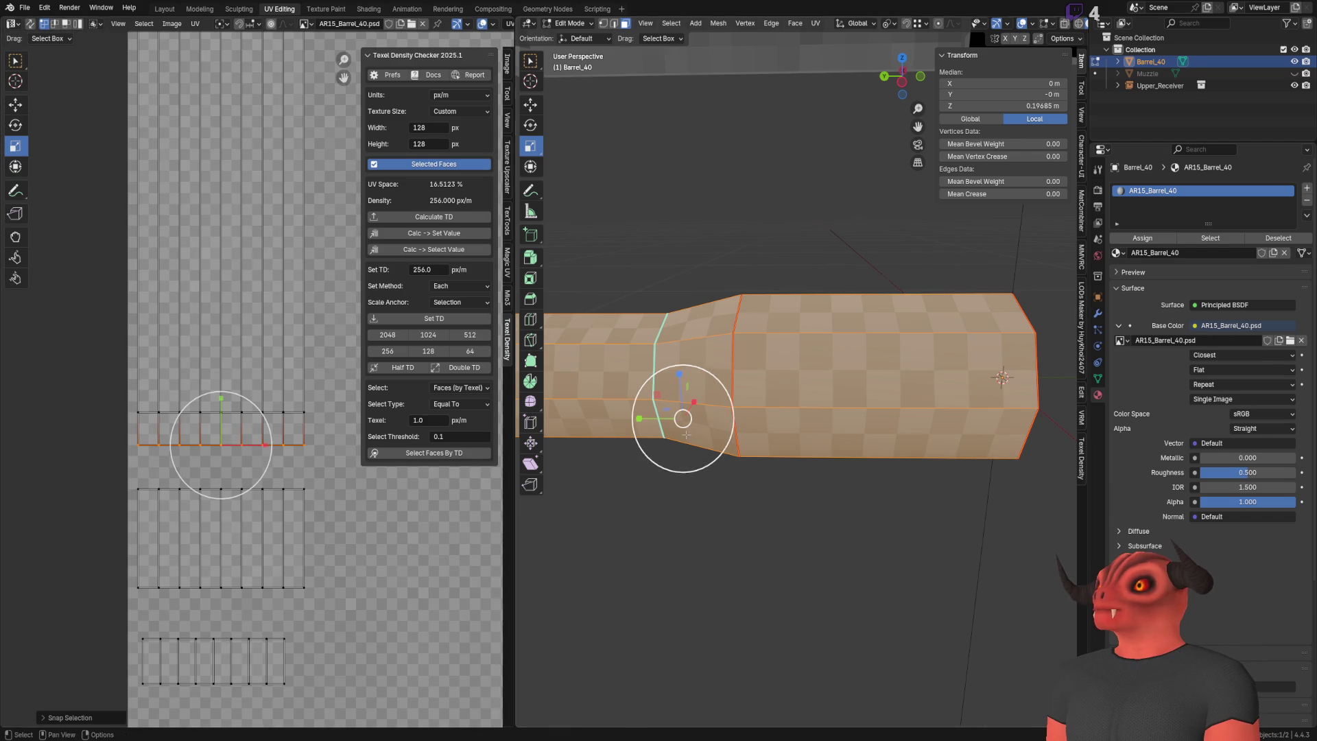
pyautogui.press('Tab')
pyautogui.scroll(-3, 775, 430)
pyautogui.scroll(6, 853, 453)
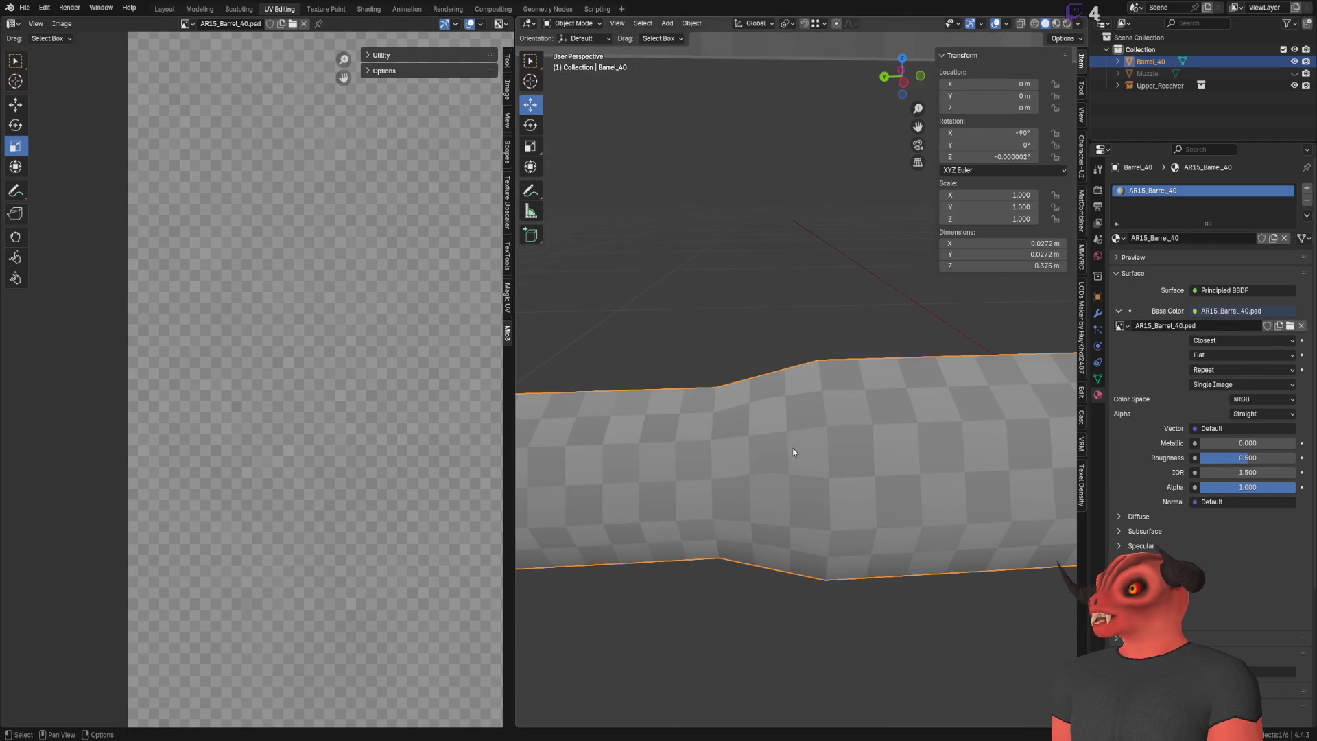
# Step: Back in Edit Mode, select two edges of the barrel strip and mark them as a seam
pyautogui.press('Tab')
pyautogui.click(141, 438)
pyautogui.keyDown('alt'); pyautogui.click(144, 442); pyautogui.keyUp('alt')
pyautogui.rightClick(146, 443)
pyautogui.click(137, 443)
# Step: Pan through the barrel and UV islands, then leave and re-enter Edit Mode on the barrel
pyautogui.scroll(-1, 352, 544)
pyautogui.scroll(-3, 352, 544)
pyautogui.scroll(-5, 794, 446)
pyautogui.moveTo(793, 447)
pyautogui.keyDown('shift'); pyautogui.mouseDown(button='middle')
pyautogui.moveTo(972, 444)
pyautogui.moveTo(680, 435)
pyautogui.moveTo(810, 396)
pyautogui.mouseUp(button='middle'); pyautogui.keyUp('shift')
pyautogui.scroll(6, 935, 433)
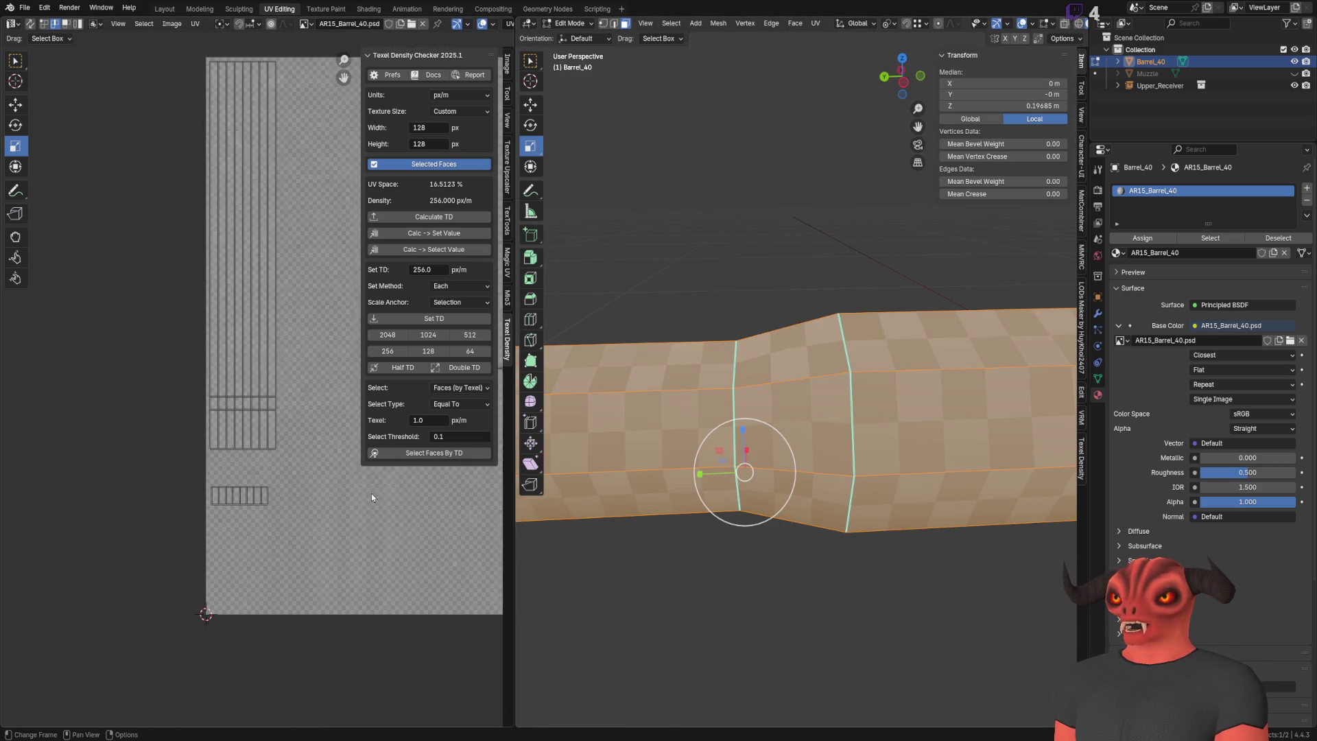
pyautogui.moveTo(368, 500); pyautogui.dragTo(140, 486, button='middle')
pyautogui.press('Tab')
pyautogui.scroll(-5, 858, 443)
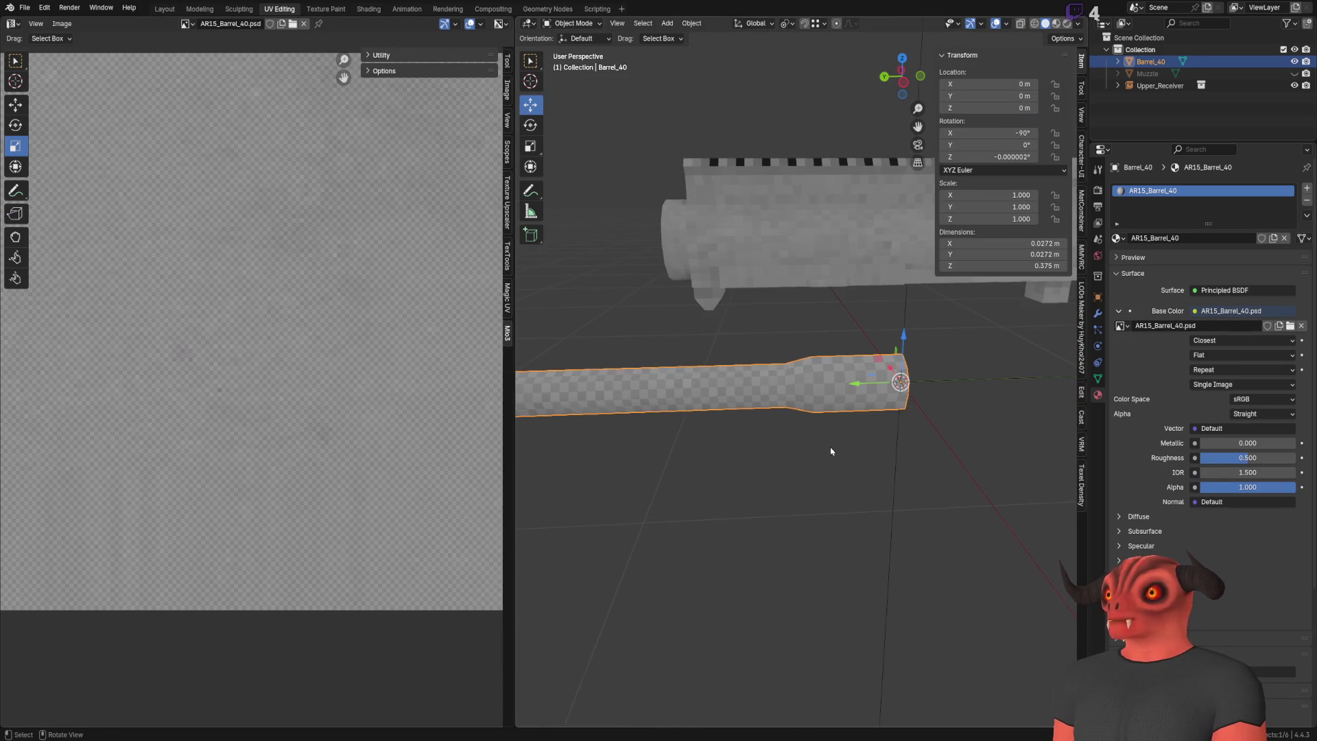
pyautogui.press('Tab')
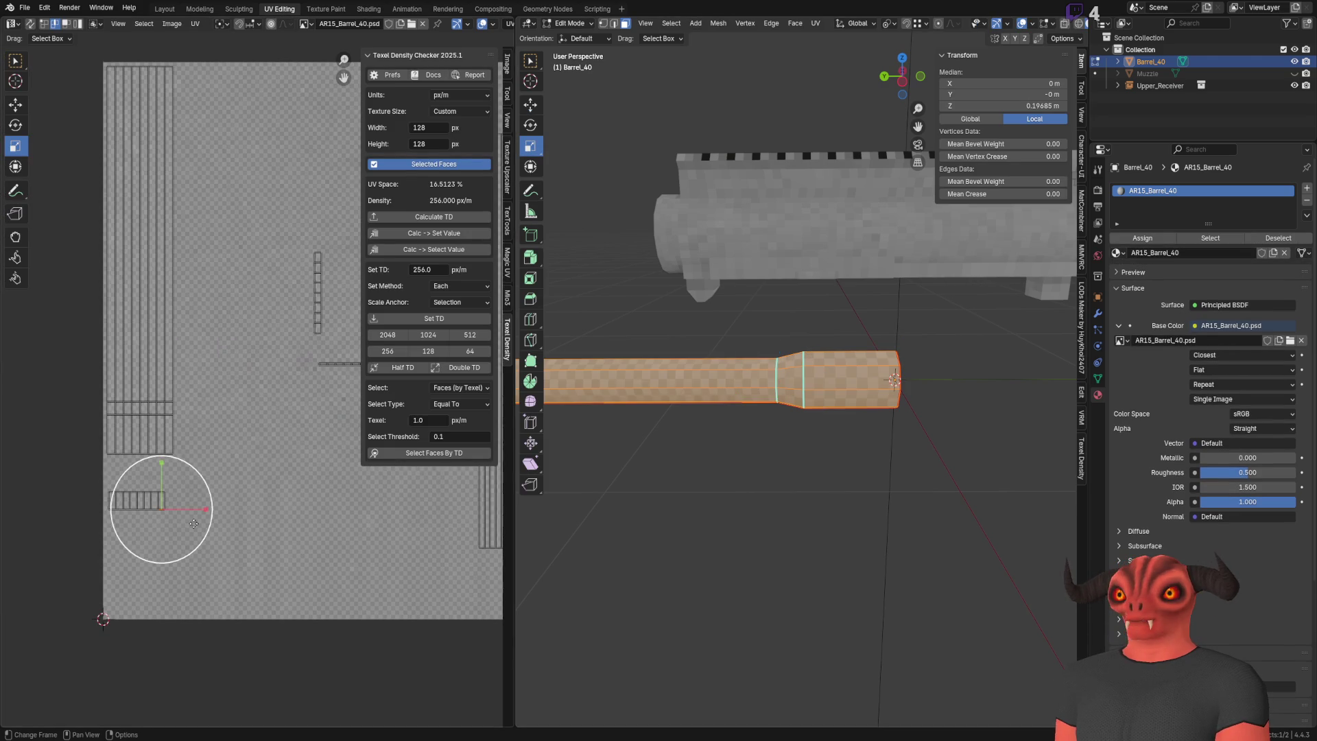
# Step: Select all of the barrel's faces and pick the long vertical UV strip
pyautogui.moveTo(900, 407); pyautogui.dragTo(825, 317, button='middle')
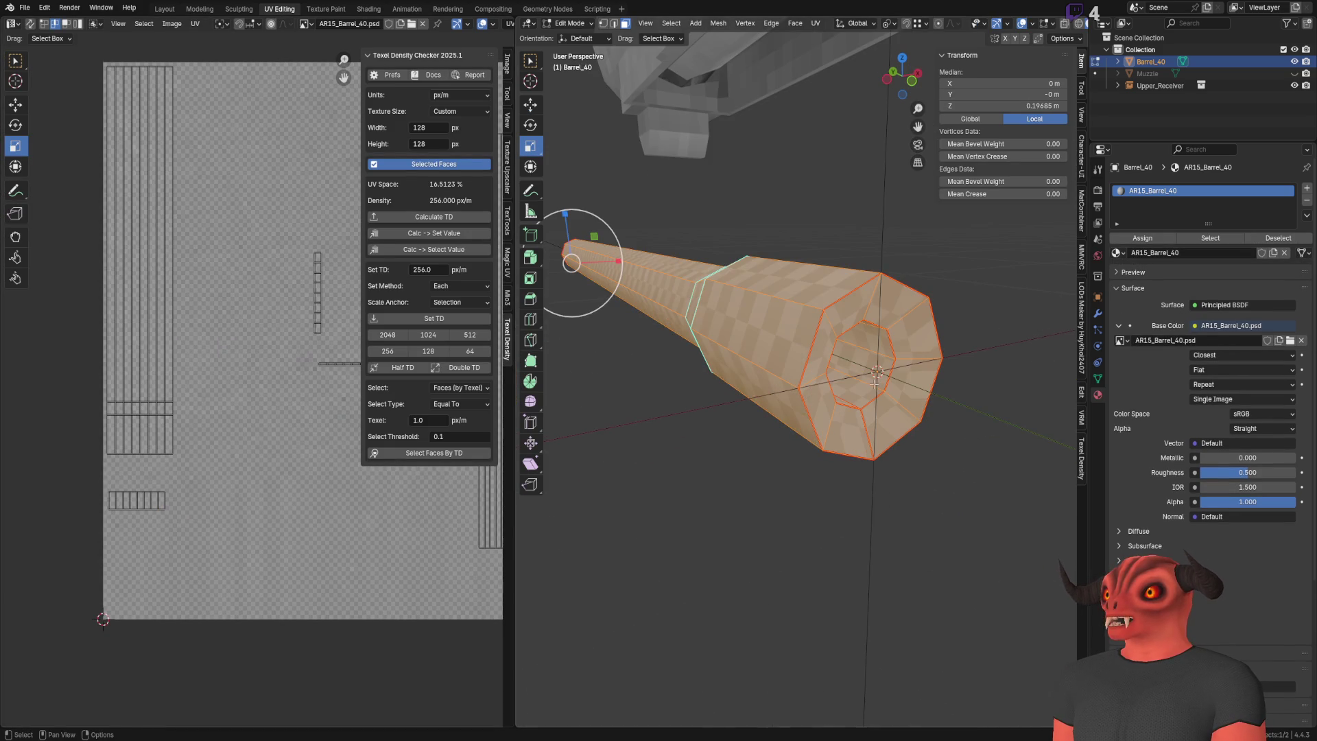
pyautogui.keyDown('alt'); pyautogui.click(825, 317); pyautogui.keyUp('alt')
pyautogui.moveTo(285, 435); pyautogui.dragTo(206, 456, button='middle')
pyautogui.press('a')
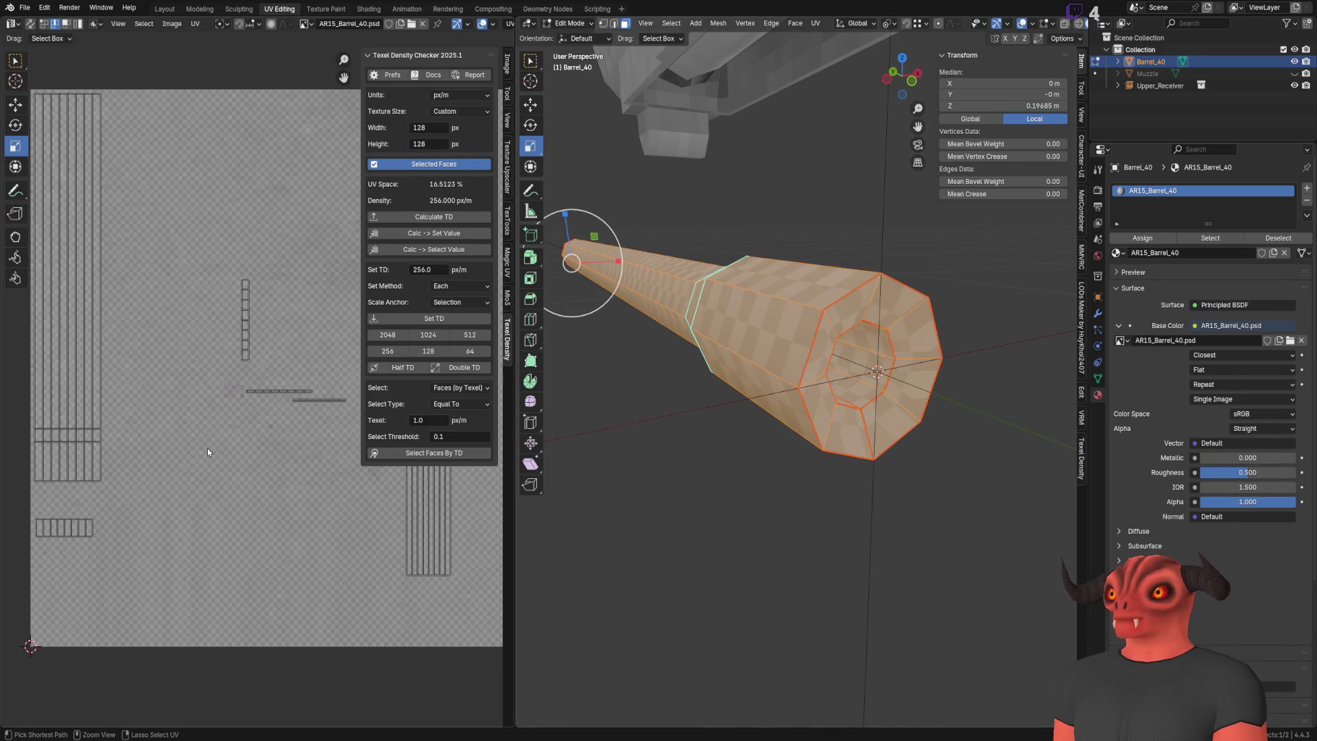
pyautogui.click(259, 364)
# Step: Move the vertical strip toward the lower left of the UV space
pyautogui.click(15, 104)
pyautogui.scroll(1, 89, 513)
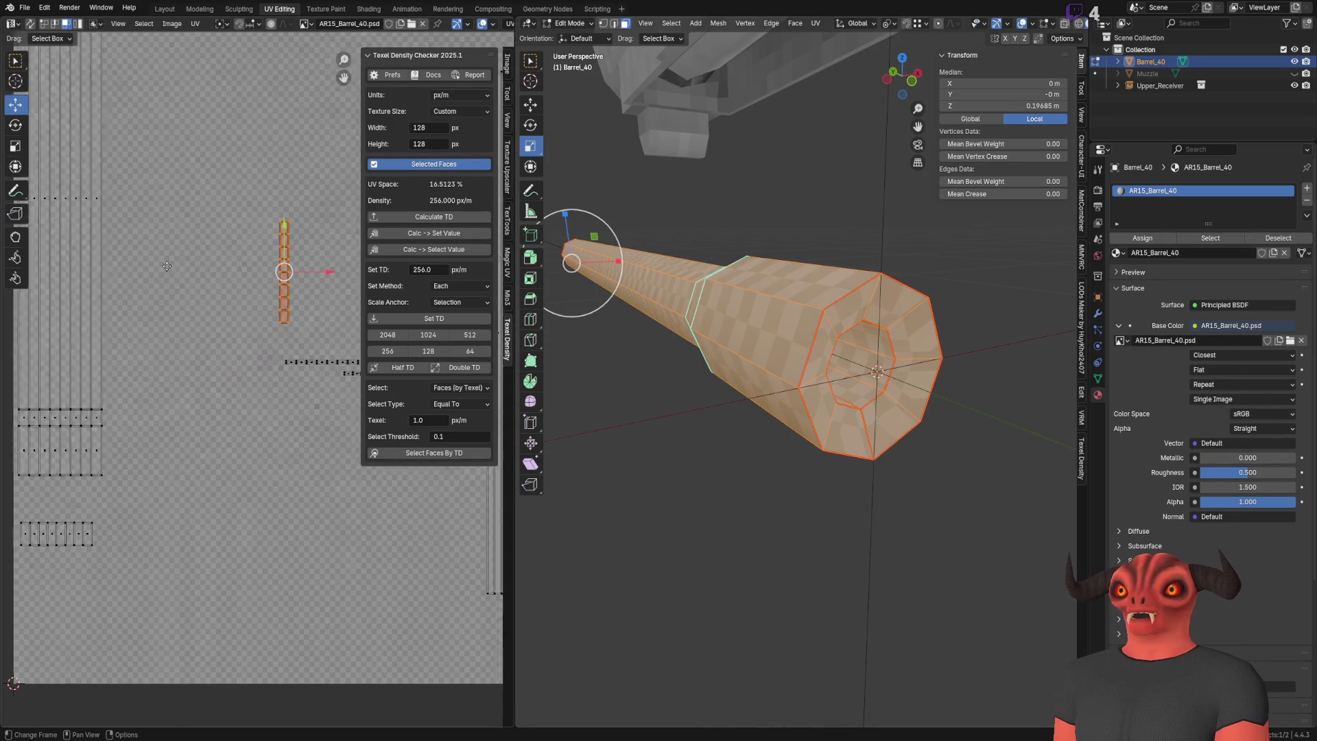
pyautogui.press('g')
pyautogui.click(137, 588)
pyautogui.scroll(2, 138, 481)
# Step: Rotate the strip 90° so it lies horizontally
pyautogui.click(15, 125)
pyautogui.scroll(2, 200, 333)
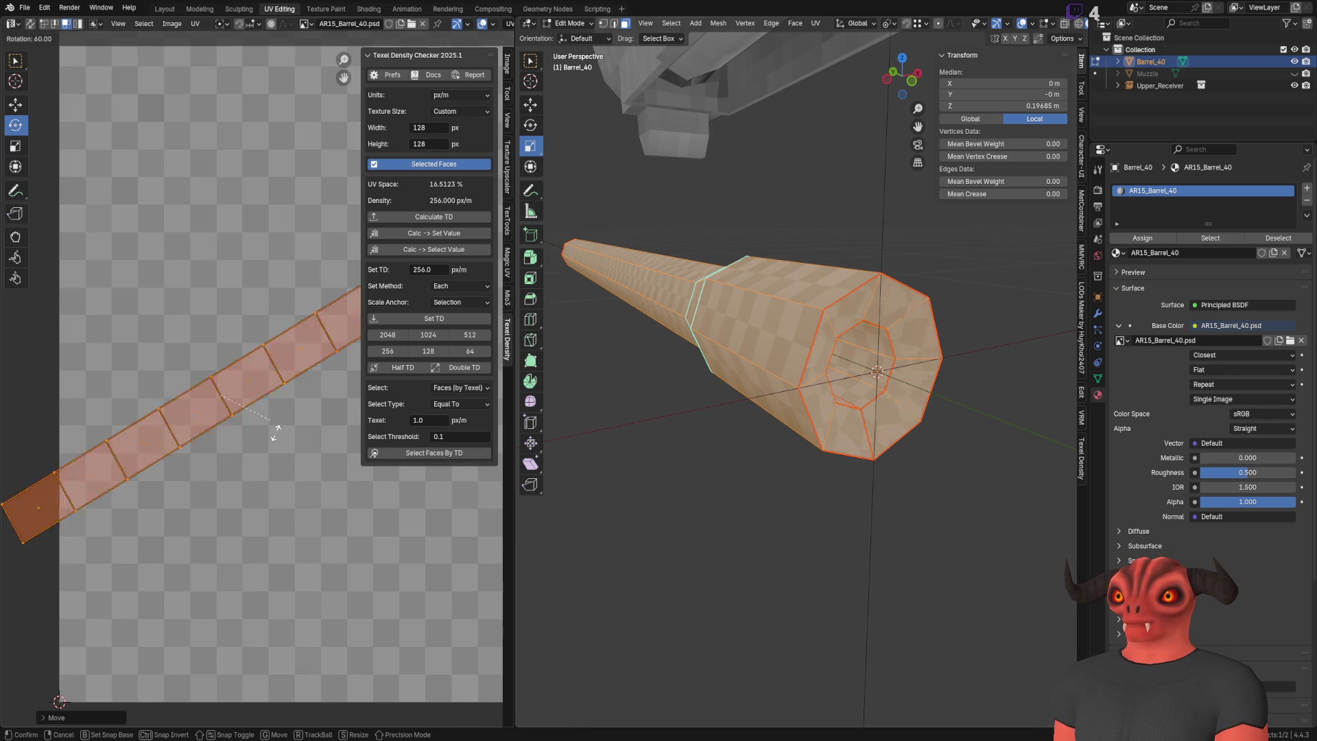
pyautogui.press('r')
pyautogui.click(91, 201)
# Step: Slide the horizontal strip down to sit along the bottom of the UV space
pyautogui.click(15, 104)
pyautogui.scroll(-2, 206, 343)
pyautogui.moveTo(234, 391); pyautogui.dragTo(299, 553)
pyautogui.moveTo(246, 265); pyautogui.dragTo(150, 184, button='middle')
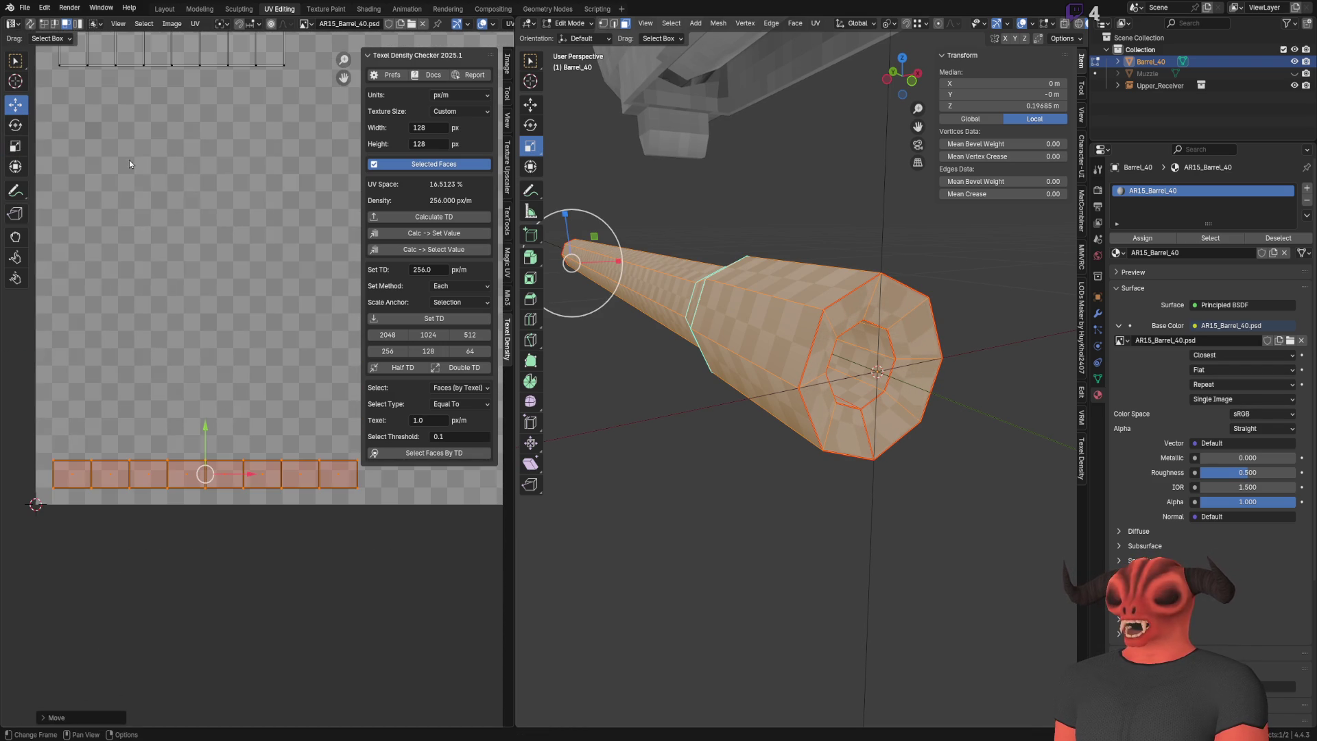
# Step: Stretch the strip wider and taller with the Transform tool, then snap it to pixels
pyautogui.click(15, 167)
pyautogui.moveTo(359, 479); pyautogui.dragTo(433, 488)
pyautogui.moveTo(241, 460); pyautogui.dragTo(241, 426)
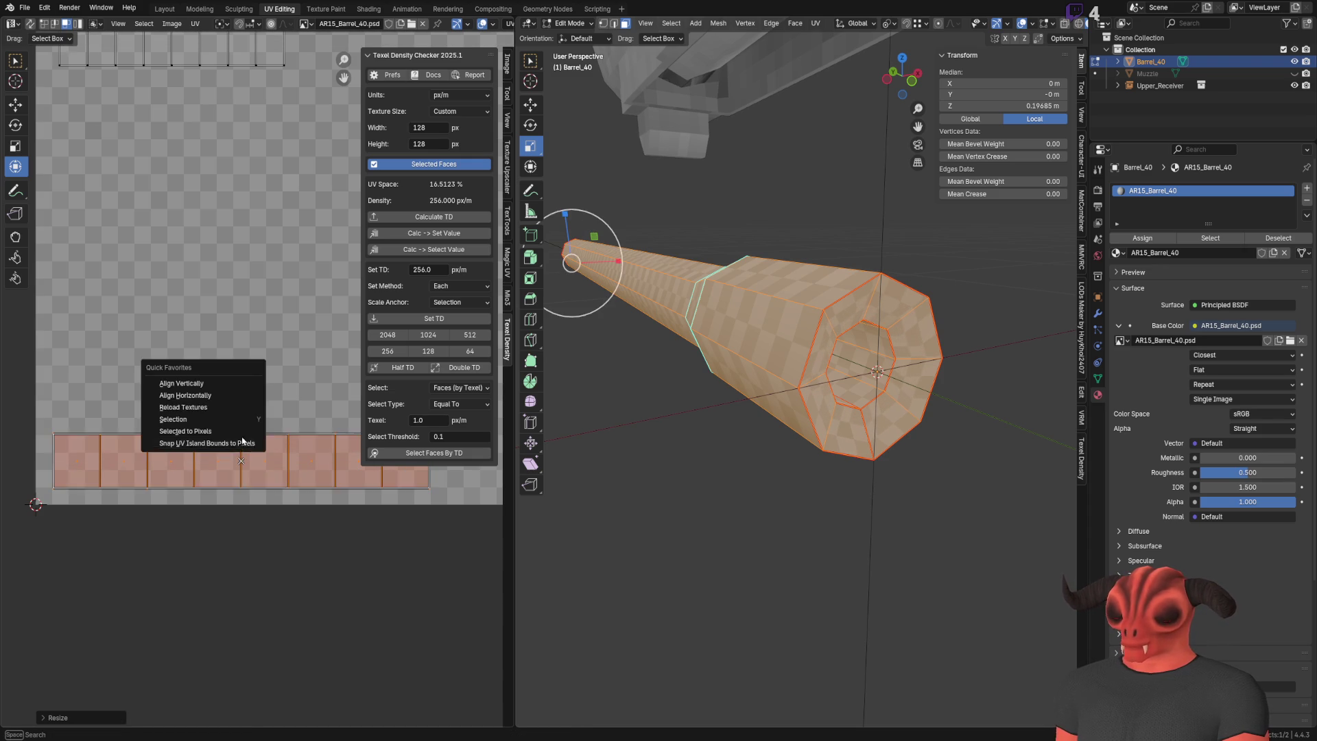
pyautogui.hotkey('shift', 's')
pyautogui.click(206, 415)
pyautogui.moveTo(281, 453); pyautogui.dragTo(180, 458, button='middle')
# Step: View the barrel end from above and box-select the strip's right three UV faces
pyautogui.keyDown('ctrl'); pyautogui.scroll(3, 274, 482); pyautogui.keyUp('ctrl')
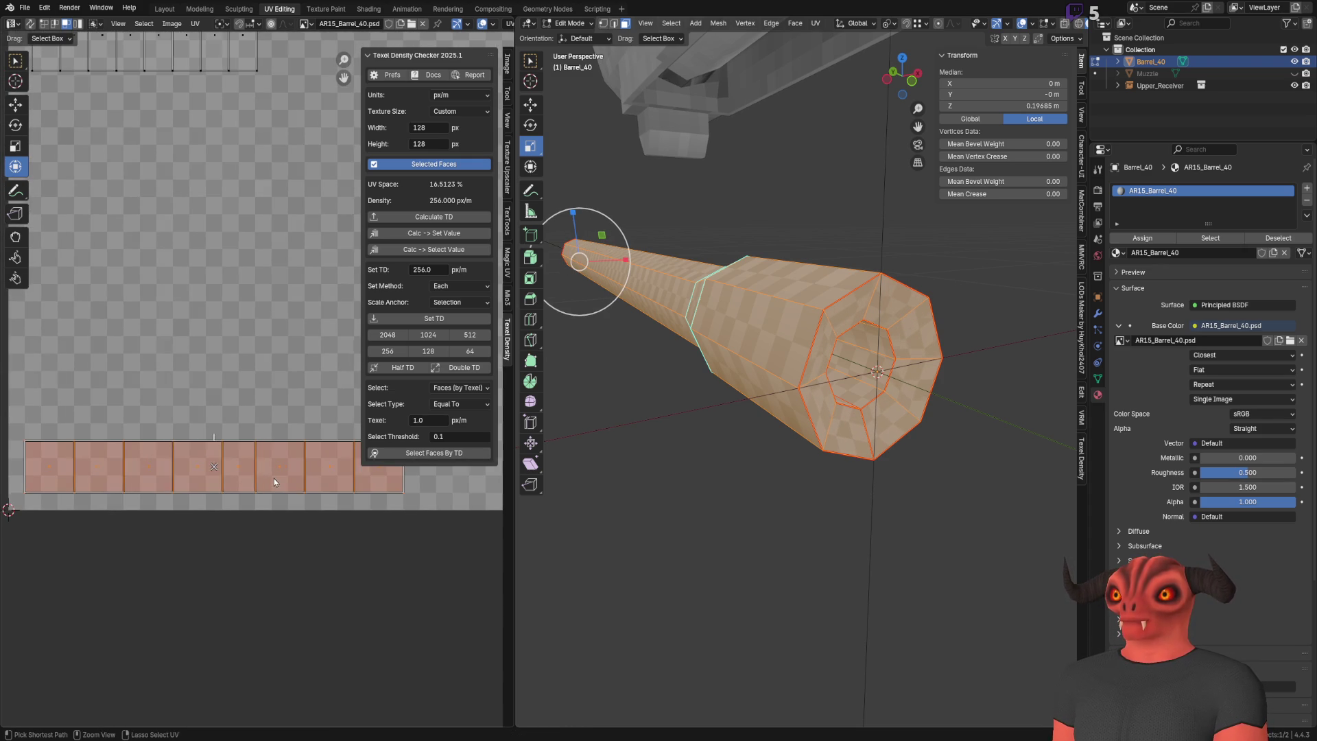
pyautogui.moveTo(590, 261); pyautogui.dragTo(713, 295, button='middle')
pyautogui.scroll(5, 842, 432)
pyautogui.moveTo(844, 440); pyautogui.dragTo(827, 377, button='middle')
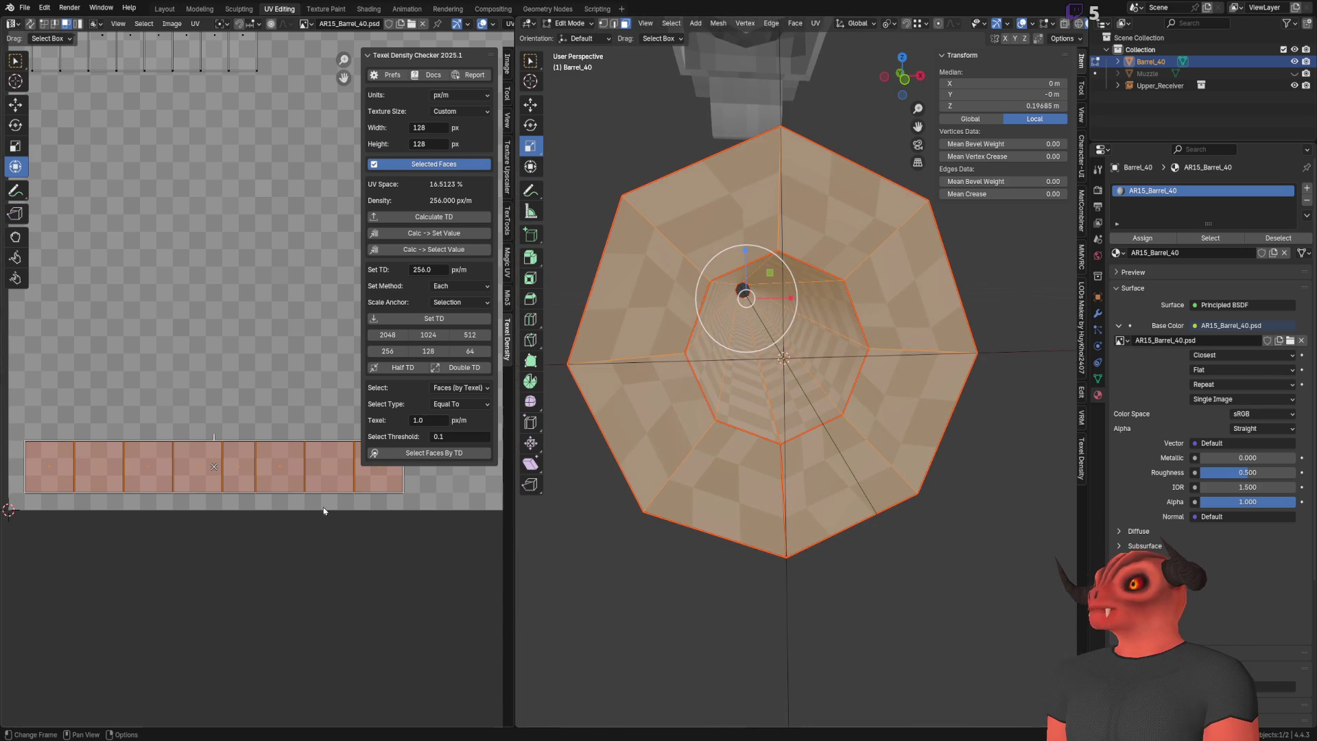
pyautogui.moveTo(252, 385); pyautogui.dragTo(231, 387, button='middle')
pyautogui.moveTo(231, 387); pyautogui.dragTo(412, 559)
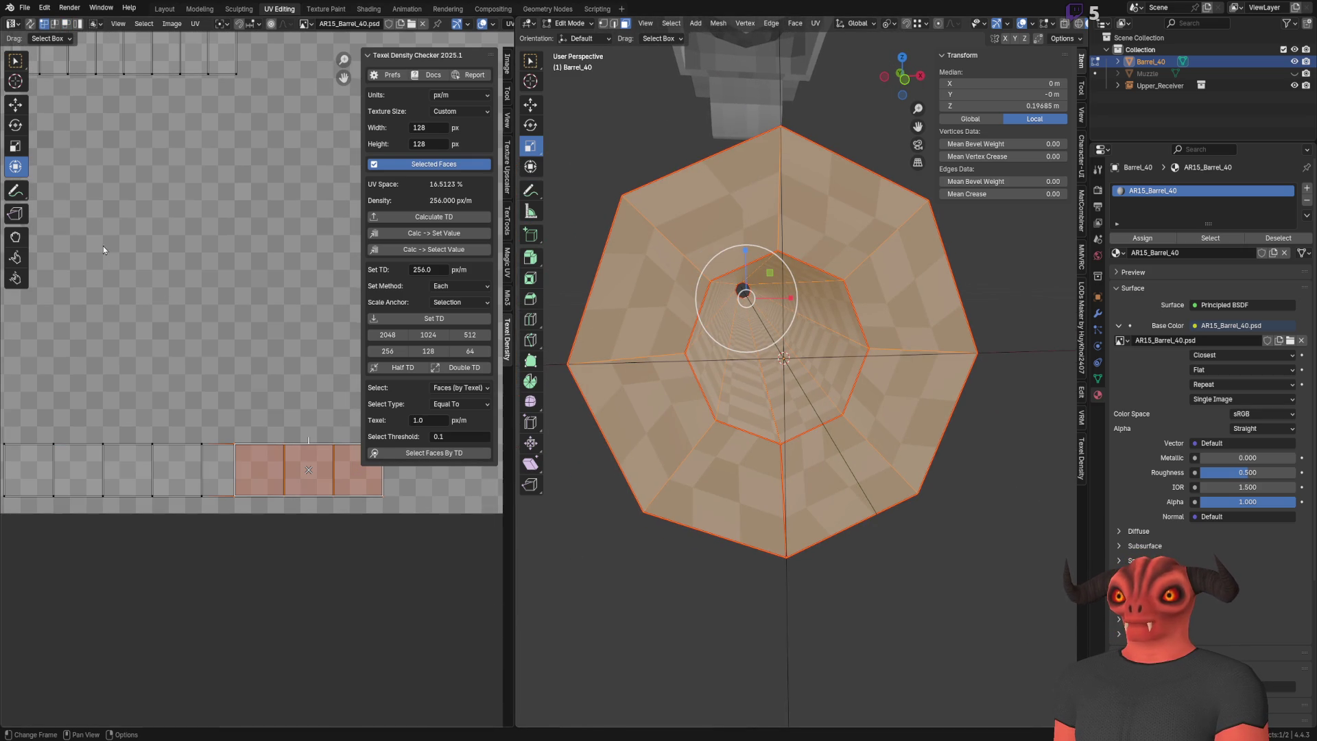
# Step: Move the three selected UV faces sideways with the Move tool
pyautogui.click(22, 109)
pyautogui.moveTo(360, 381); pyautogui.dragTo(291, 379, button='middle')
pyautogui.scroll(3, 292, 379)
pyautogui.moveTo(167, 566); pyautogui.dragTo(200, 567)
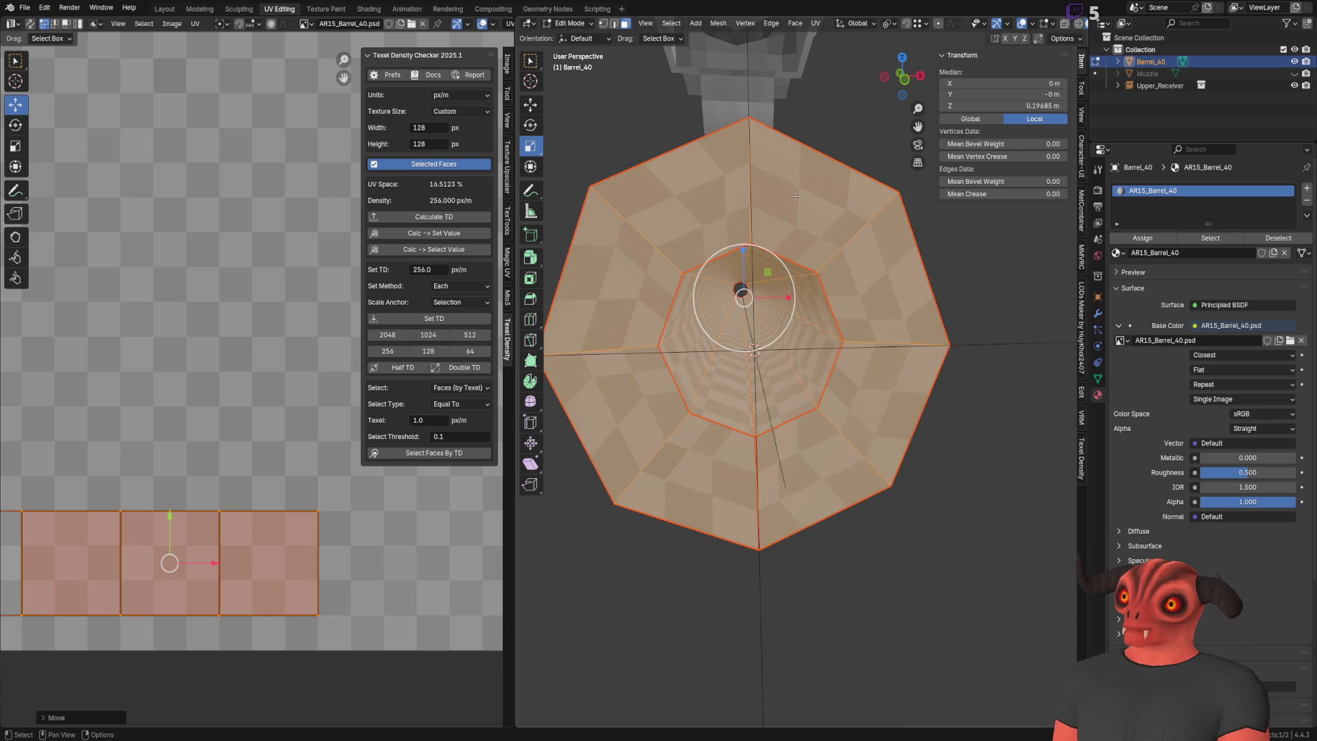
# Step: Pan the UV editor to bring more of the strip into view
pyautogui.moveTo(89, 511); pyautogui.dragTo(258, 473, button='middle')
# Step: Select all eight strip faces and squeeze the strip narrower toward the left
pyautogui.scroll(-1, 258, 473)
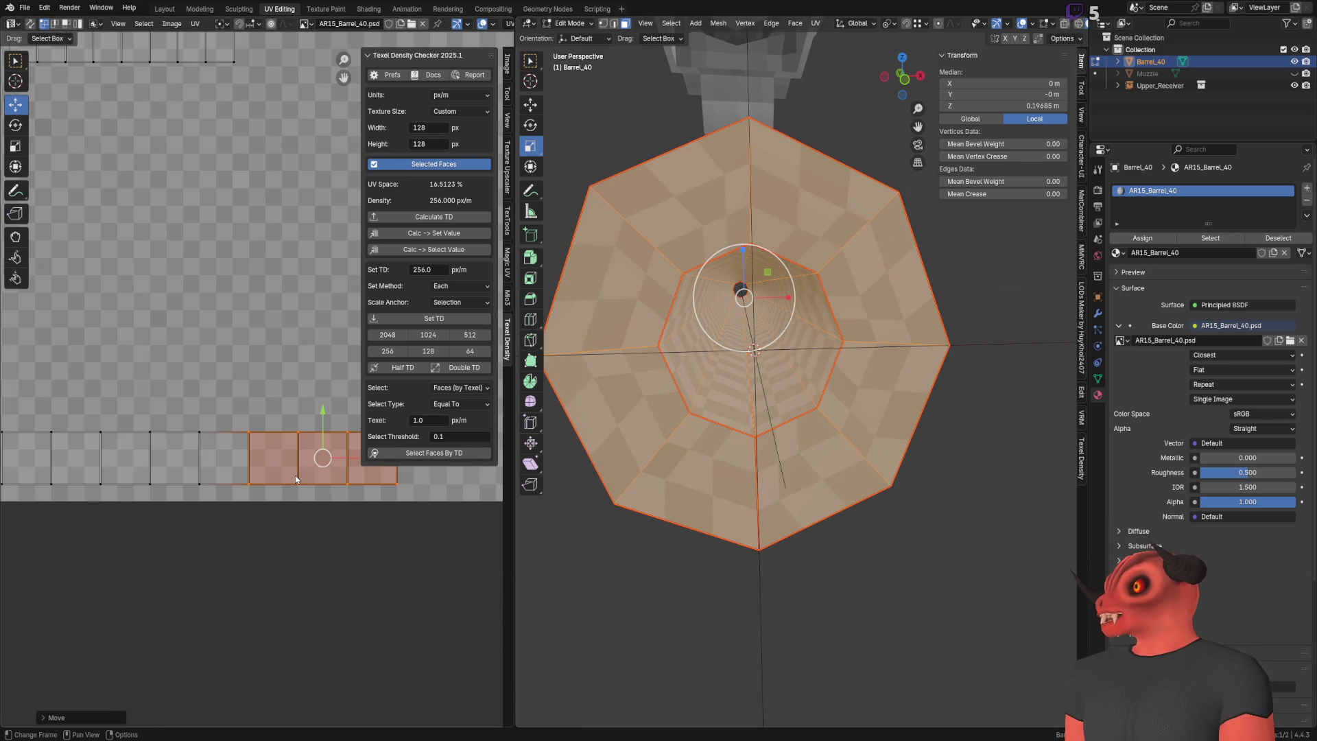
pyautogui.scroll(-1, 295, 478)
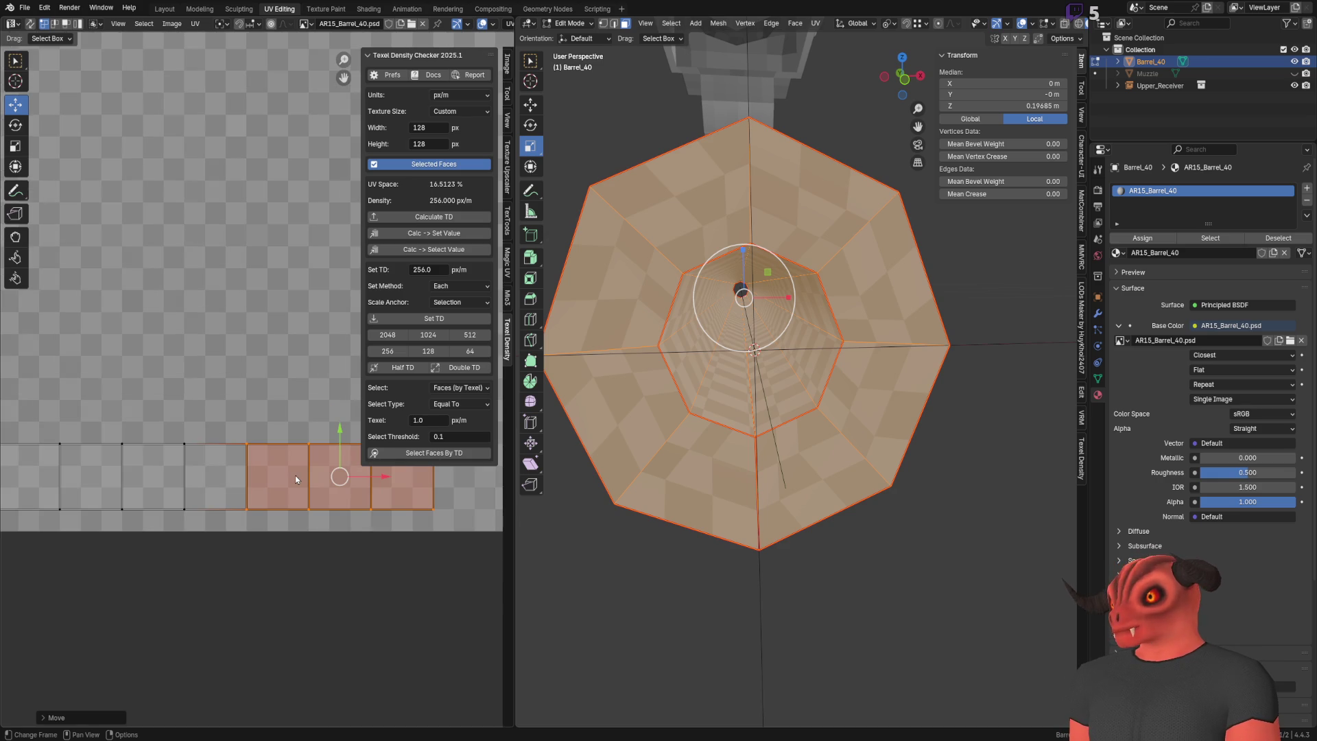
pyautogui.scroll(-3, 296, 473)
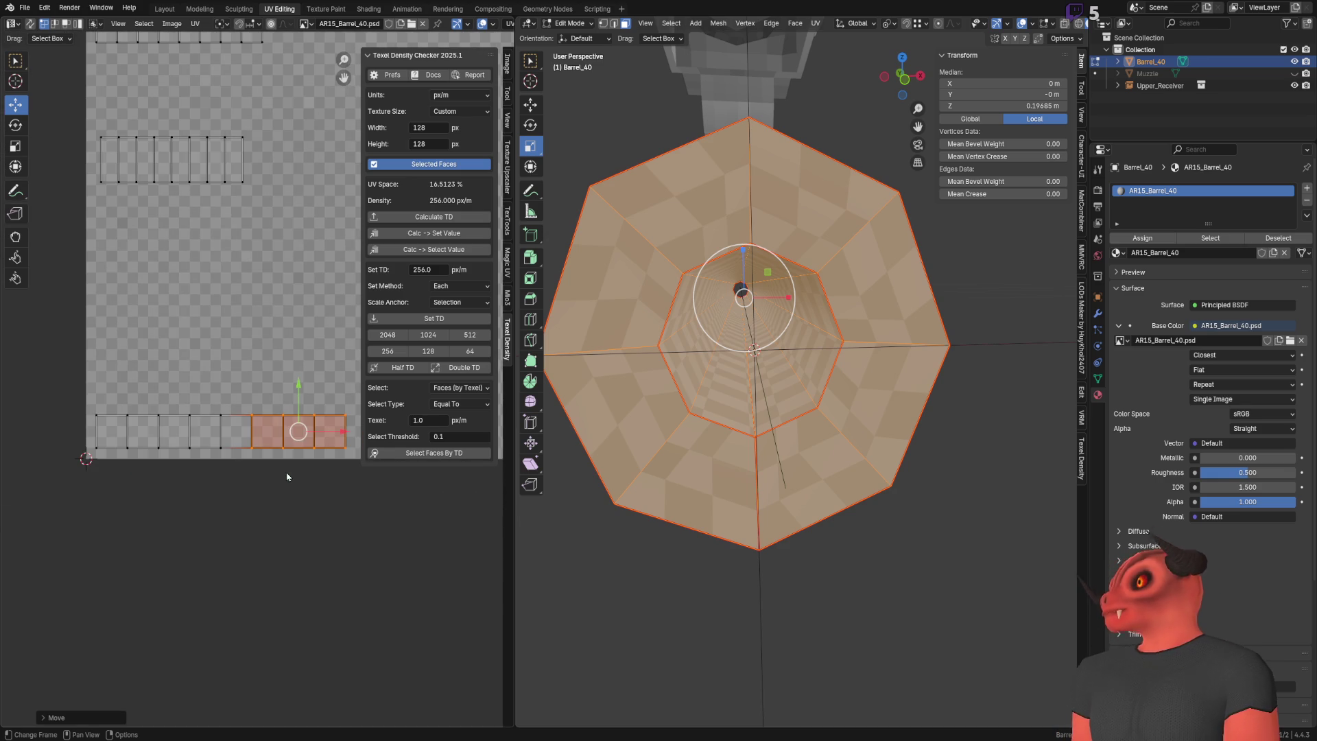
pyautogui.keyDown('shift'); pyautogui.moveTo(275, 494); pyautogui.dragTo(76, 385); pyautogui.keyUp('shift')
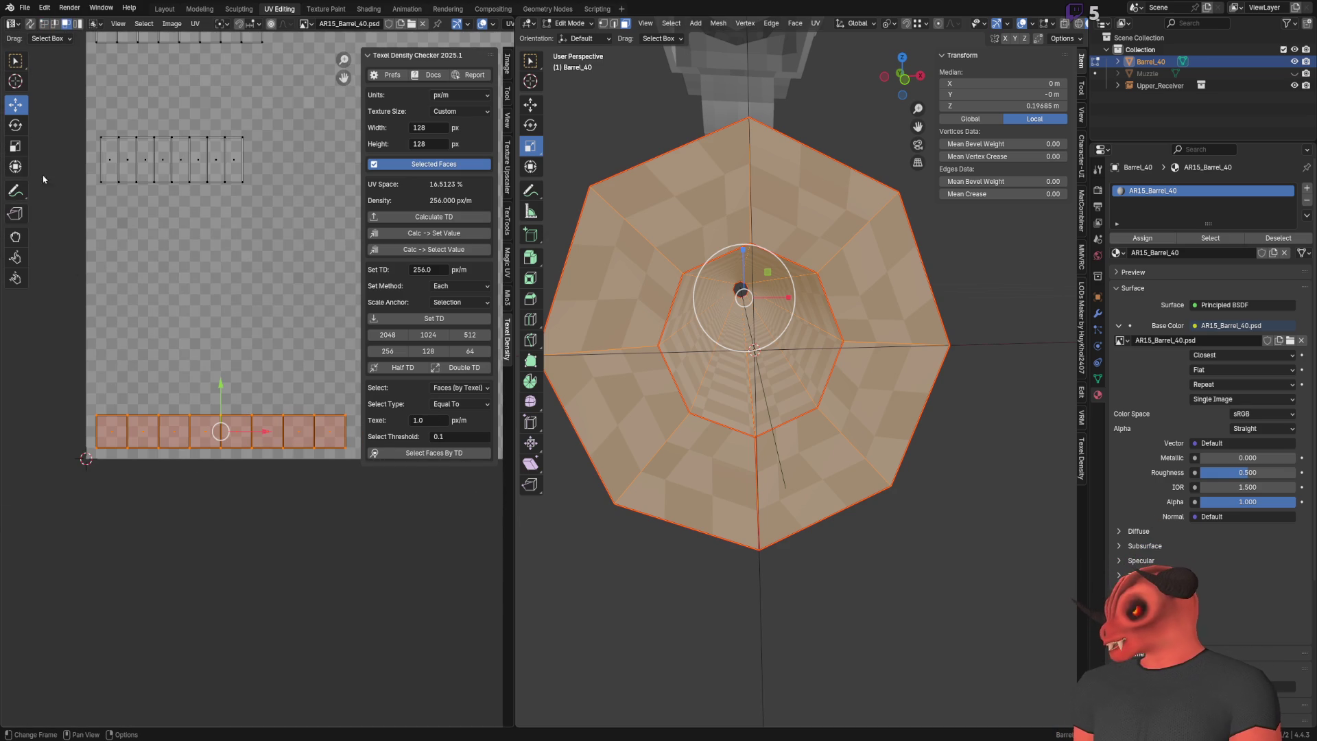
pyautogui.click(15, 167)
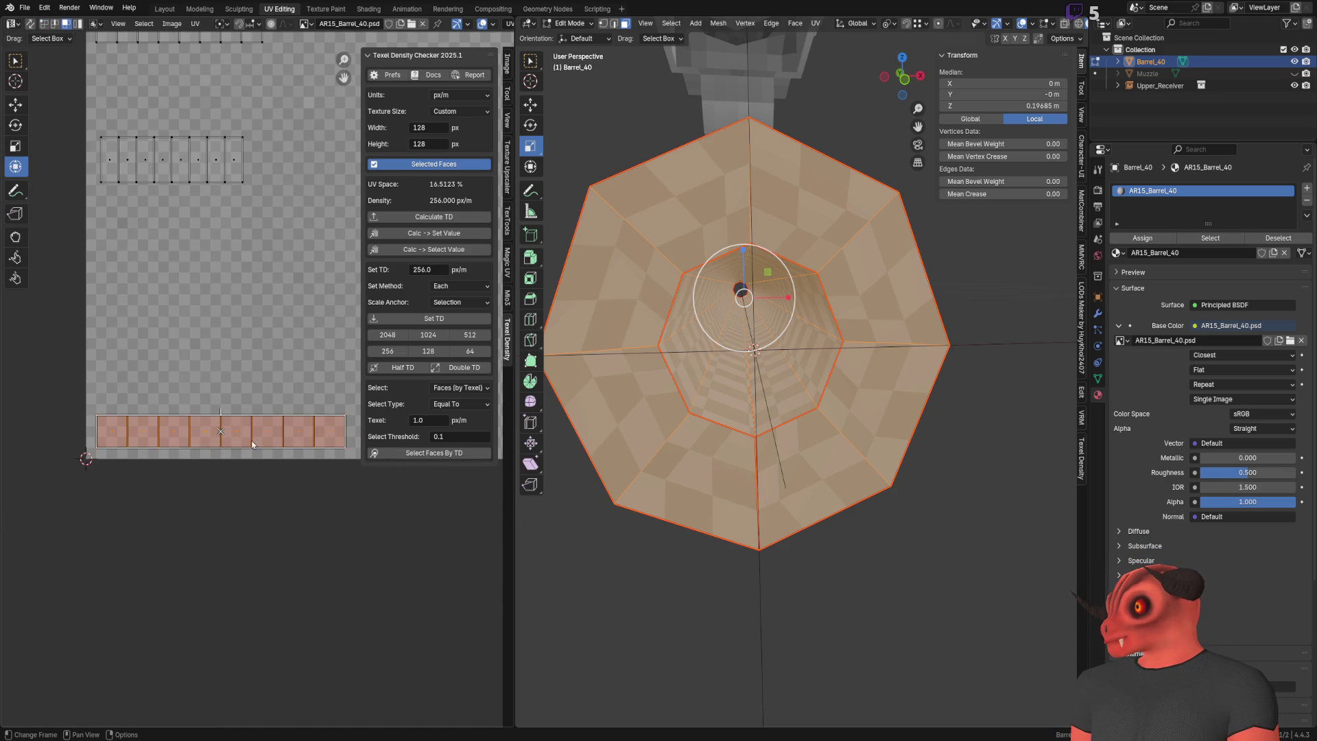
pyautogui.moveTo(343, 439); pyautogui.dragTo(272, 437)
# Step: Snap the strip's UVs to whole texture pixels via Shift+S and Quick Favorites
pyautogui.hotkey('shift', 's')
pyautogui.click(282, 446)
pyautogui.hotkey('shift', 's')
pyautogui.click(273, 440)
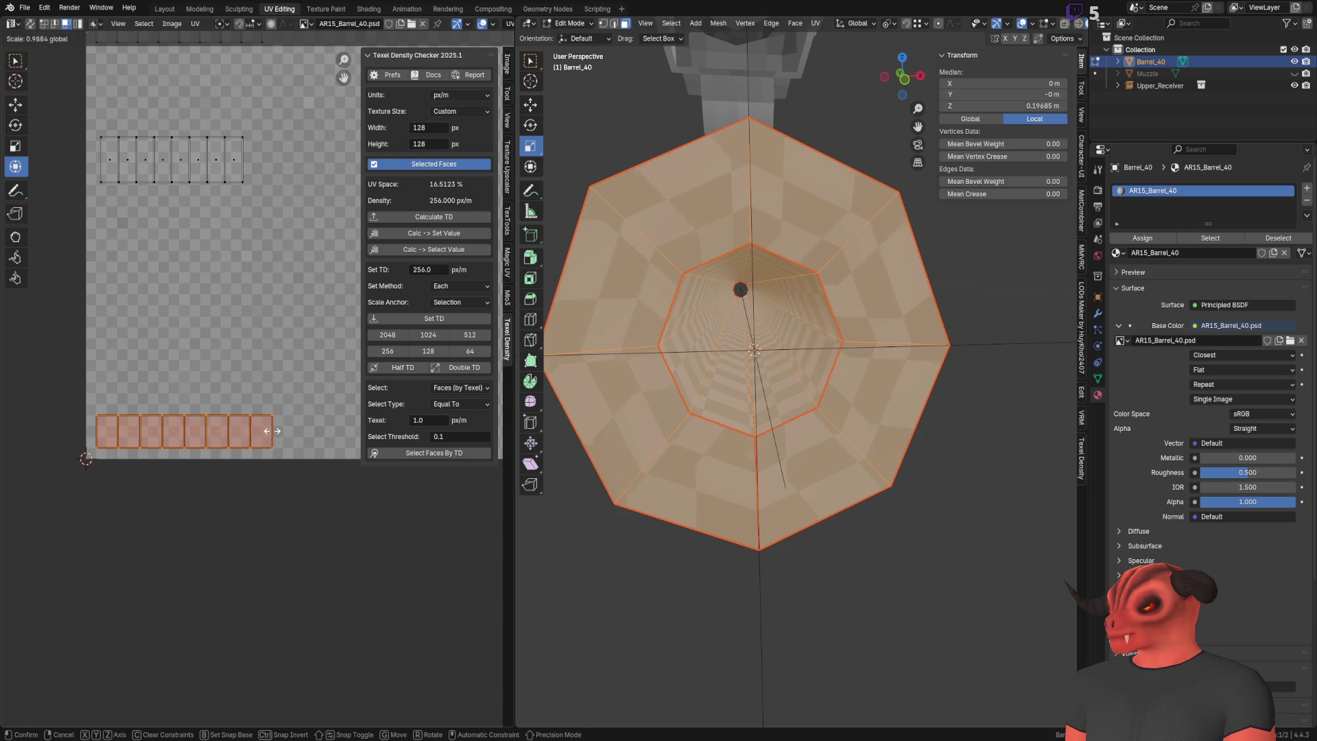
pyautogui.press('q')
pyautogui.click(265, 435)
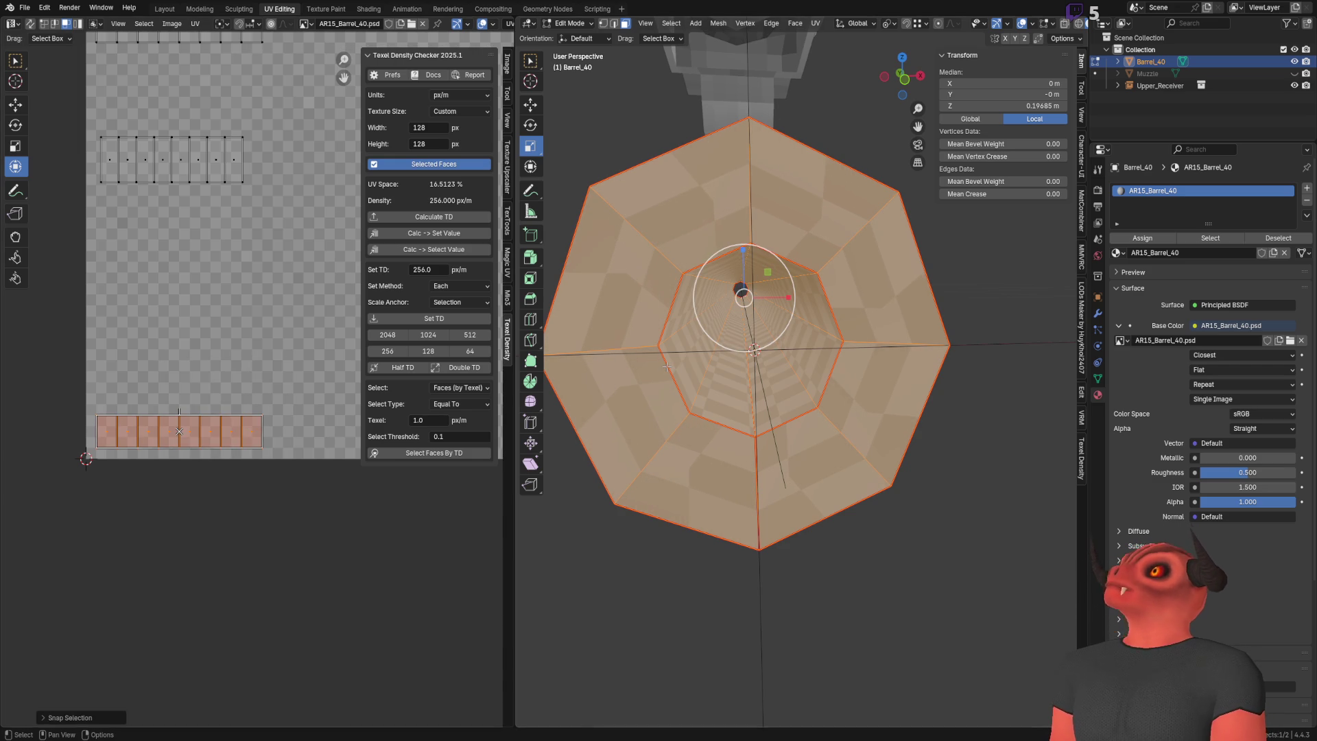
# Step: Orbit to look down the muzzle and try stretching the strip wider, then cancel
pyautogui.moveTo(666, 367); pyautogui.dragTo(850, 365, button='middle')
pyautogui.moveTo(934, 363); pyautogui.dragTo(796, 91, button='middle')
pyautogui.moveTo(833, 172)
pyautogui.mouseDown(button='middle')
pyautogui.moveTo(722, 355)
pyautogui.moveTo(766, 345)
pyautogui.mouseUp(button='middle')
pyautogui.scroll(3, 728, 346)
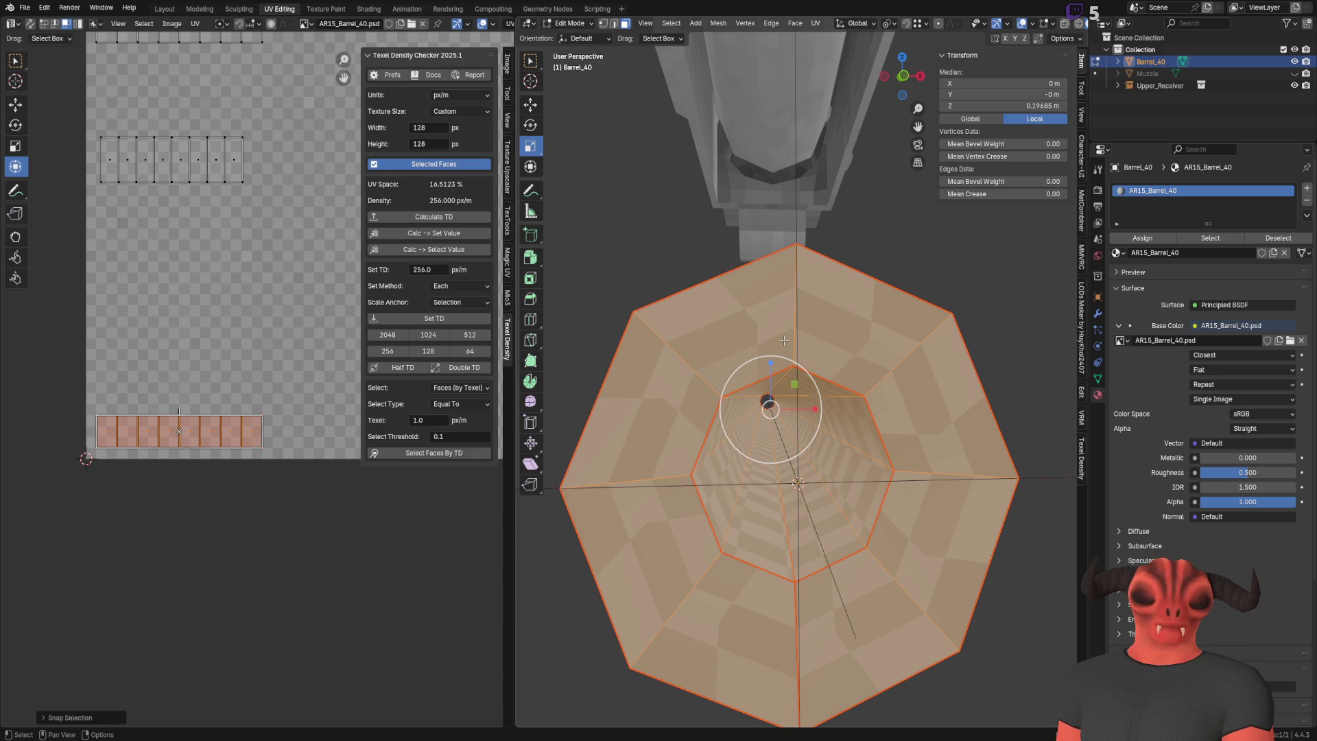
pyautogui.scroll(2, 123, 377)
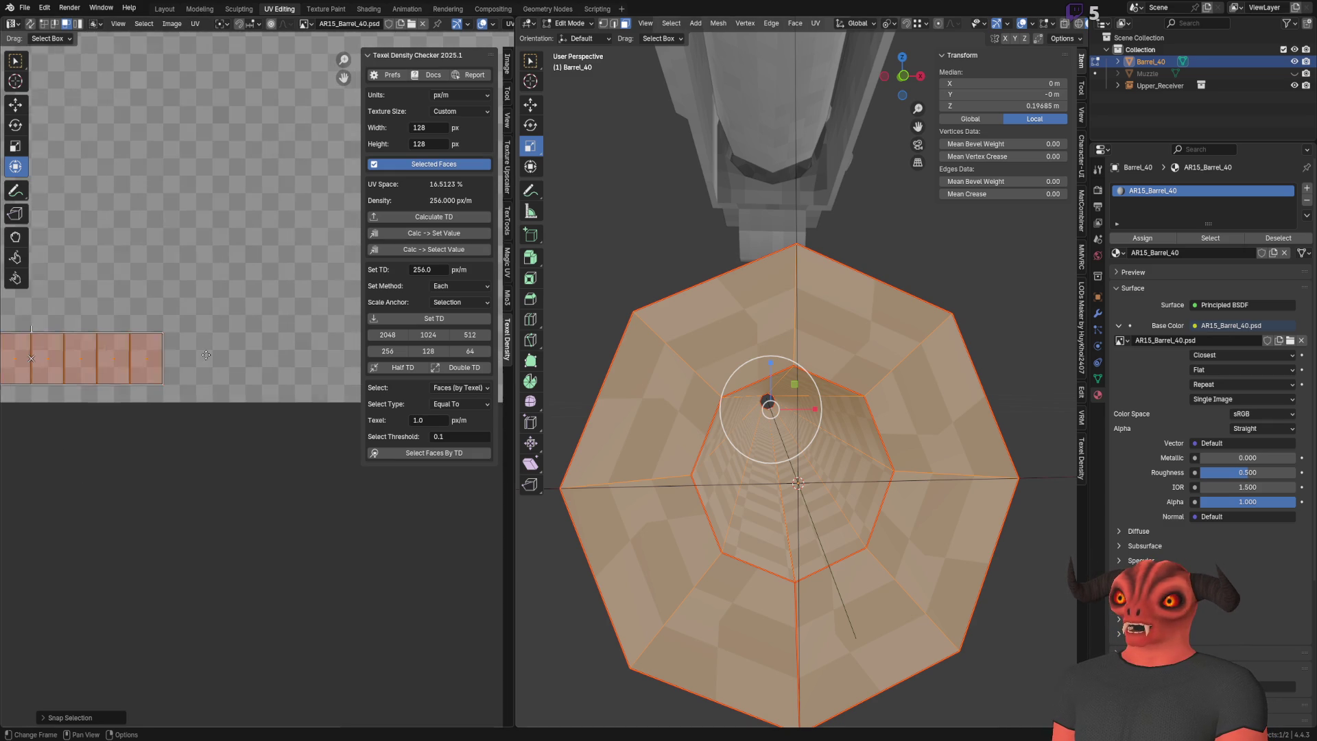
pyautogui.press('s')
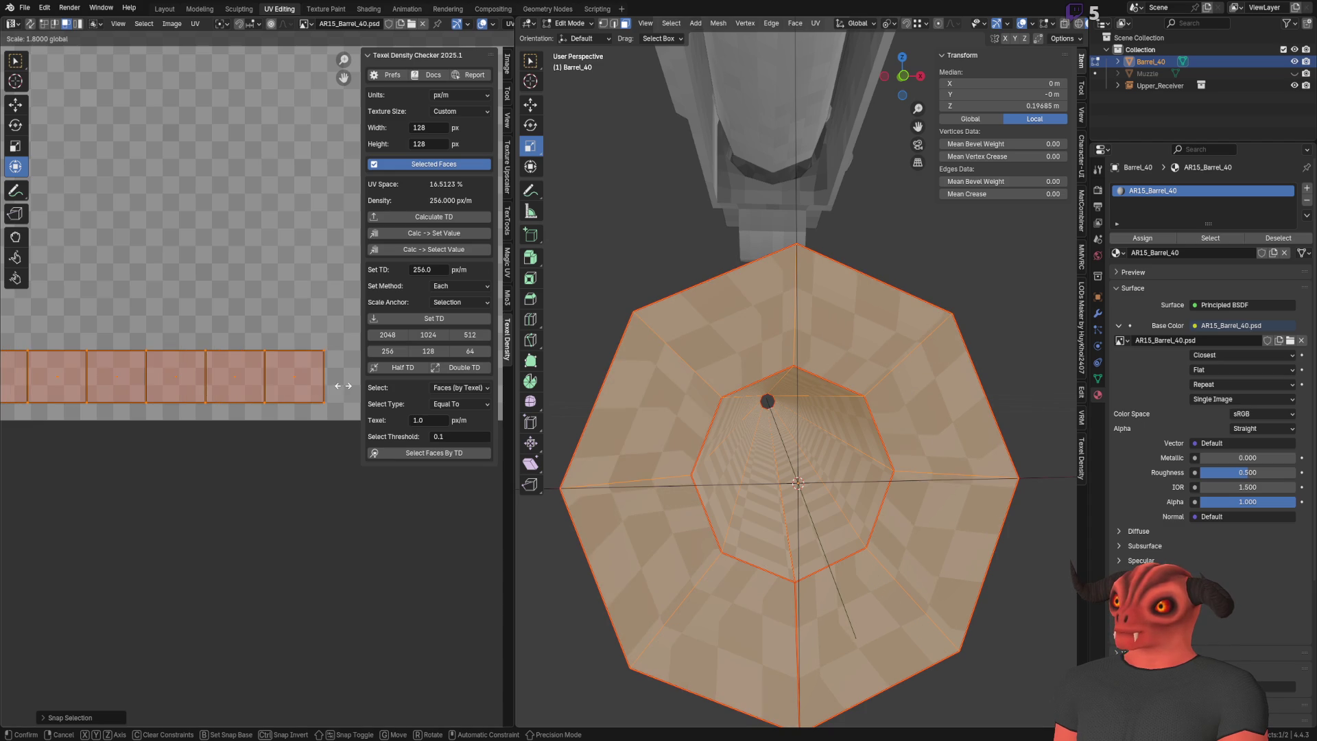
pyautogui.click(323, 371)
pyautogui.rightClick(322, 371)
pyautogui.press('Escape')
# Step: Undo back past the pixel snap
pyautogui.hotkey('ctrl', 'z')
pyautogui.scroll(3, 777, 330)
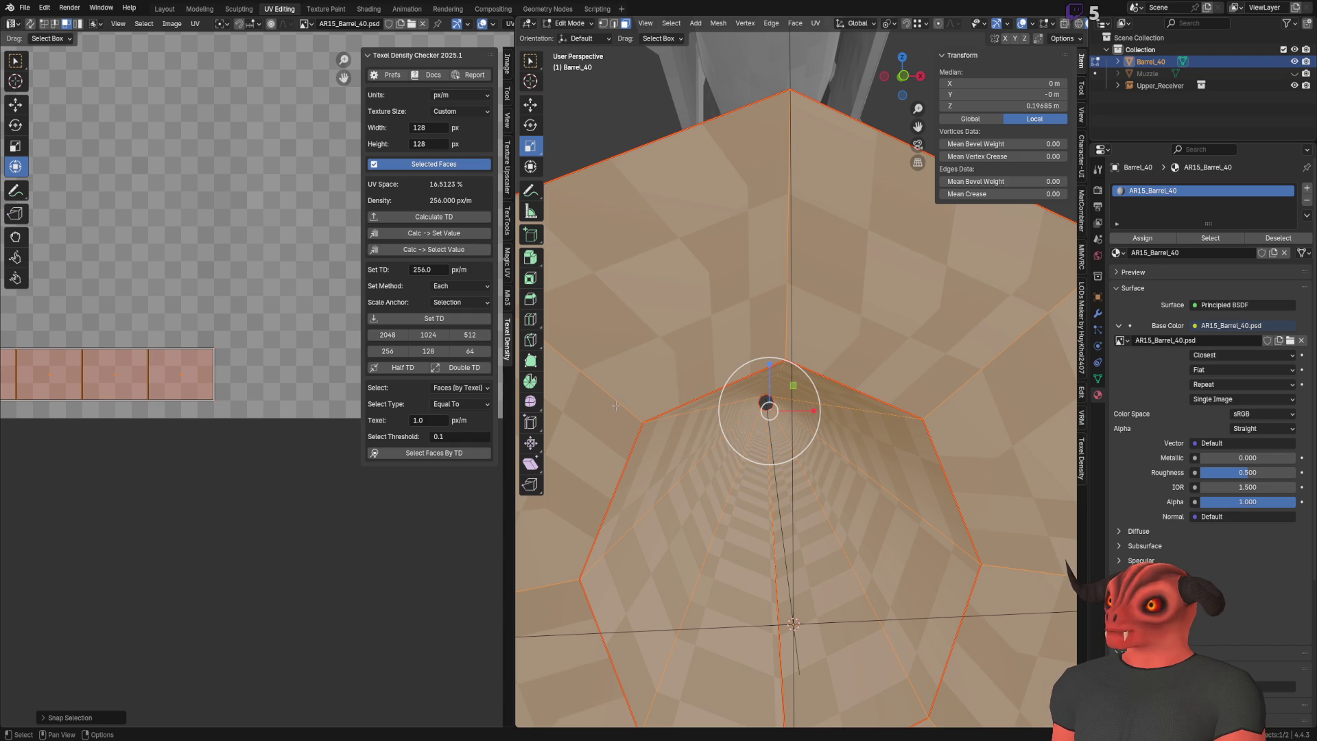
pyautogui.scroll(-4, 627, 398)
pyautogui.scroll(4, 627, 397)
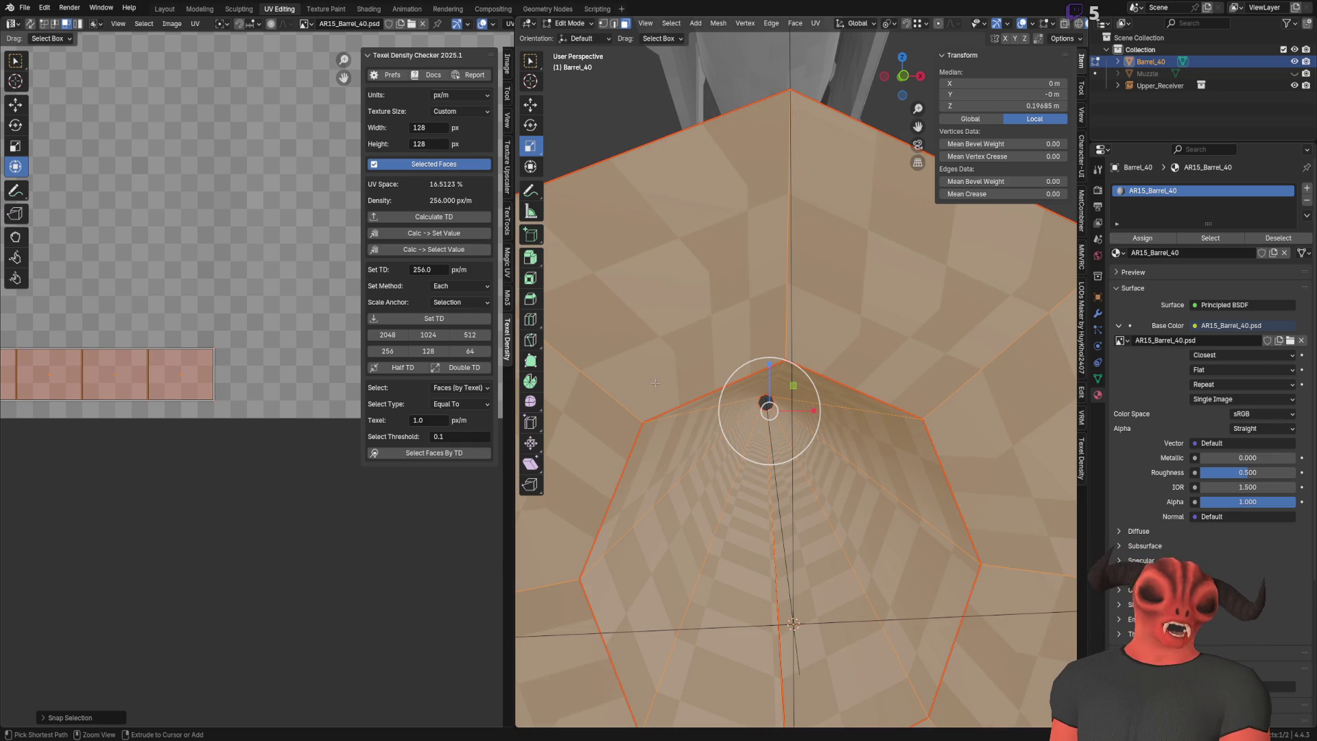
pyautogui.hotkey('ctrl', 'z')
pyautogui.hotkey('ctrl', 'z')
pyautogui.hotkey('ctrl', 'z')
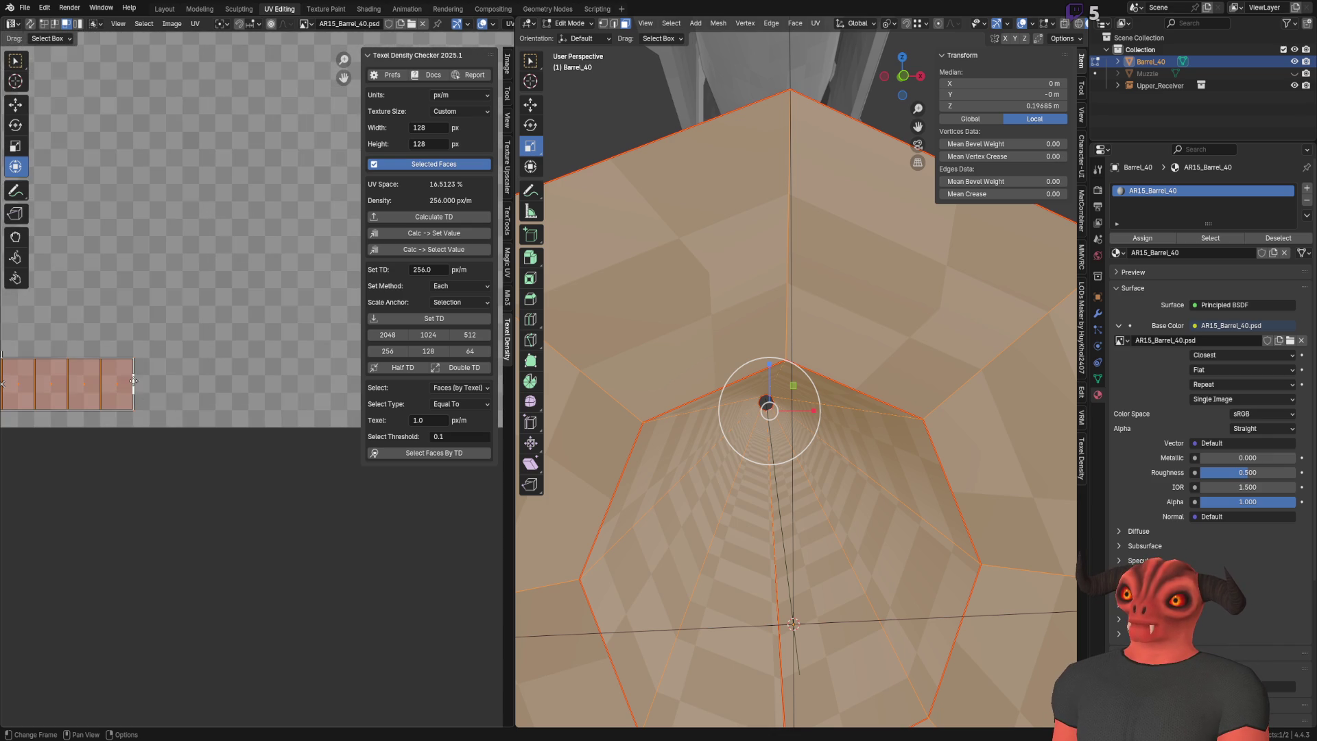
# Step: Widen the bore UV strip and snap it to pixels
pyautogui.press('s')
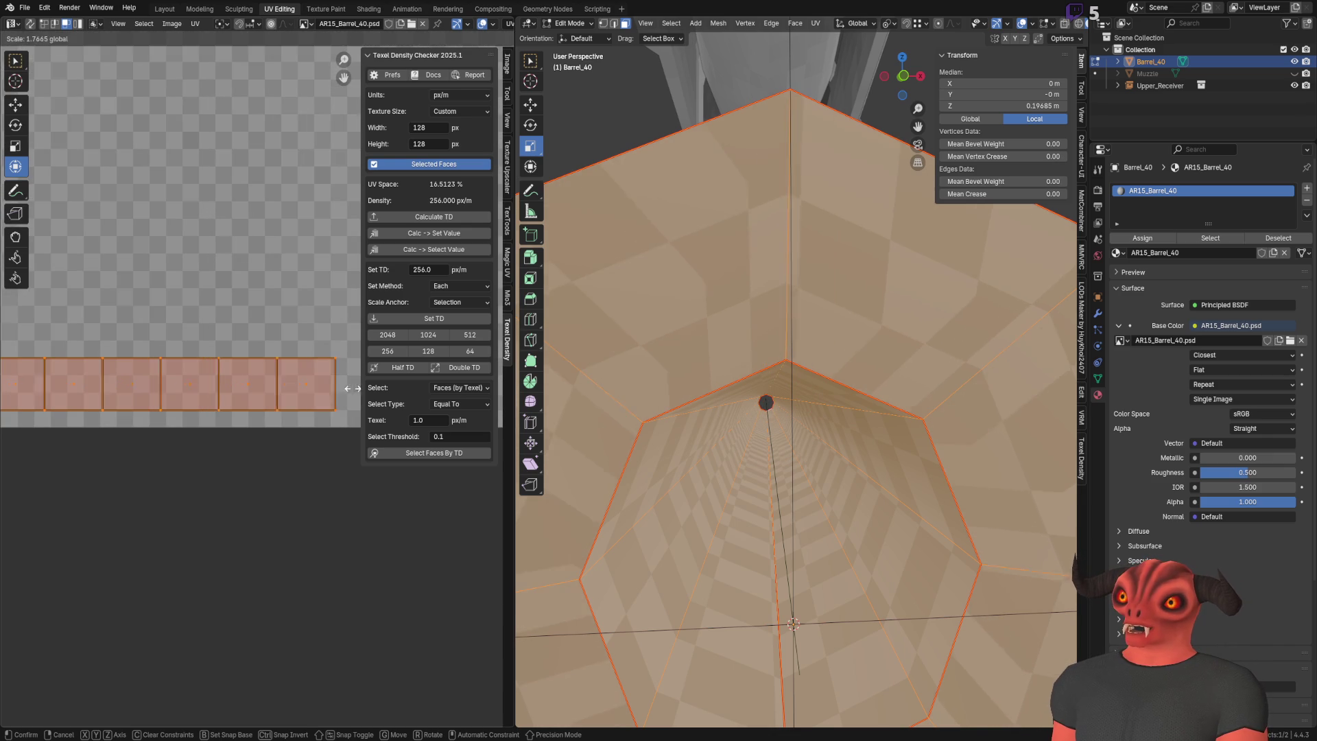
pyautogui.click(300, 397)
pyautogui.press('q')
pyautogui.click(300, 397)
pyautogui.scroll(-3, 187, 405)
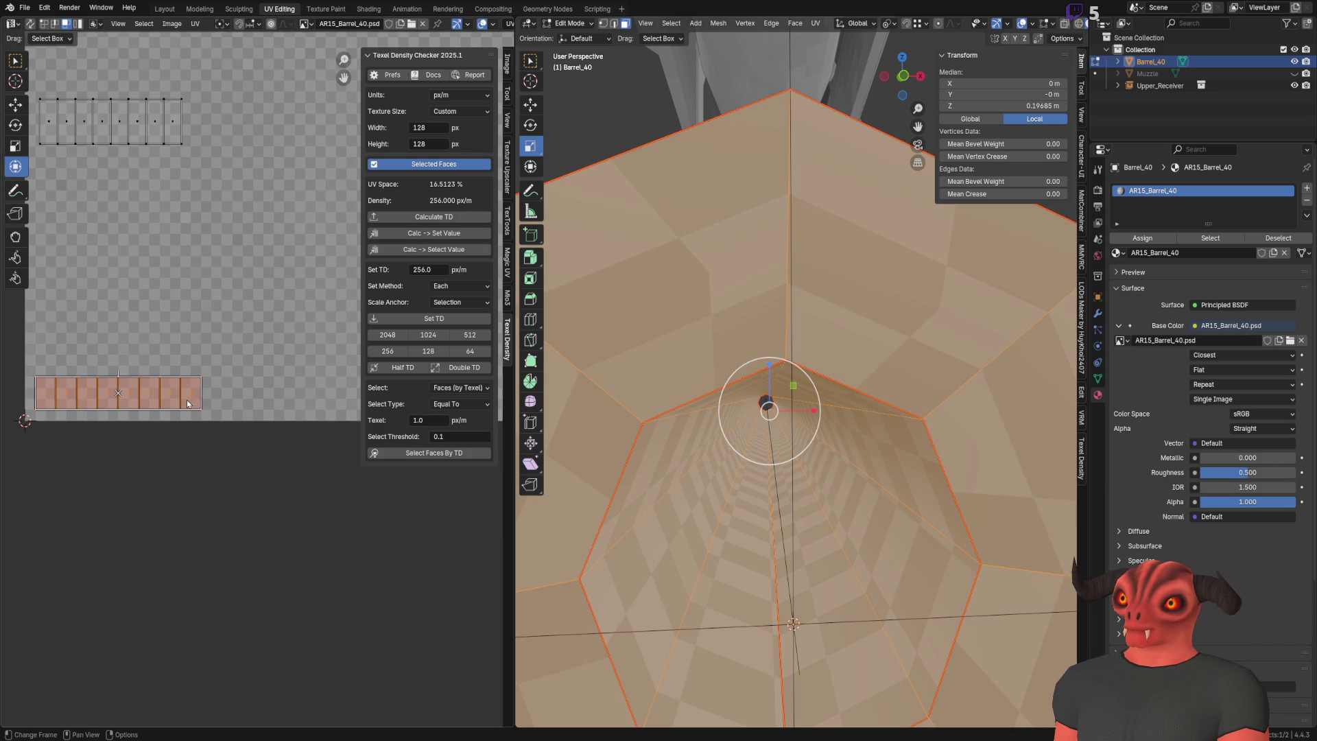
# Step: Rescale the strip slightly wider twice and resnap its UVs to whole pixels
pyautogui.press('s')
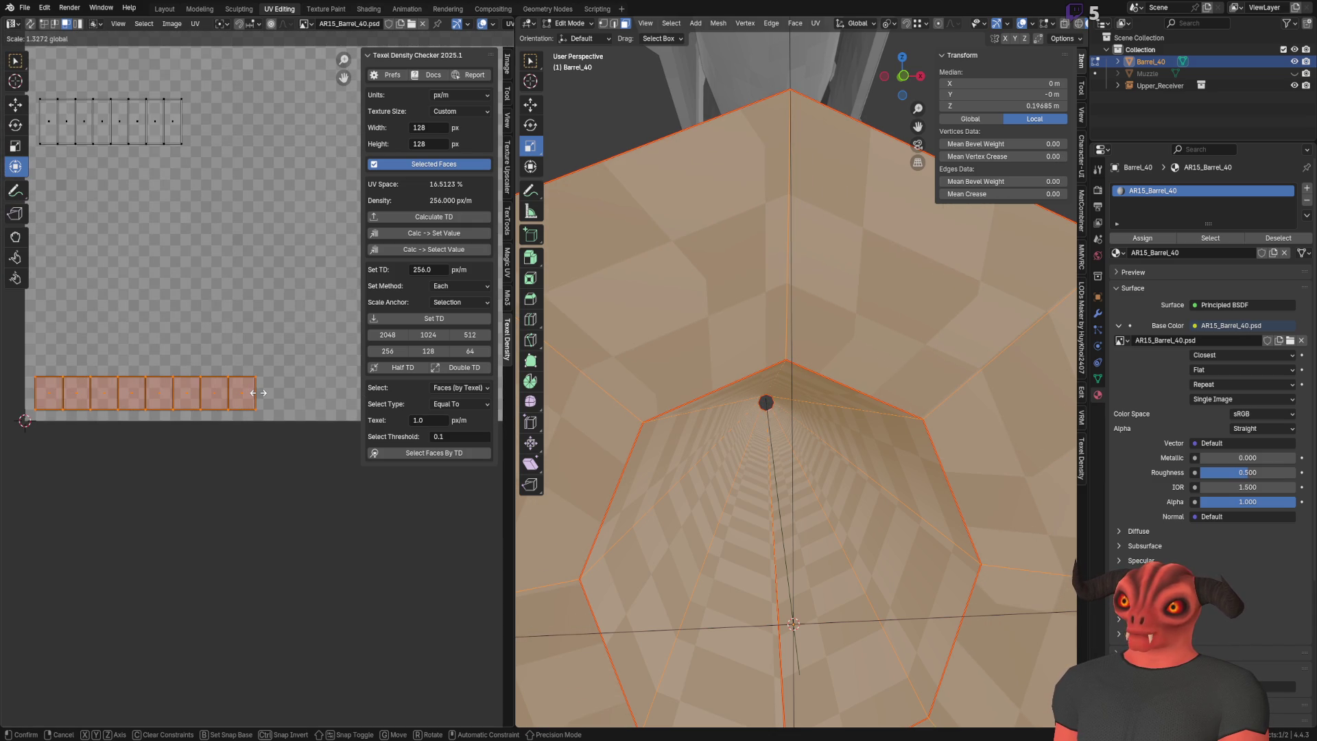
pyautogui.click(262, 393)
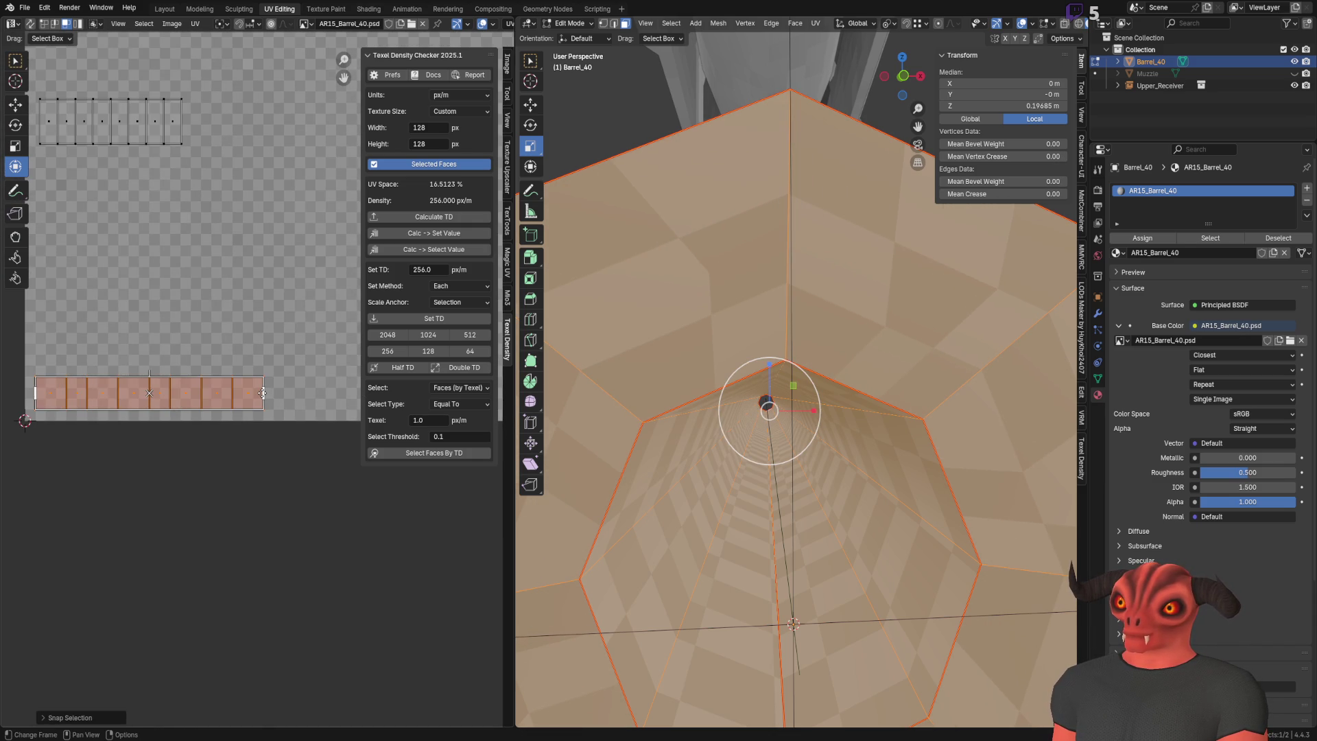
pyautogui.press('s')
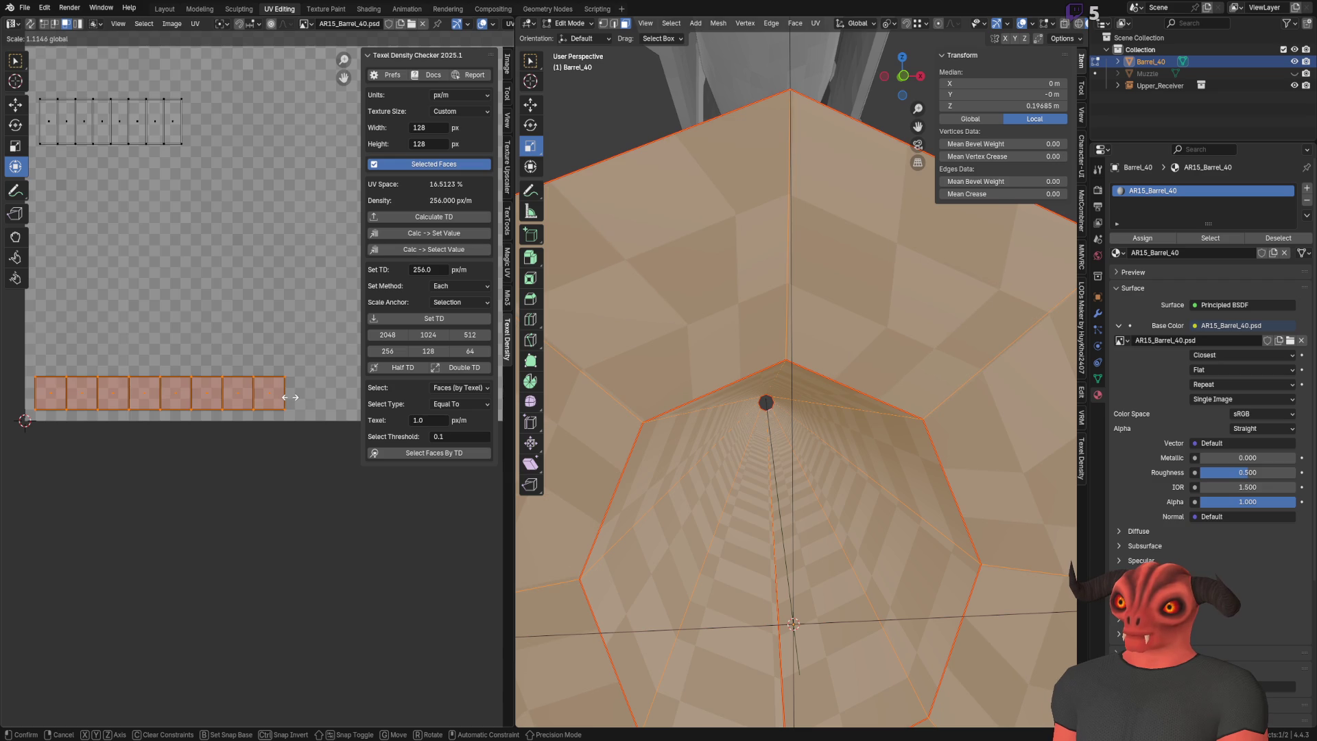
pyautogui.click(289, 396)
pyautogui.press('q')
pyautogui.click(288, 401)
pyautogui.scroll(-3, 763, 334)
pyautogui.scroll(3, 763, 334)
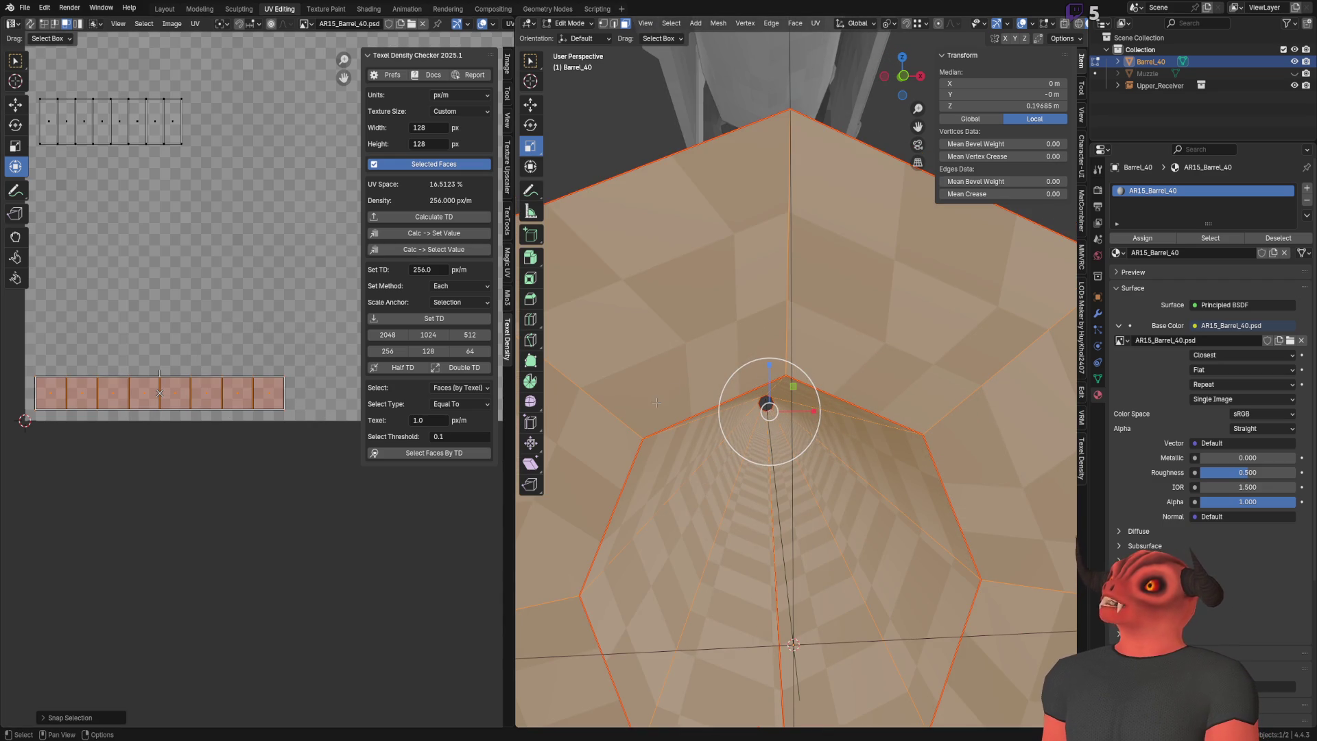
# Step: Pan the 3D view along and into the barrel bore
pyautogui.keyDown('shift'); pyautogui.moveTo(657, 403); pyautogui.dragTo(729, 332, button='middle'); pyautogui.keyUp('shift')
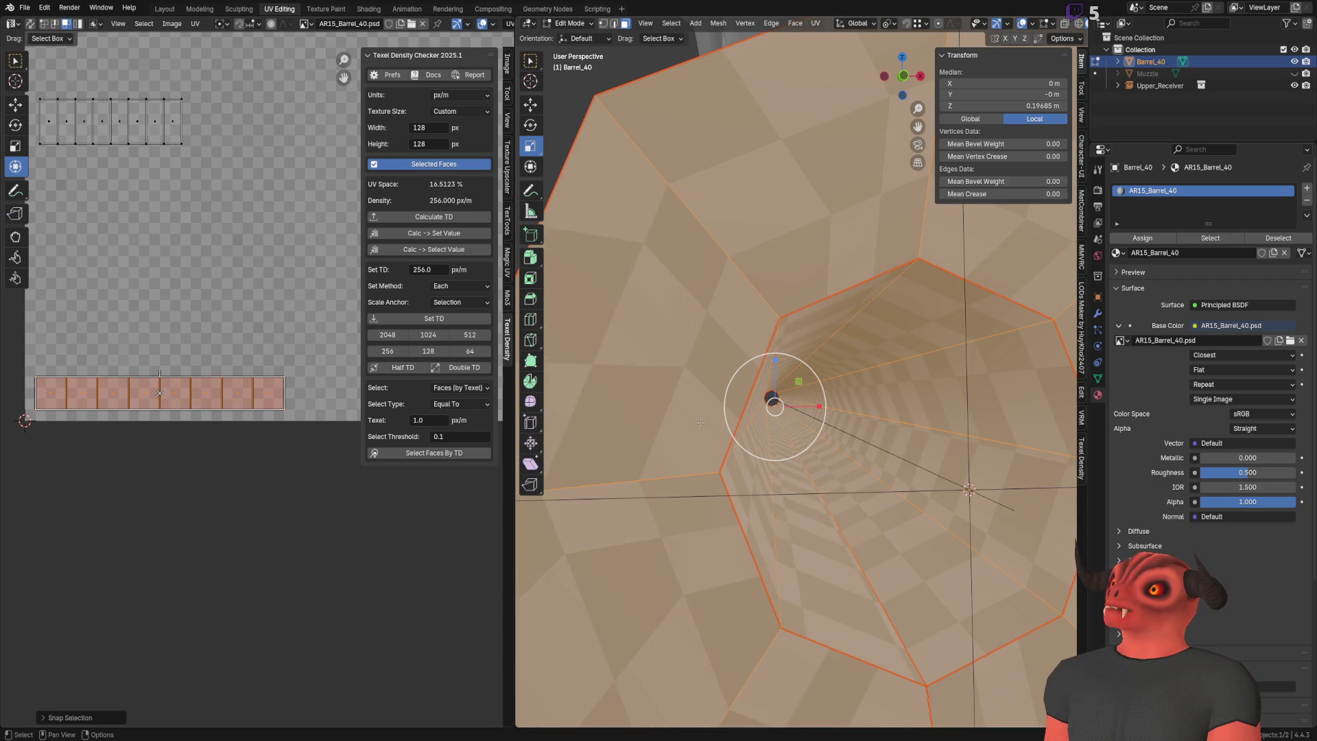
pyautogui.keyDown('shift'); pyautogui.moveTo(701, 419); pyautogui.dragTo(678, 411, button='middle'); pyautogui.keyUp('shift')
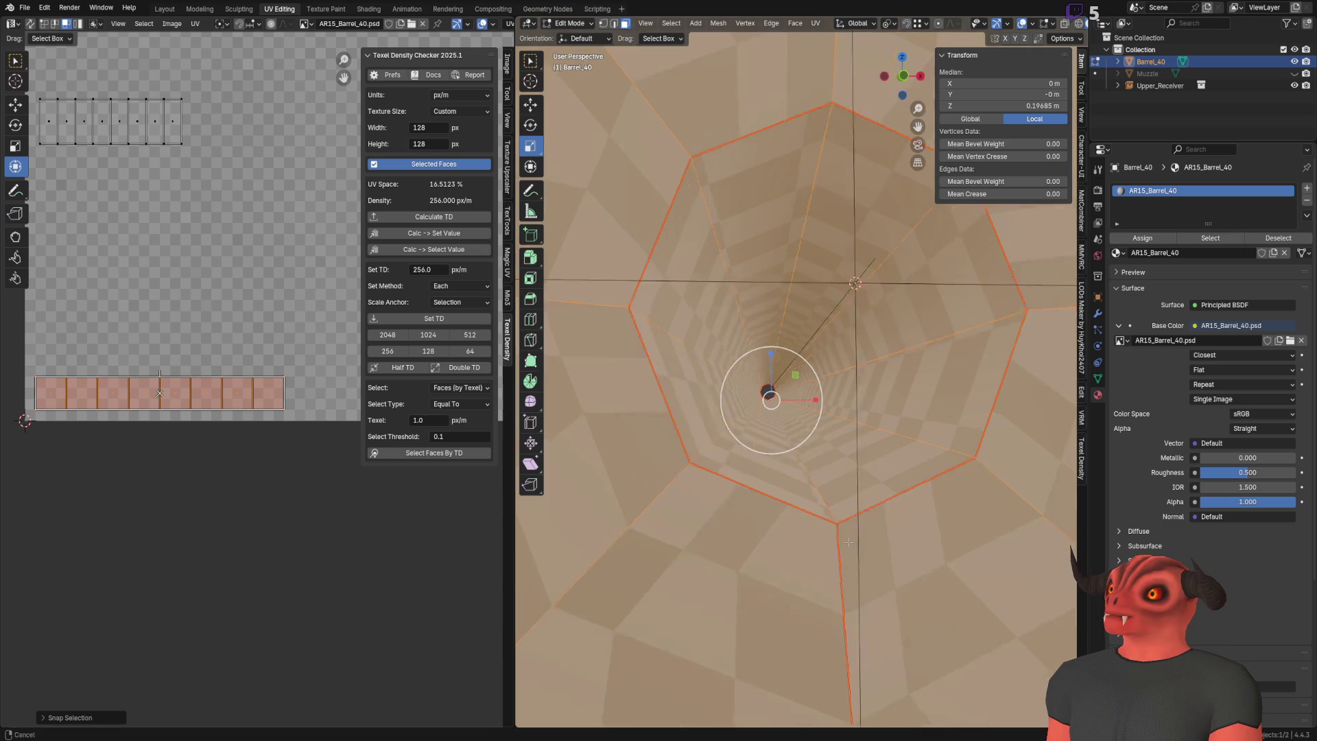
pyautogui.scroll(-3, 865, 542)
pyautogui.scroll(3, 851, 528)
pyautogui.scroll(-3, 832, 505)
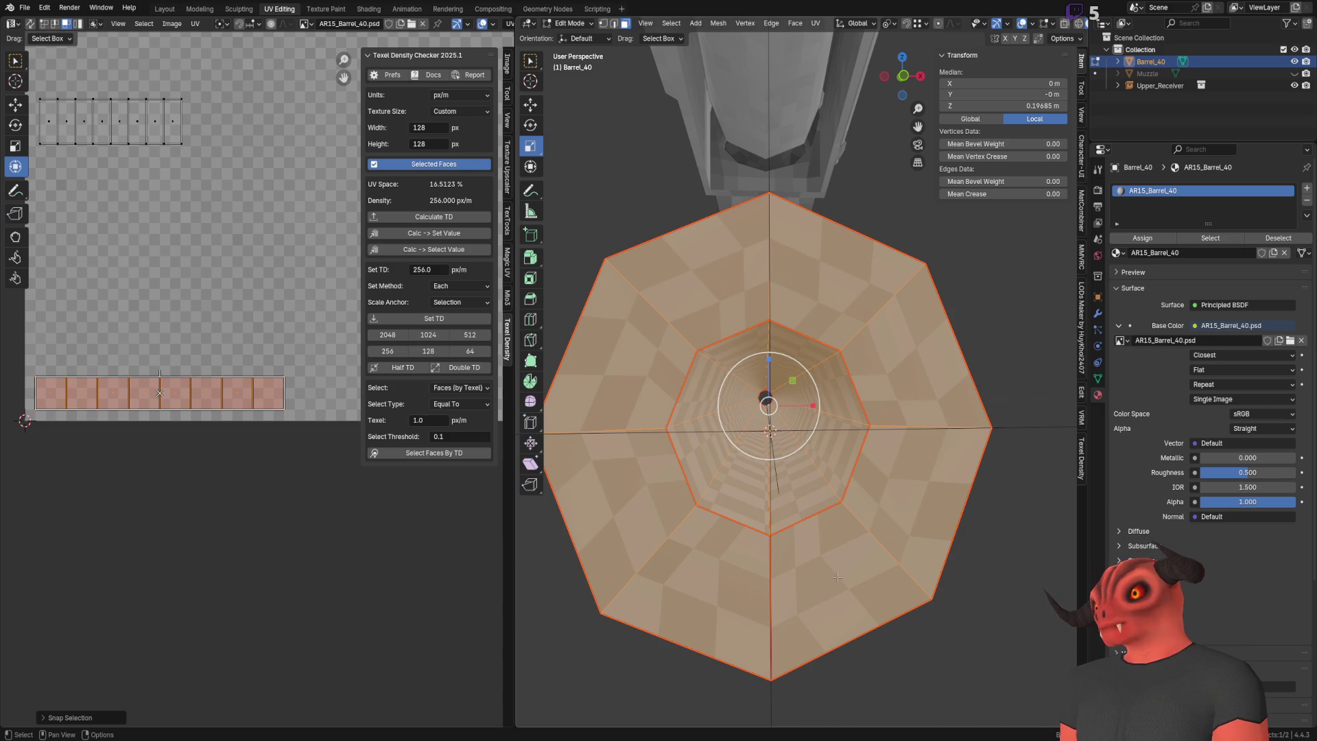
# Step: Undo twice with Ctrl+Z to revert the bore UV edits, then orbit to a side view
pyautogui.hotkey('ctrl', 'z')
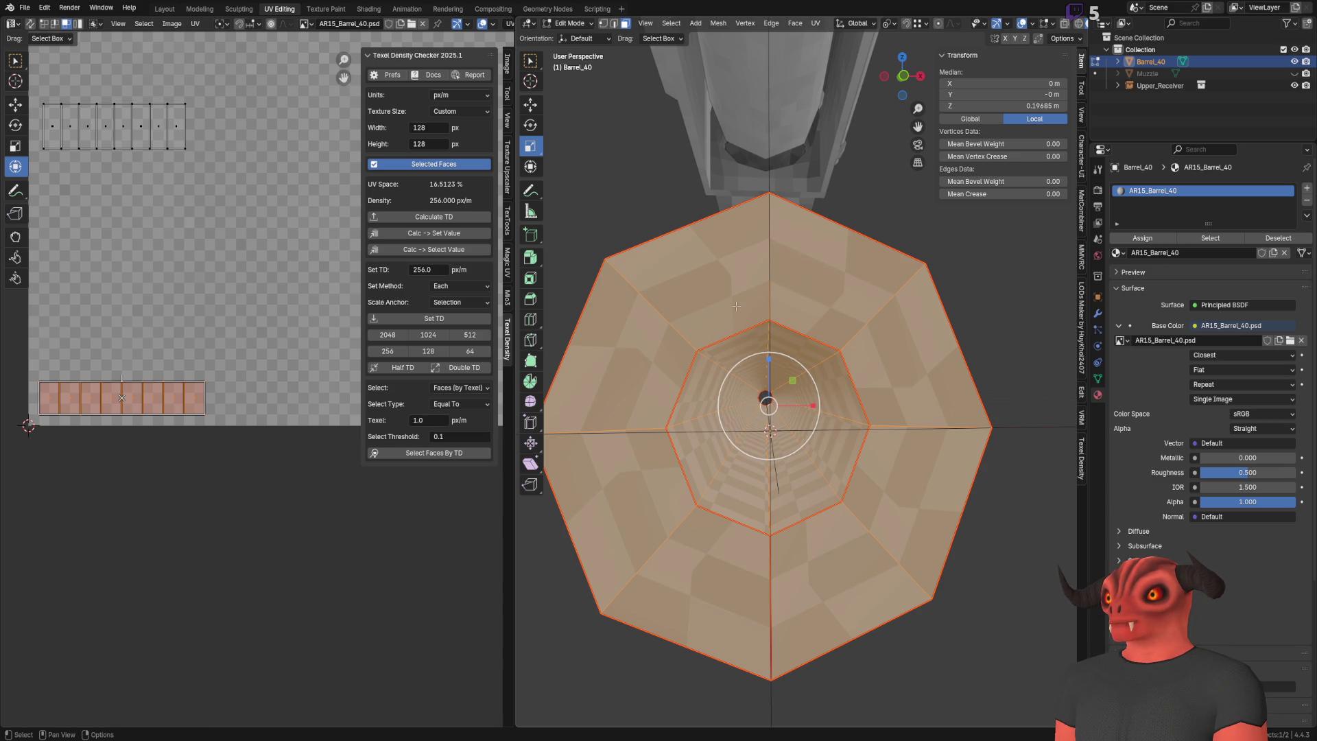
pyautogui.hotkey('ctrl', 'z')
pyautogui.hotkey('ctrl', 'z')
pyautogui.hotkey('ctrl', 'z')
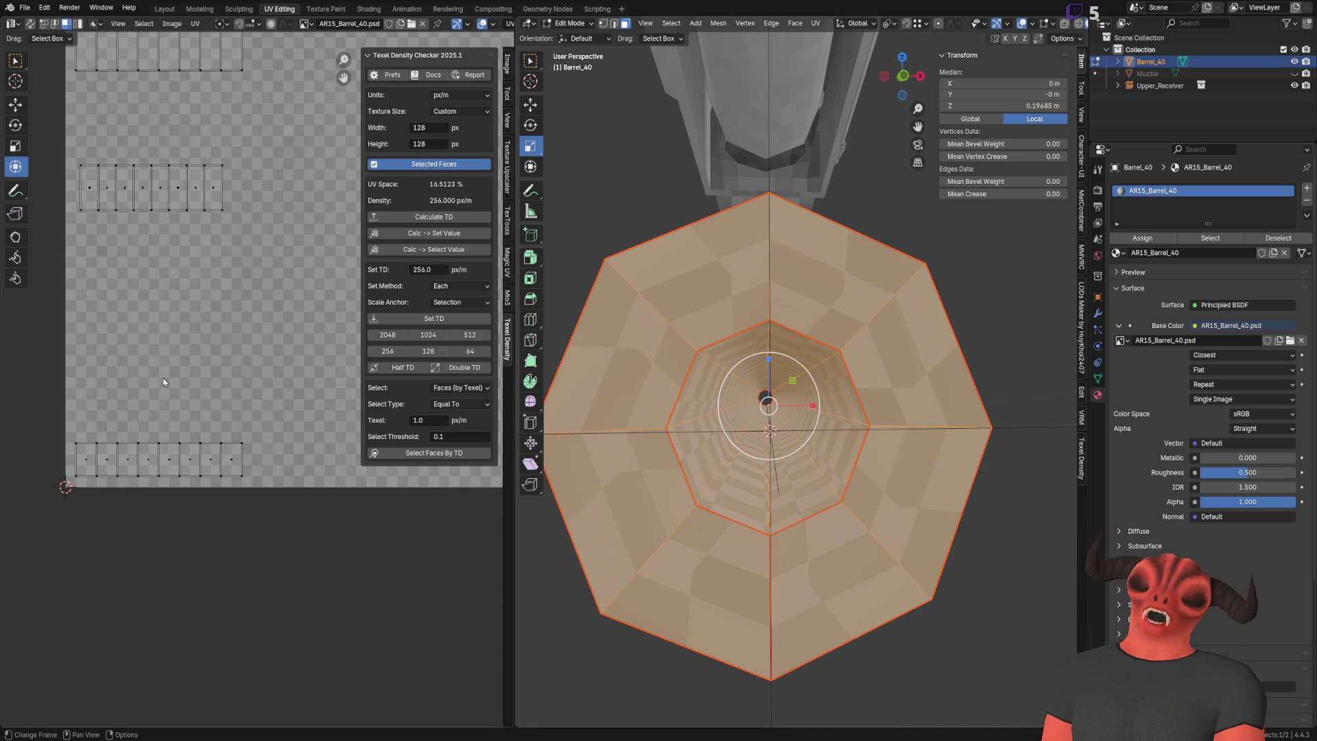
pyautogui.moveTo(789, 397)
pyautogui.mouseDown(button='middle')
pyautogui.moveTo(849, 355)
pyautogui.moveTo(772, 360)
pyautogui.mouseUp(button='middle')
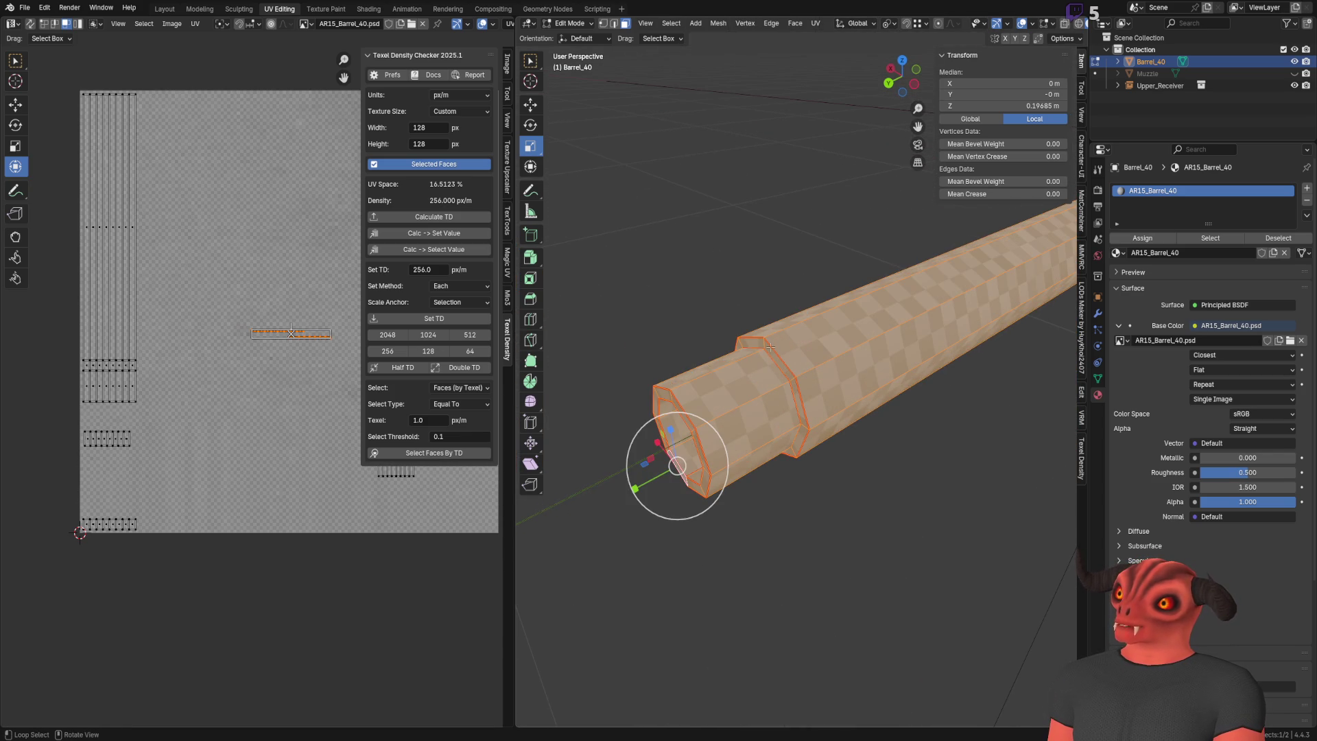
# Step: Select faces along the barrel and frame its open end in the viewport
pyautogui.keyDown('alt'); pyautogui.click(772, 361); pyautogui.keyUp('alt')
pyautogui.scroll(-5, 770, 348)
pyautogui.press('ctrl+KP_Add')
pyautogui.press('ctrl+KP_Subtract')
pyautogui.press('KP_Decimal')
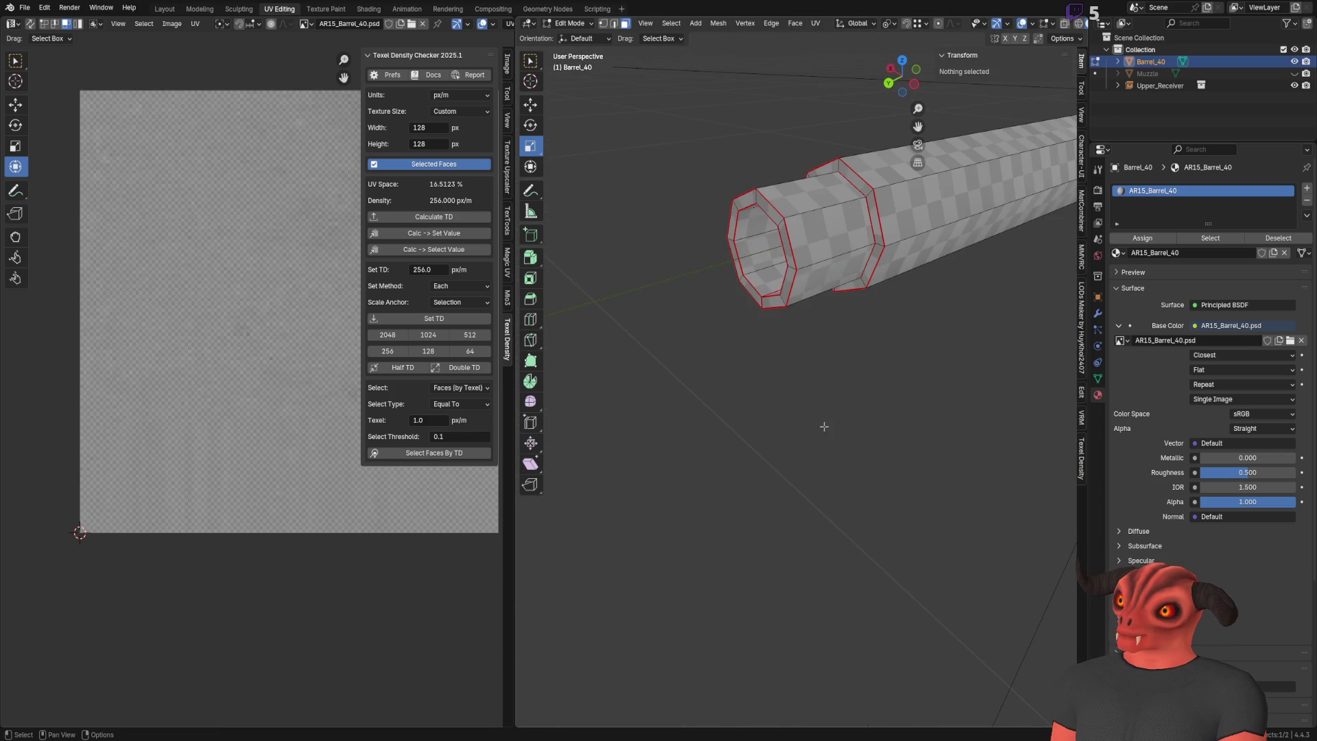
pyautogui.scroll(-4, 808, 297)
pyautogui.moveTo(807, 297); pyautogui.dragTo(727, 343, button='middle')
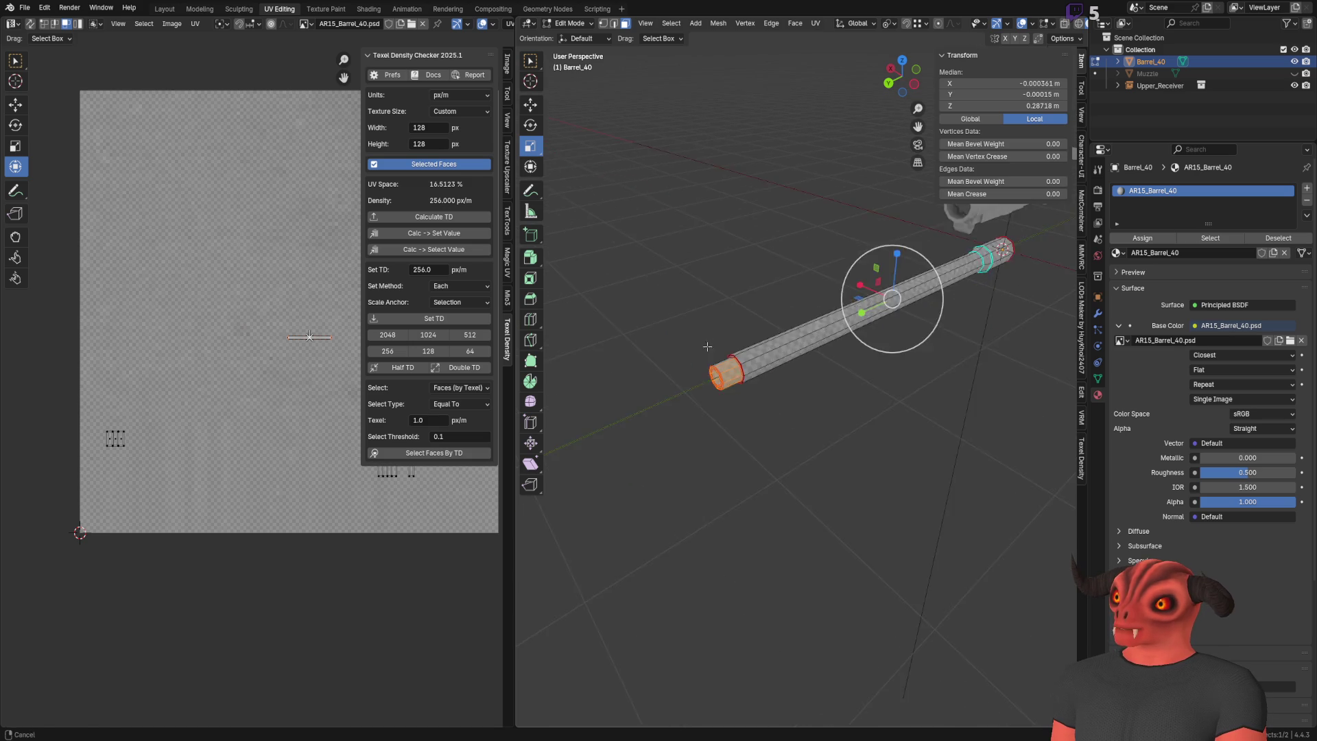
pyautogui.scroll(5, 727, 343)
pyautogui.press('ctrl+KP_Subtract')
pyautogui.press('KP_Decimal')
pyautogui.moveTo(649, 380); pyautogui.dragTo(977, 536, button='middle')
pyautogui.hotkey('alt', 'a')
pyautogui.scroll(-1, 977, 535)
pyautogui.press('a')
pyautogui.moveTo(233, 378)
pyautogui.mouseDown(button='middle')
pyautogui.moveTo(291, 361)
pyautogui.moveTo(187, 447)
pyautogui.mouseUp(button='middle')
pyautogui.scroll(2, 188, 446)
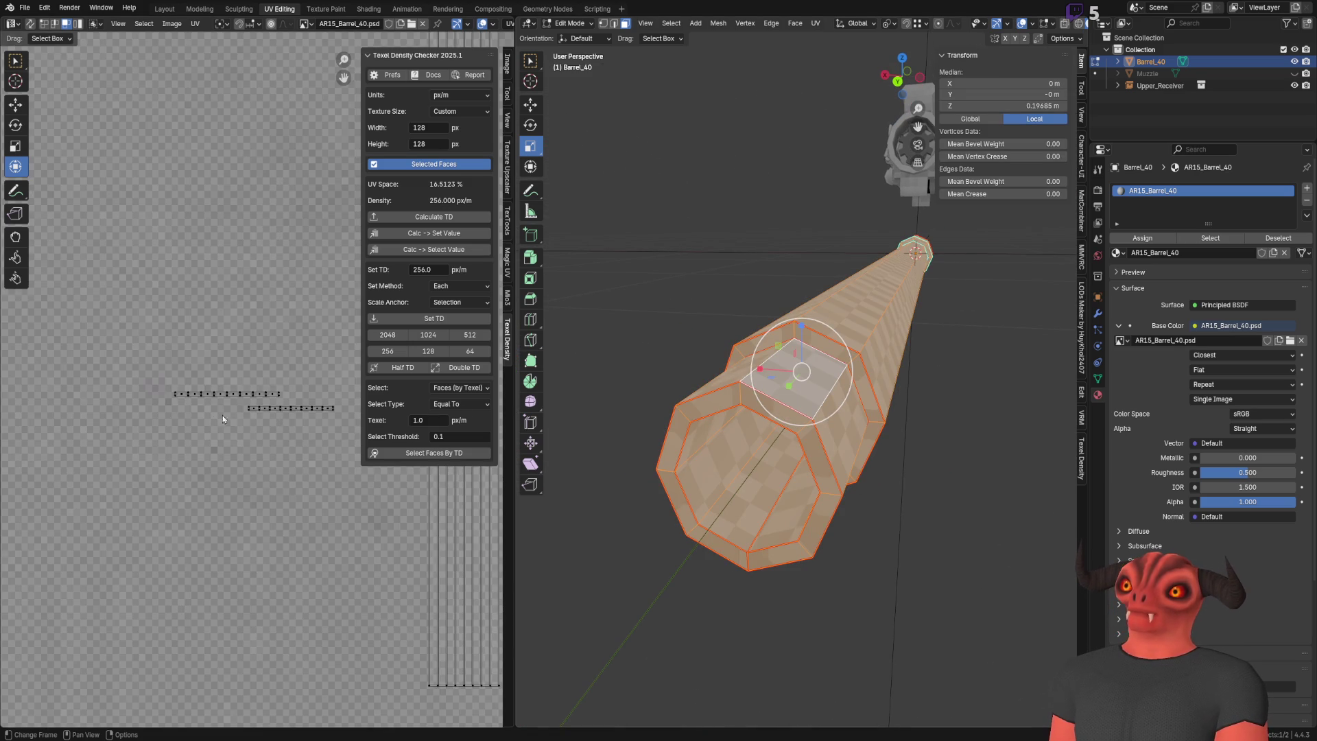
# Step: Mark the edge loop near the barrel's open end as a seam
pyautogui.click(849, 362)
pyautogui.scroll(-2, 208, 426)
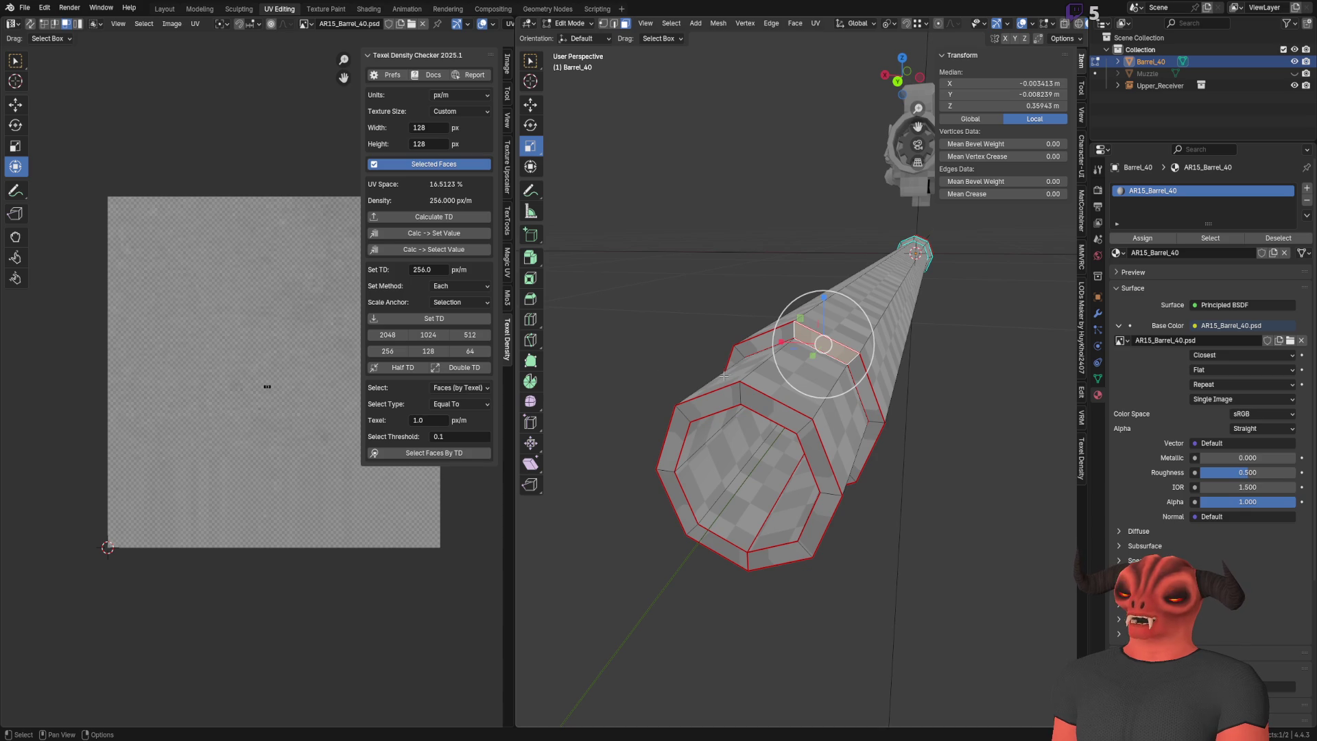
pyautogui.press('a')
pyautogui.scroll(5, 206, 461)
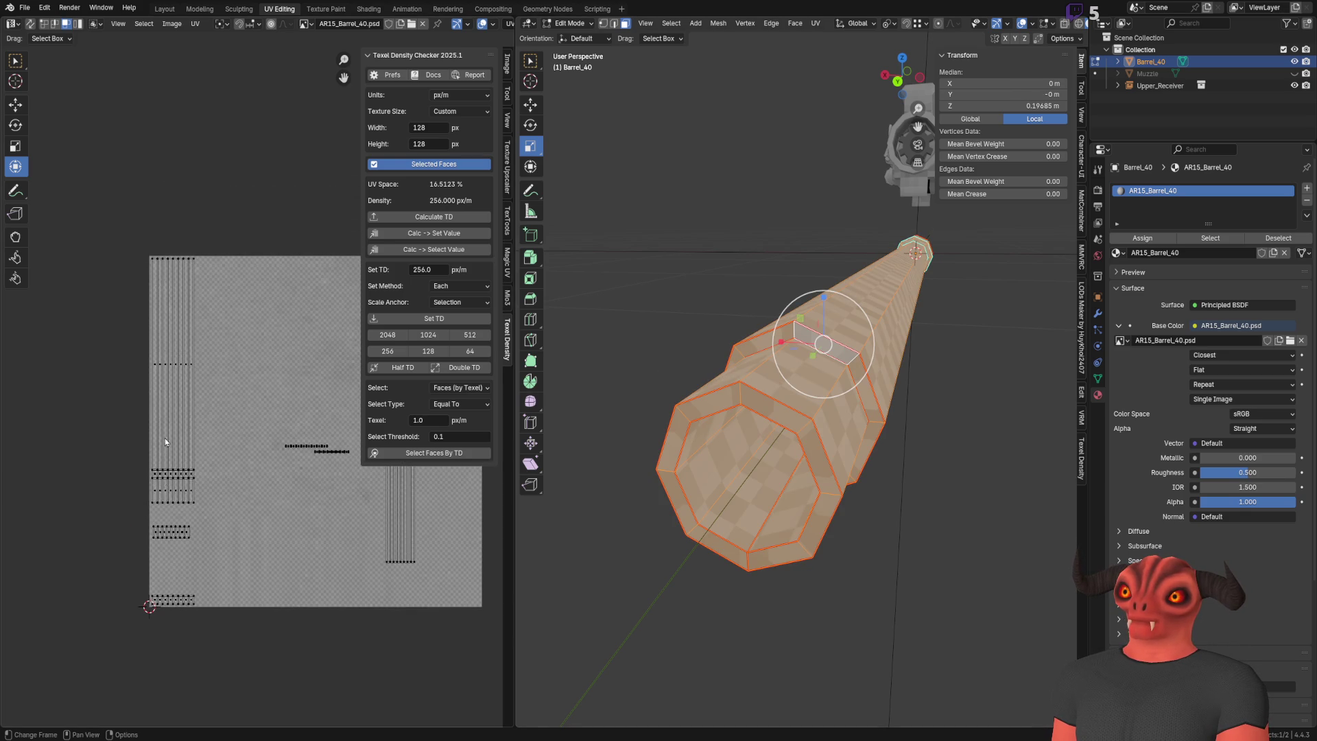
pyautogui.rightClick(176, 470)
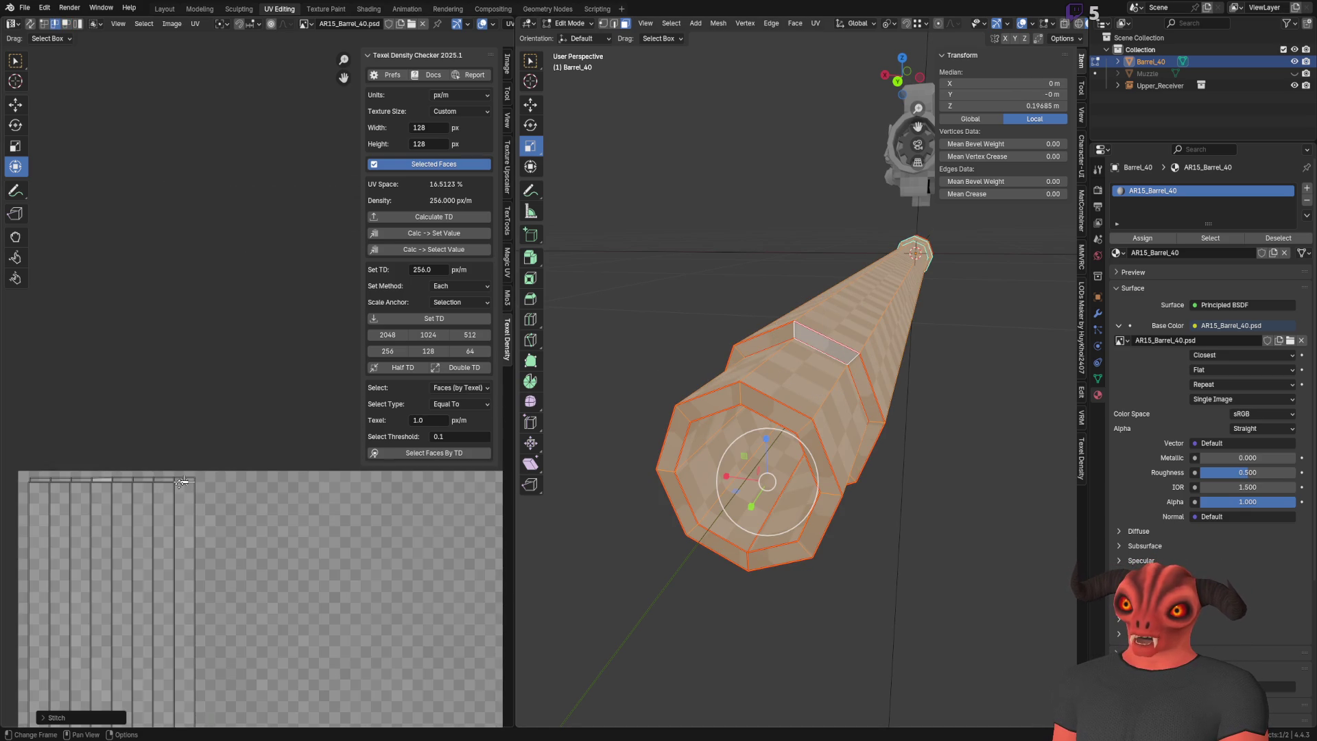
pyautogui.scroll(4, 95, 506)
pyautogui.moveTo(94, 507); pyautogui.dragTo(137, 448, button='middle')
pyautogui.keyDown('alt'); pyautogui.click(138, 587); pyautogui.keyUp('alt')
pyautogui.rightClick(69, 580)
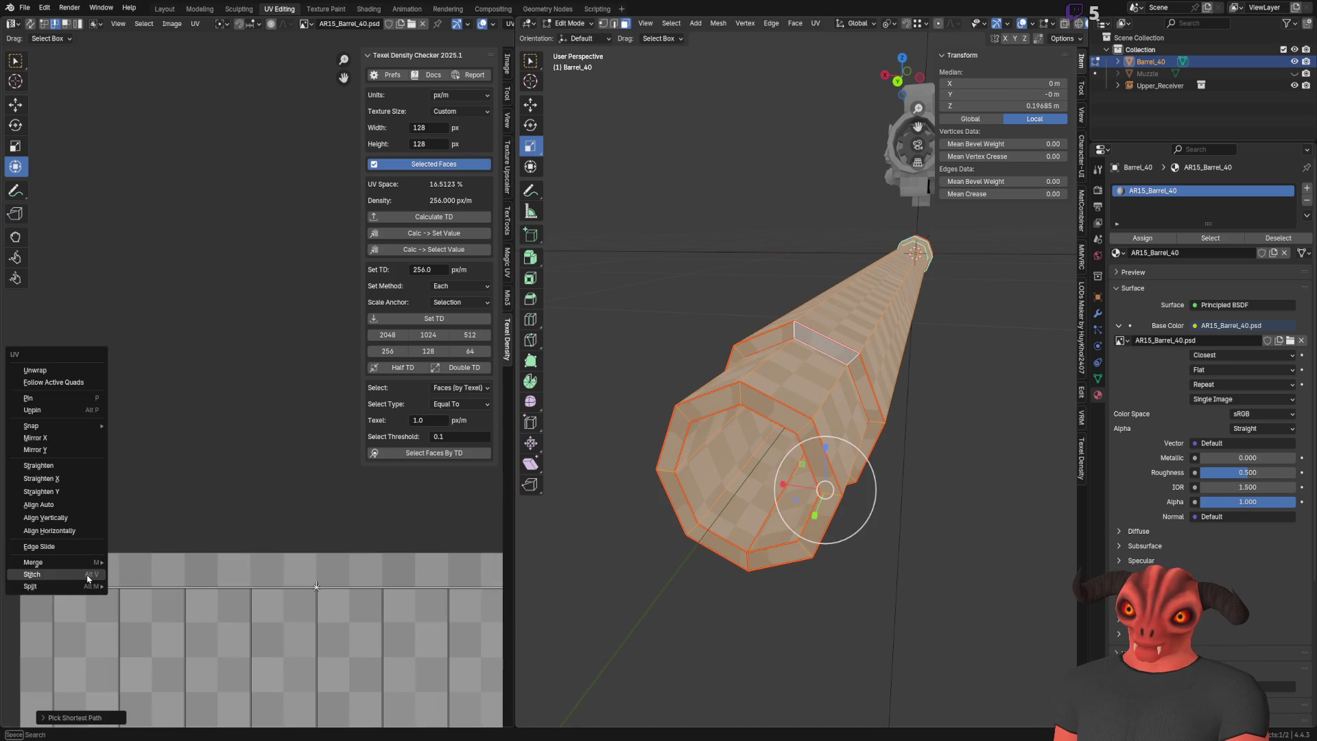
pyautogui.click(55, 549)
# Step: Stitch the end-face UVs onto the top of the outer UV strip
pyautogui.moveTo(39, 549); pyautogui.dragTo(508, 576)
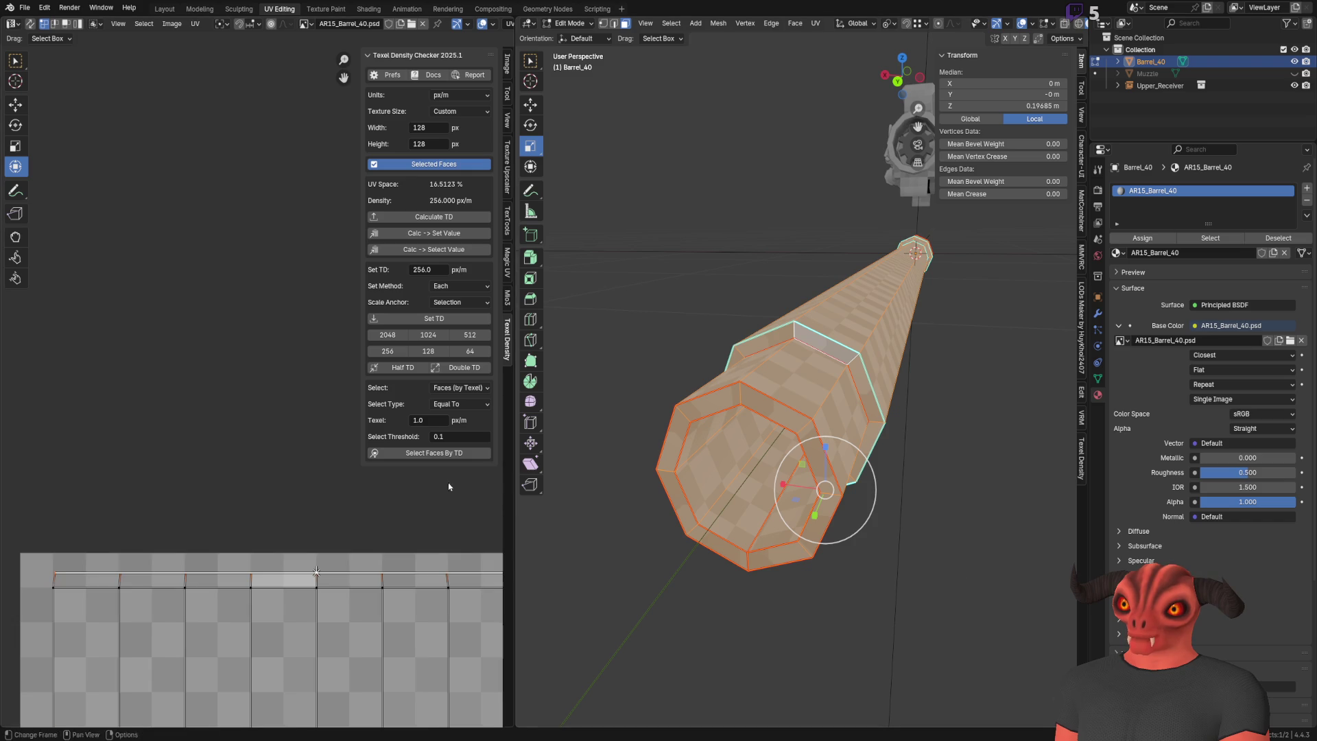
pyautogui.click(14, 104)
pyautogui.scroll(-1, 364, 549)
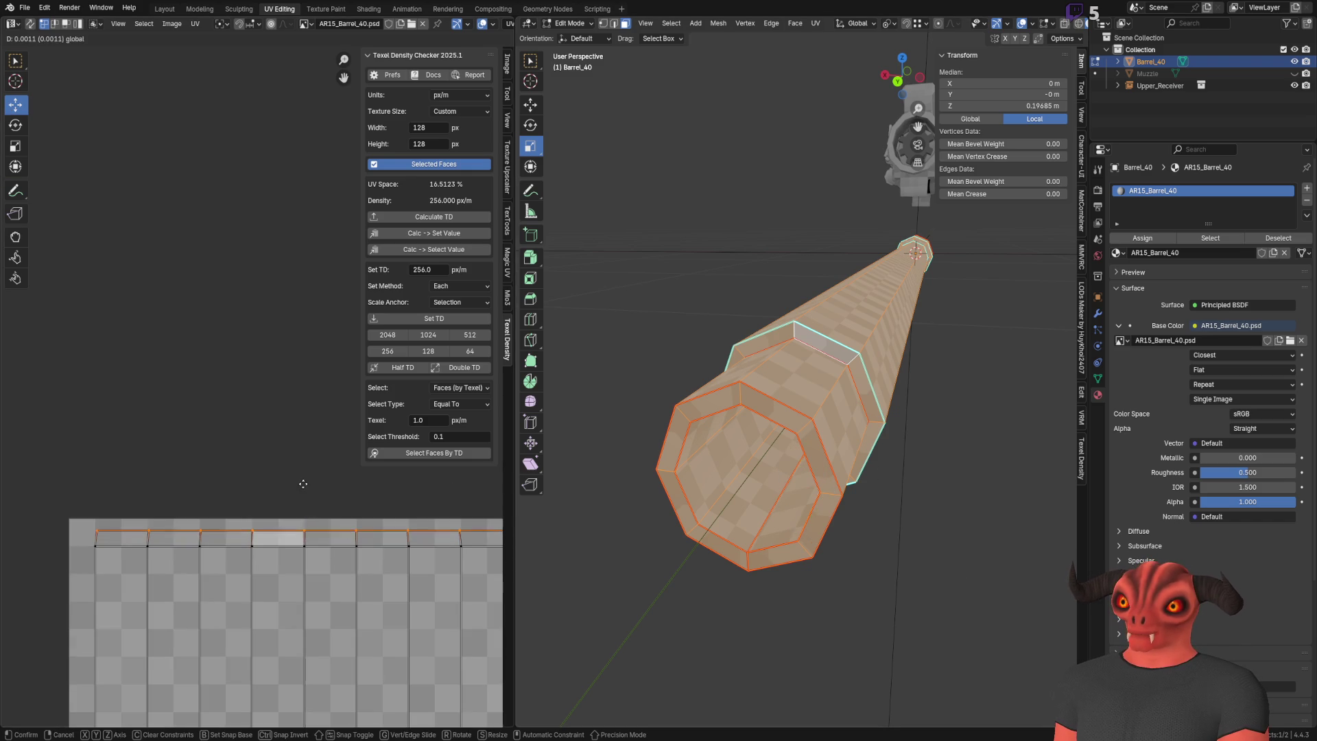
pyautogui.rightClick(303, 511)
pyautogui.click(306, 525)
pyautogui.click(239, 489)
pyautogui.scroll(-6, 240, 489)
pyautogui.press('a')
pyautogui.moveTo(170, 269)
pyautogui.mouseDown()
pyautogui.moveTo(294, 575)
pyautogui.moveTo(271, 315)
pyautogui.mouseUp()
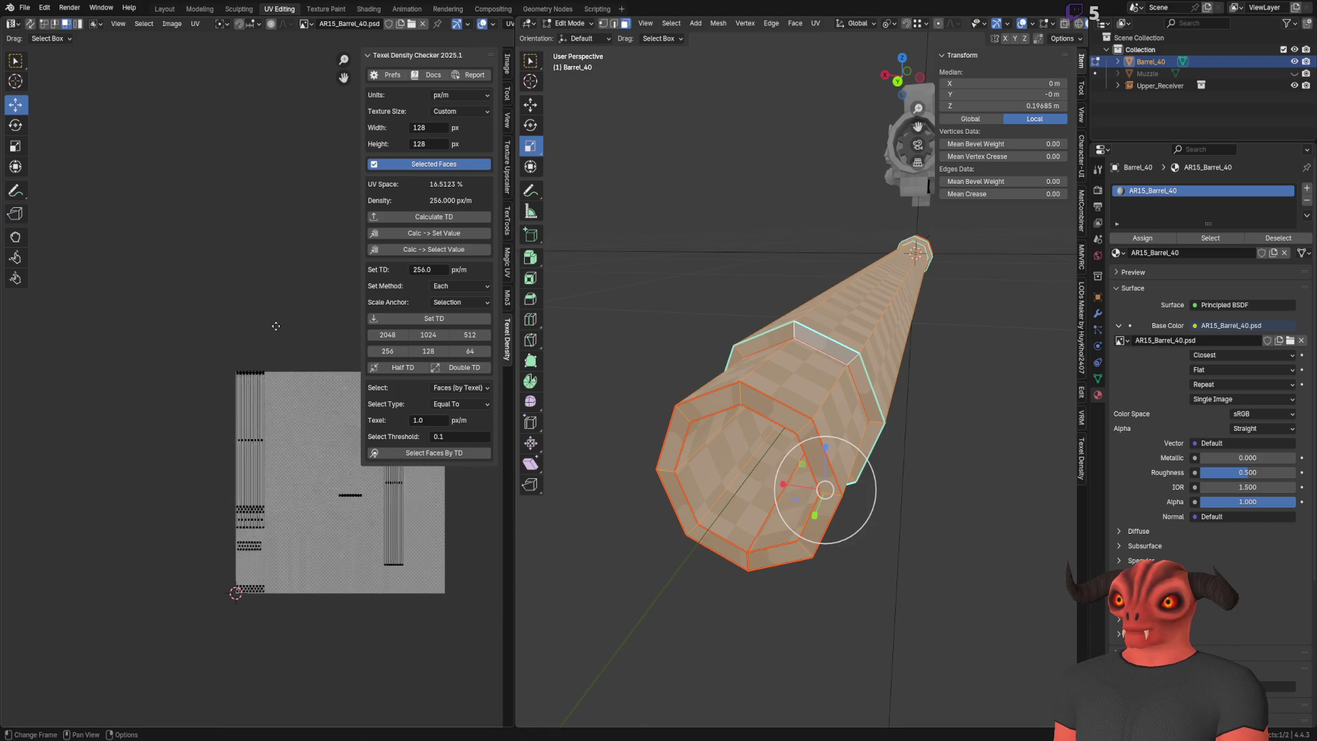
pyautogui.scroll(5, 267, 420)
pyautogui.scroll(2, 217, 541)
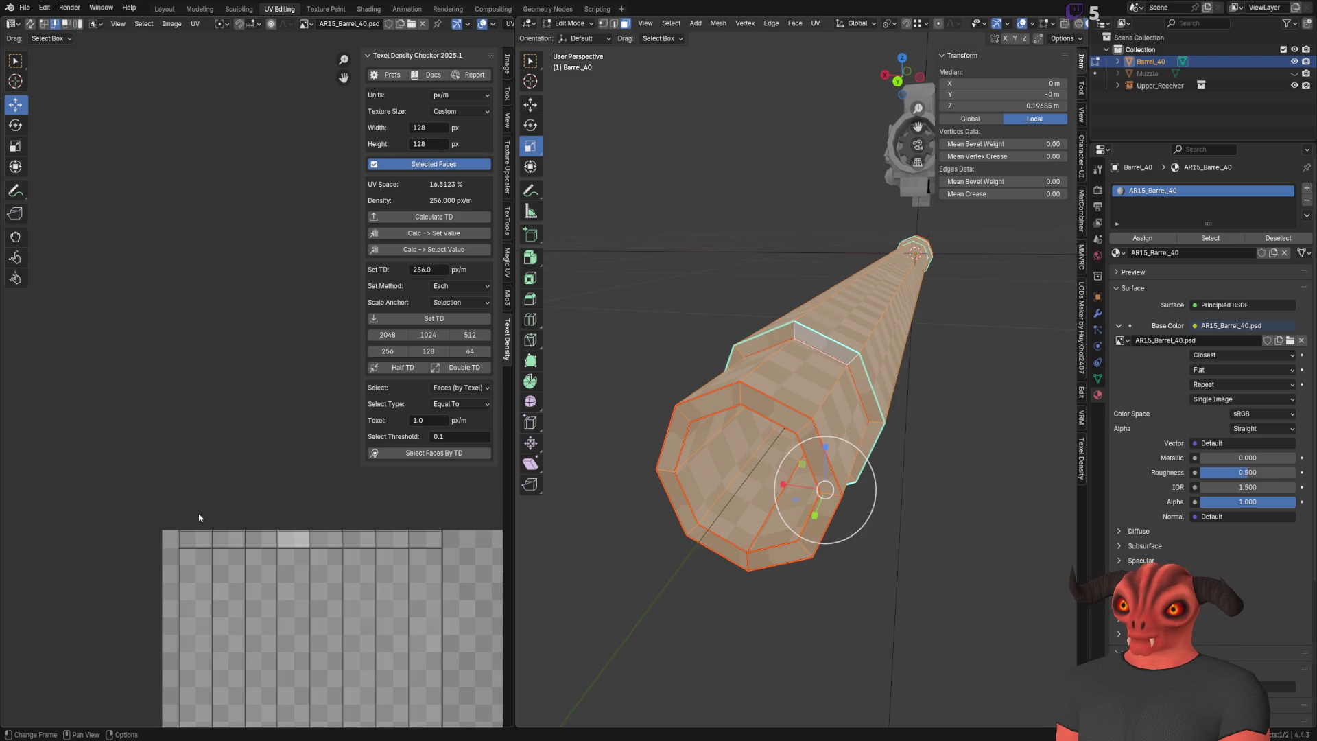
pyautogui.rightClick(432, 535)
pyautogui.click(418, 532)
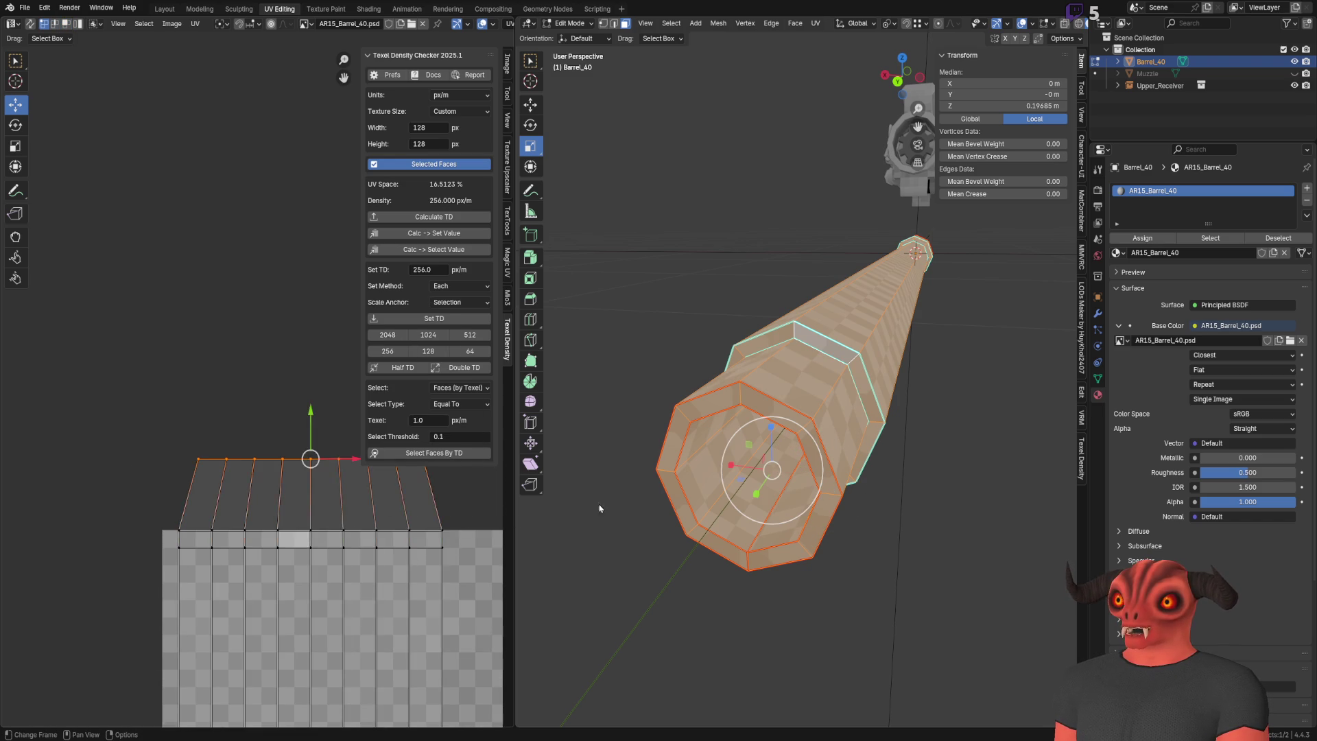
# Step: Widen the new strip's top edge and snap the selected UVs to pixels
pyautogui.click(15, 146)
pyautogui.moveTo(302, 411); pyautogui.dragTo(277, 424, button='middle')
pyautogui.moveTo(276, 470); pyautogui.dragTo(288, 473)
pyautogui.hotkey('shift', 's')
pyautogui.click(288, 474)
# Step: Align the top row of UV vertices and widen it about 1.46 times
pyautogui.click(142, 460)
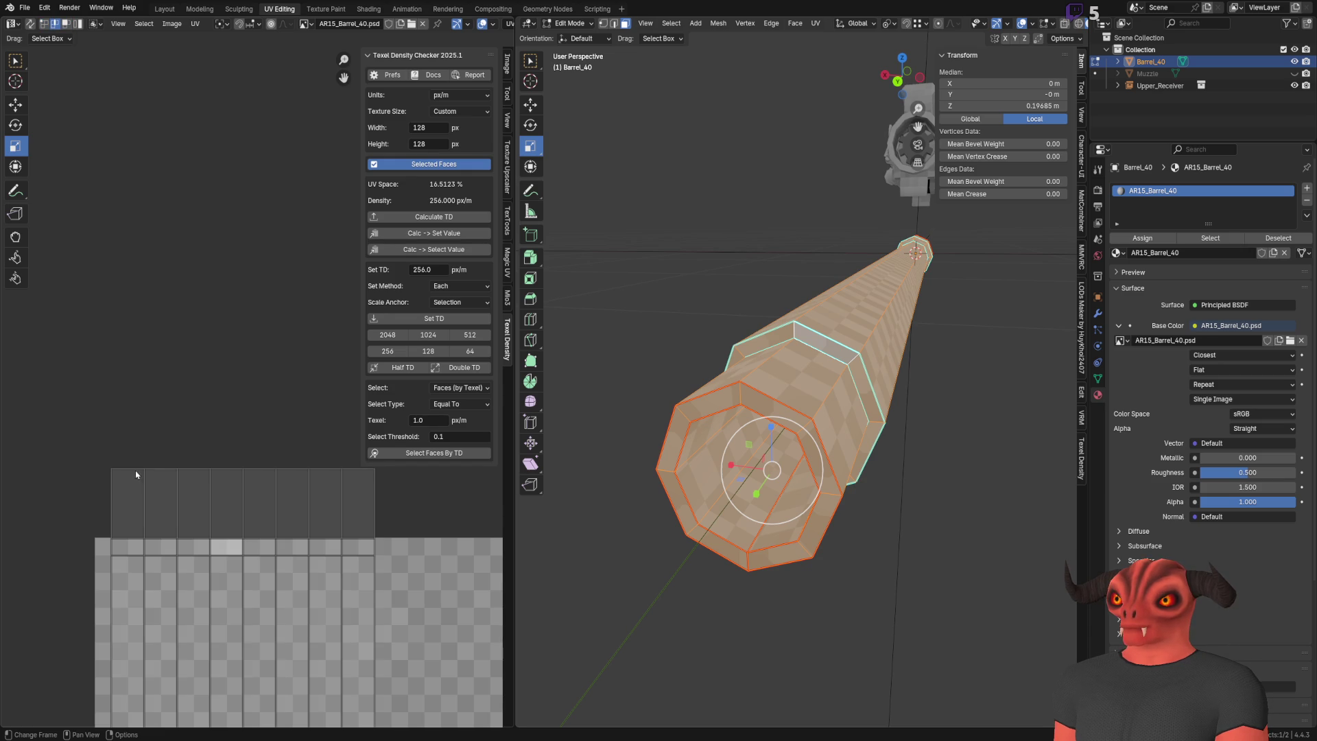
pyautogui.click(136, 473)
pyautogui.rightClick(312, 484)
pyautogui.click(312, 484)
pyautogui.click(131, 464)
pyautogui.click(138, 468)
pyautogui.rightClick(318, 472)
pyautogui.click(318, 472)
pyautogui.press('s')
pyautogui.press('Escape')
pyautogui.press('s')
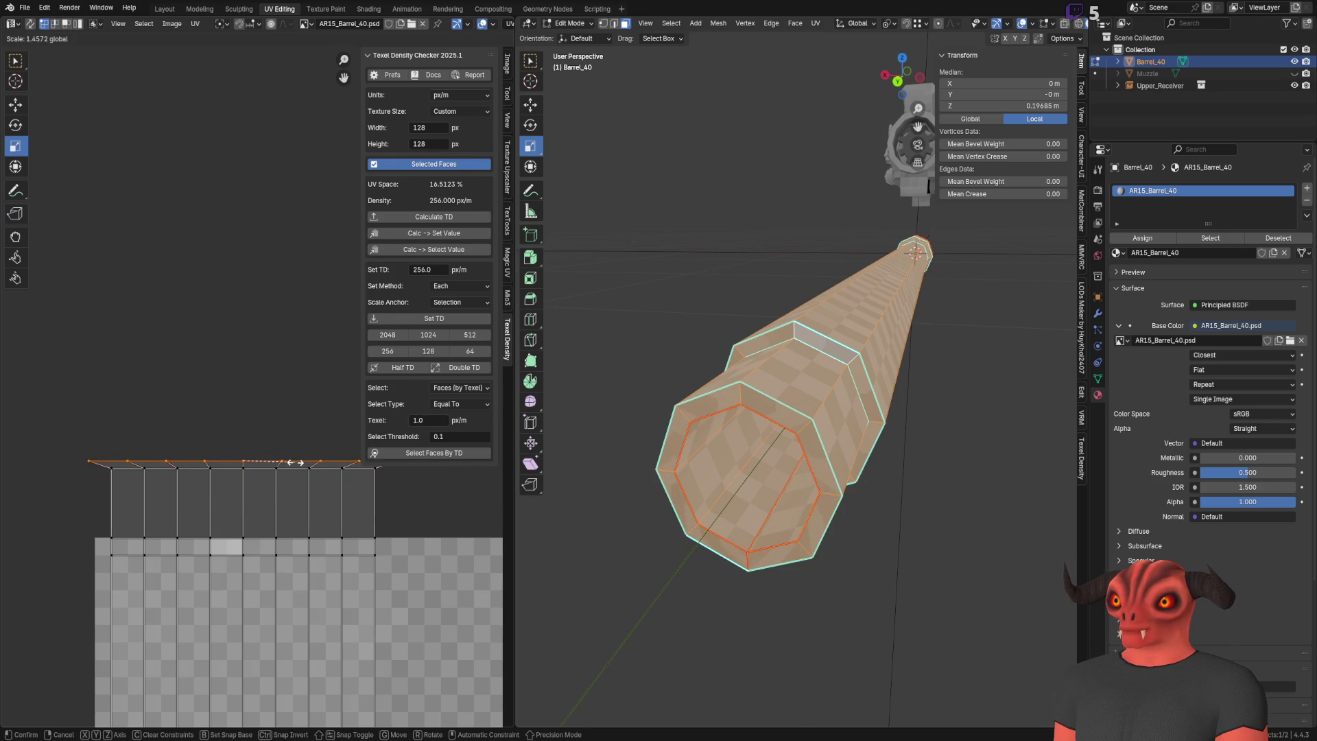
pyautogui.click(284, 461)
# Step: Raise the top UV edge row and stitch it to its neighbouring edges
pyautogui.click(15, 104)
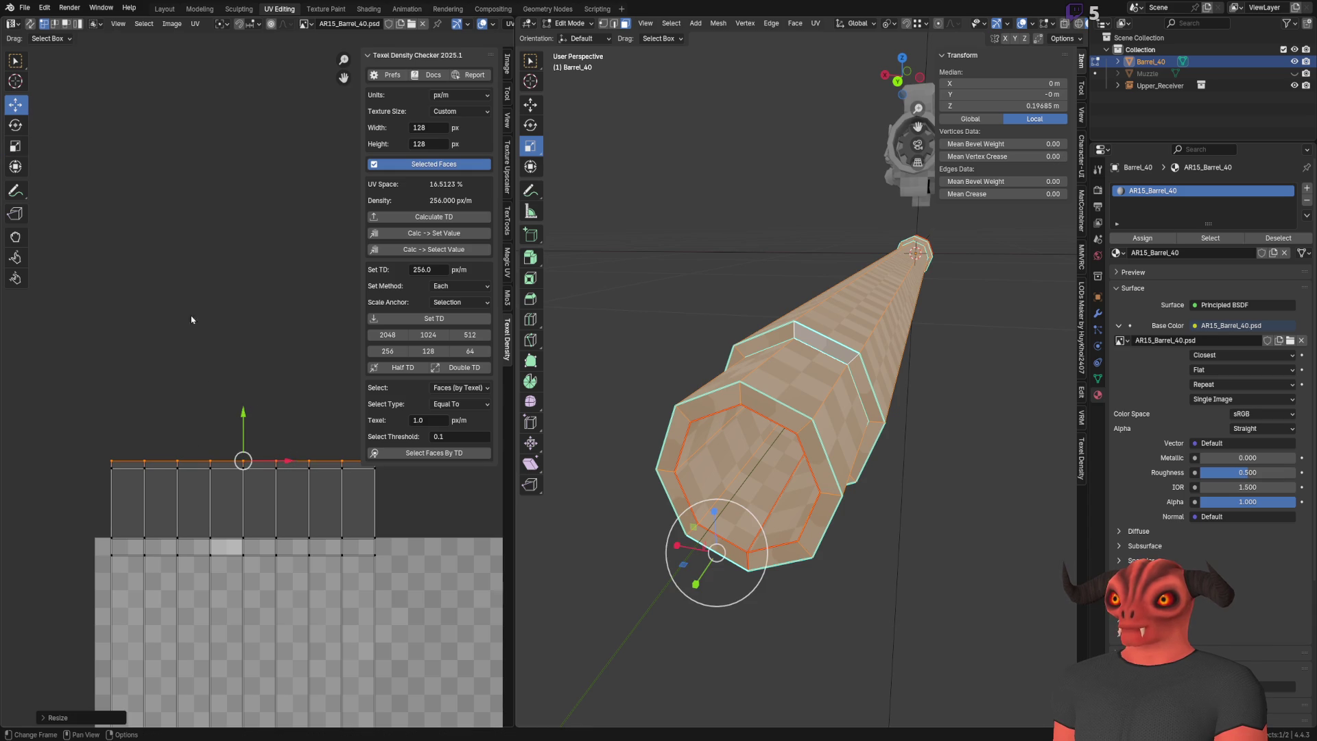
pyautogui.moveTo(239, 428); pyautogui.dragTo(240, 419)
pyautogui.rightClick(239, 418)
pyautogui.press('Escape')
pyautogui.click(229, 390)
pyautogui.click(127, 451)
pyautogui.rightClick(350, 453)
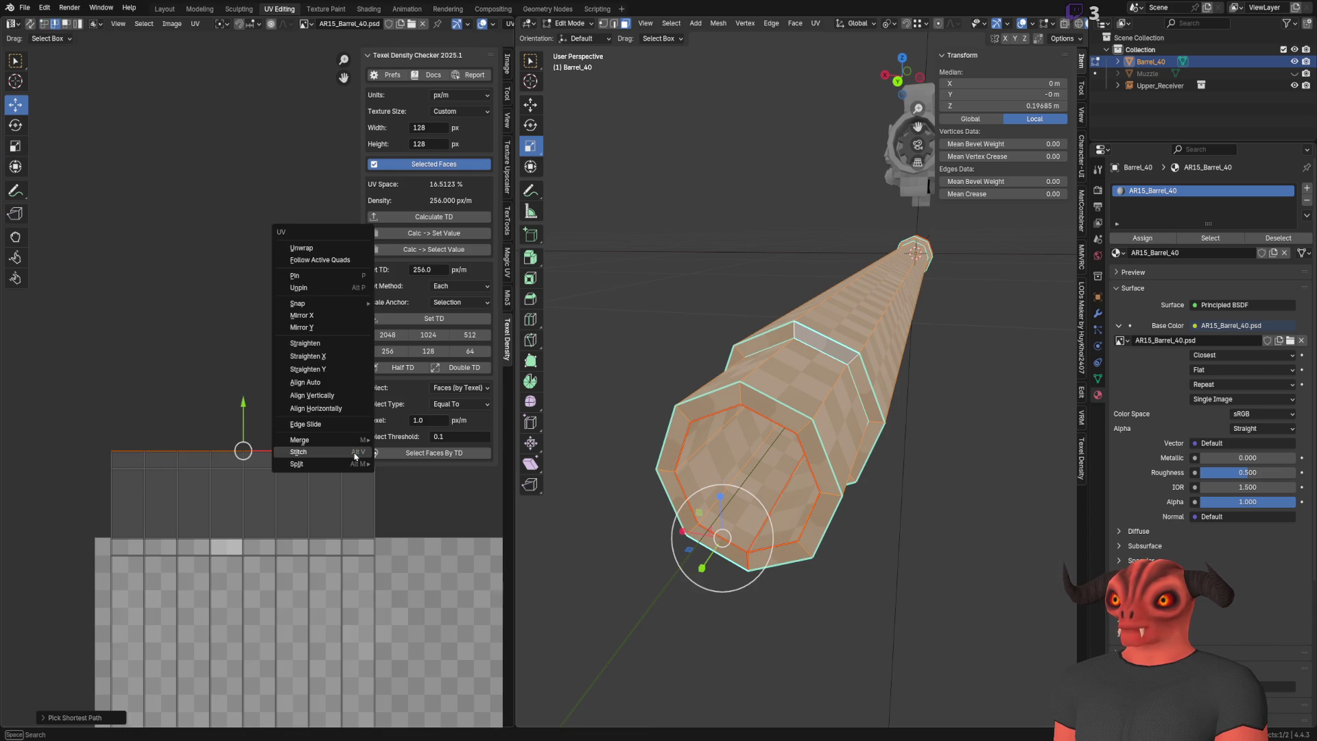
pyautogui.click(354, 456)
pyautogui.scroll(-8, 269, 439)
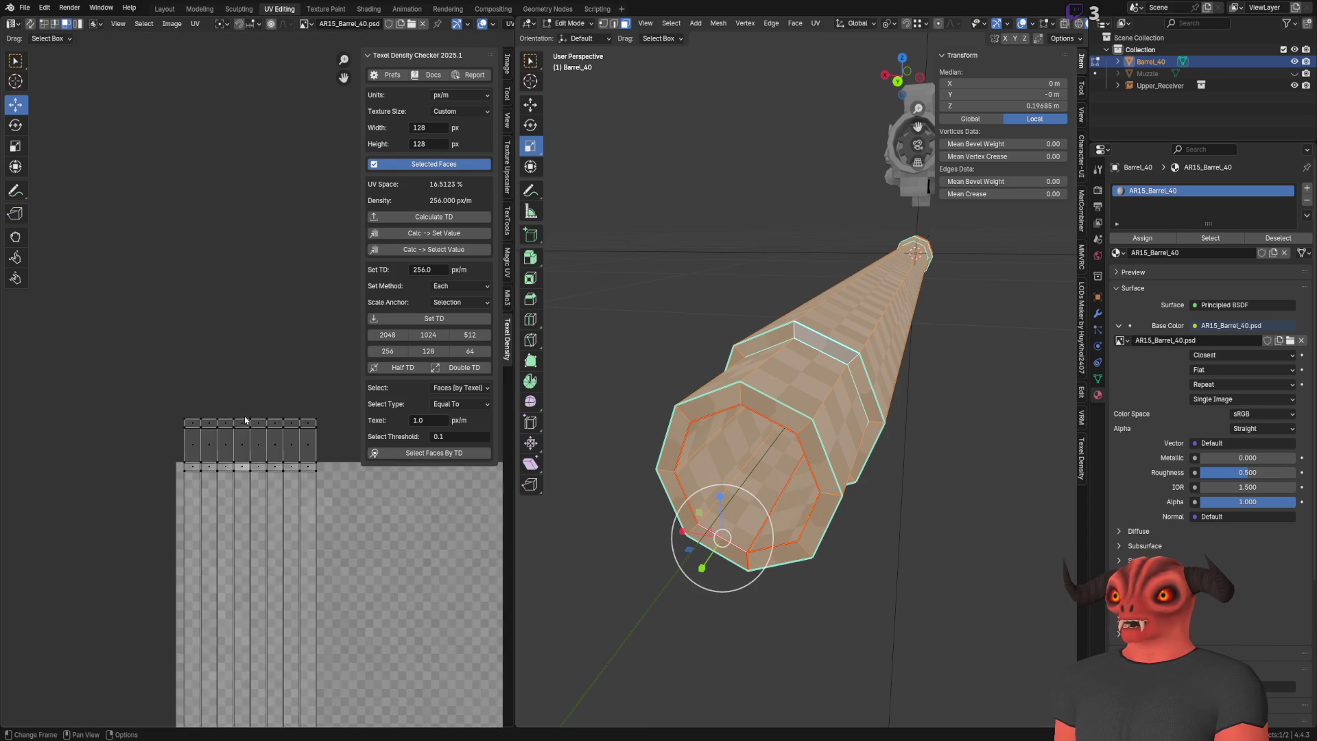
pyautogui.moveTo(217, 348); pyautogui.dragTo(274, 630)
pyautogui.scroll(6, 288, 469)
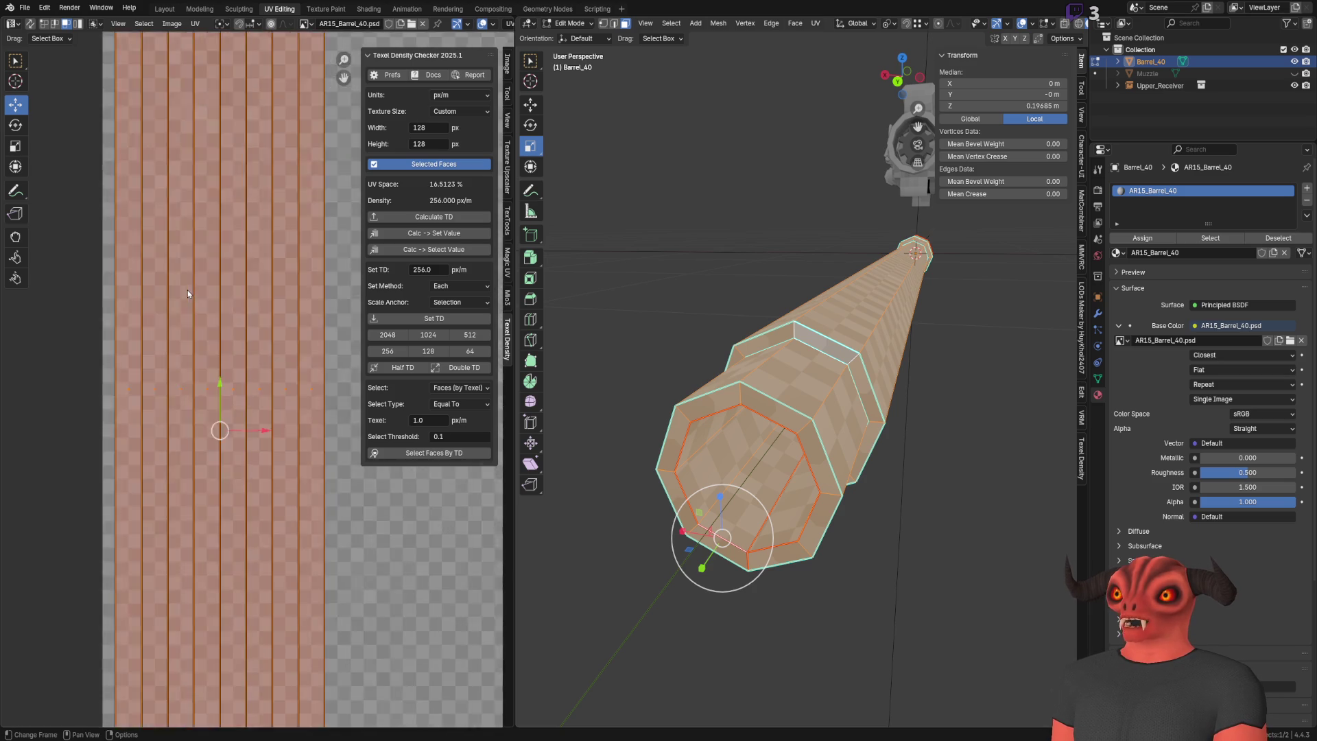
# Step: Move the left UV strip down and place the right strip half a tile left
pyautogui.scroll(2, 288, 469)
pyautogui.moveTo(280, 549); pyautogui.dragTo(278, 608)
pyautogui.click(167, 350)
pyautogui.moveTo(783, 439)
pyautogui.mouseDown(button='middle')
pyautogui.moveTo(774, 447)
pyautogui.moveTo(810, 439)
pyautogui.moveTo(782, 445)
pyautogui.mouseUp(button='middle')
pyautogui.scroll(2, 288, 519)
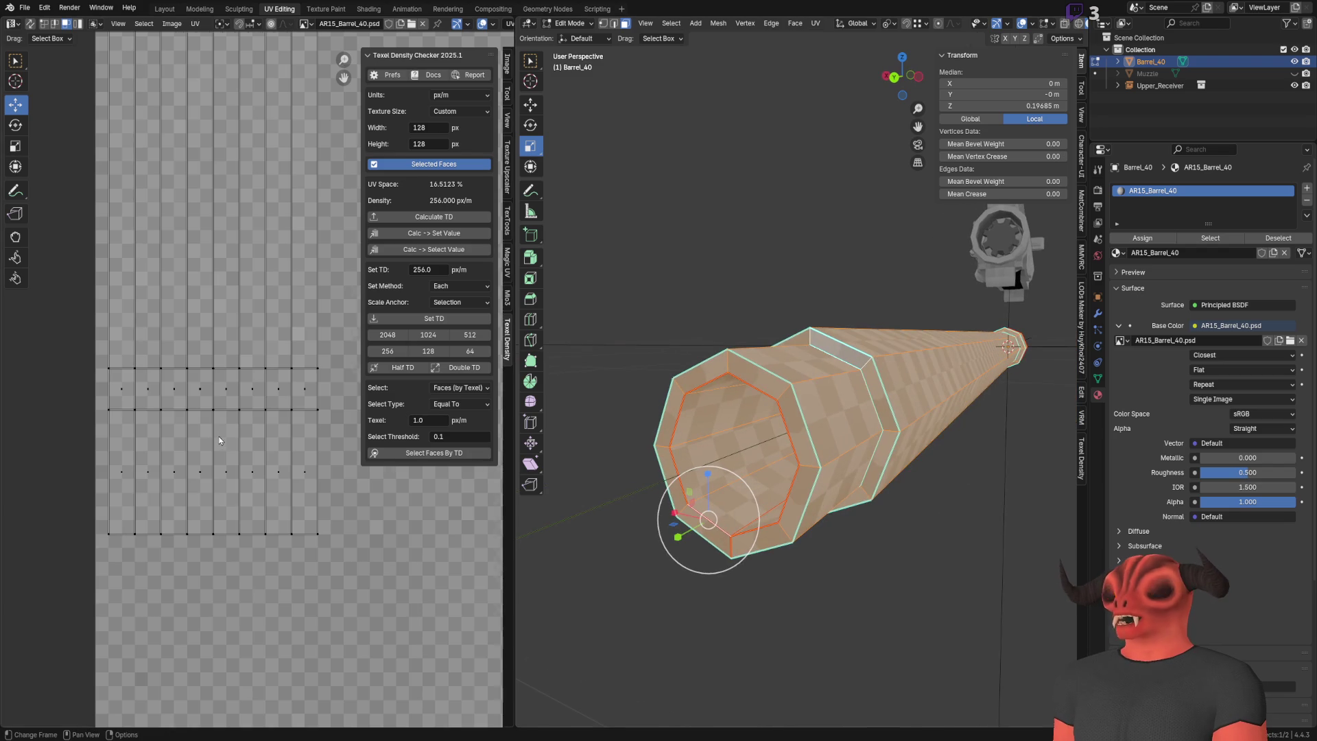
pyautogui.press('Home')
pyautogui.scroll(-2, 272, 309)
pyautogui.click(319, 338)
pyautogui.moveTo(324, 339); pyautogui.dragTo(300, 456, button='middle')
pyautogui.moveTo(300, 456); pyautogui.dragTo(155, 411)
pyautogui.scroll(4, 154, 410)
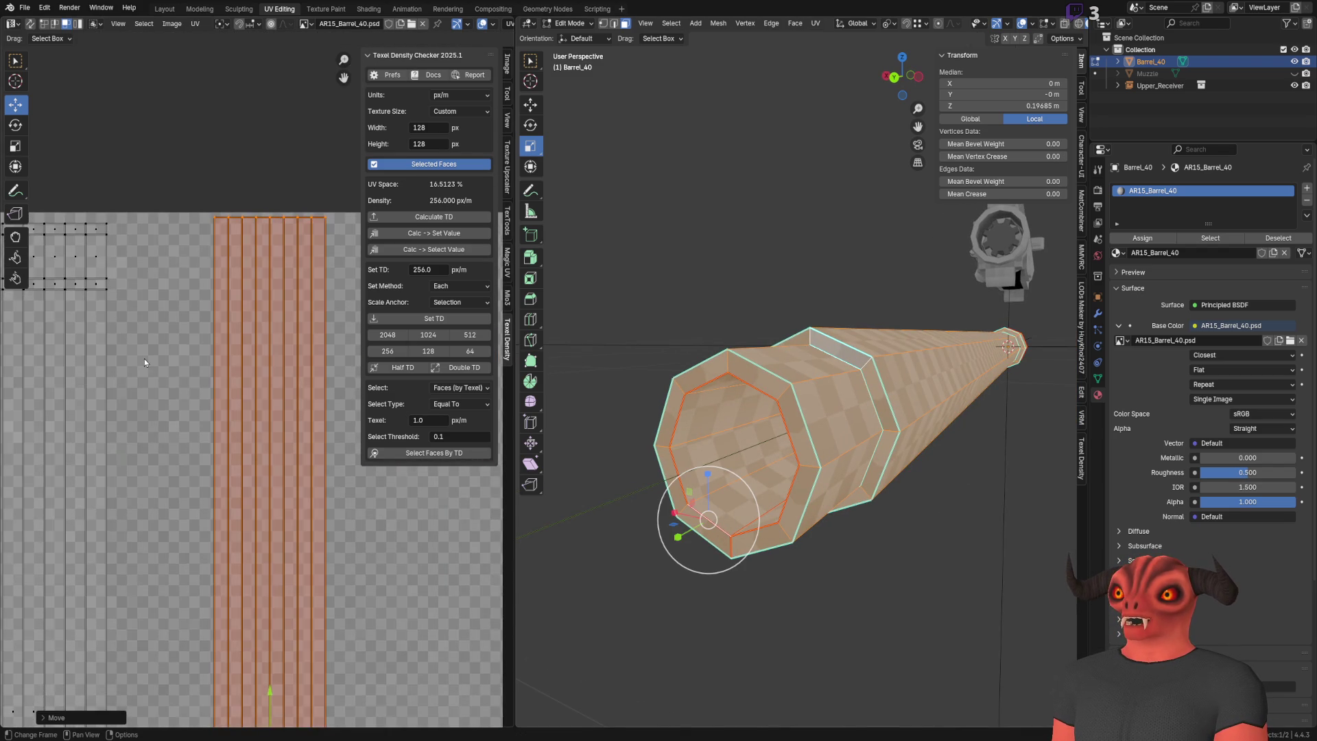
pyautogui.scroll(-1, 206, 384)
pyautogui.moveTo(238, 398); pyautogui.dragTo(210, 225, button='middle')
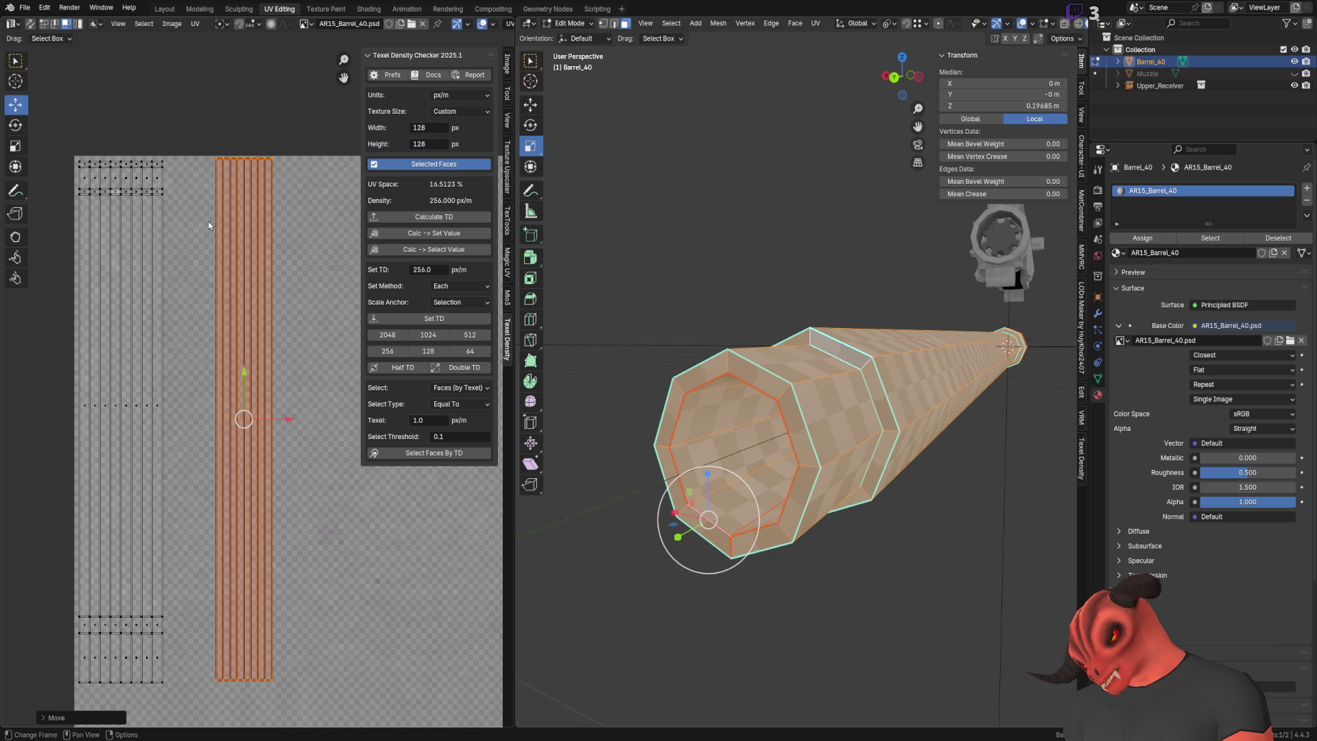
# Step: Add a loop cut inside the bore and select the connected bore faces
pyautogui.click(723, 210)
pyautogui.moveTo(722, 209); pyautogui.dragTo(823, 203, button='middle')
pyautogui.hotkey('ctrl', 'e')
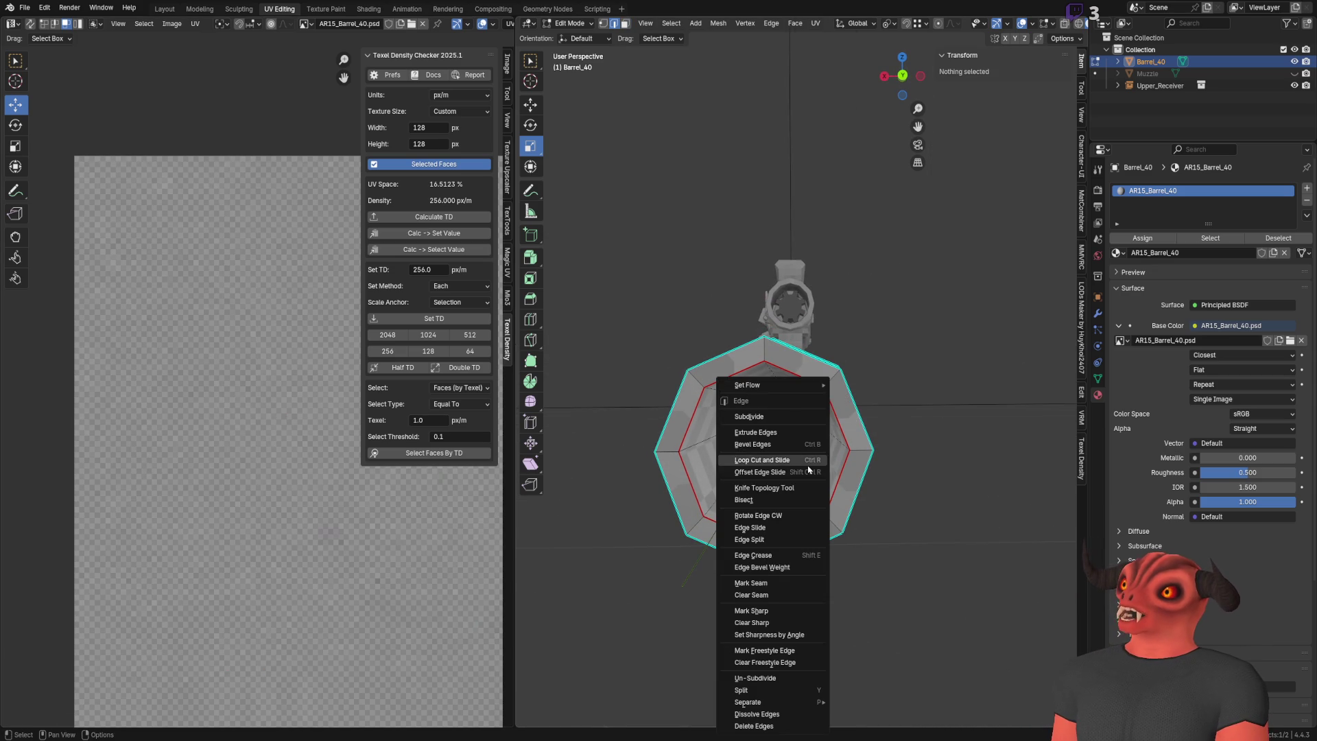
pyautogui.click(752, 459)
pyautogui.click(752, 461)
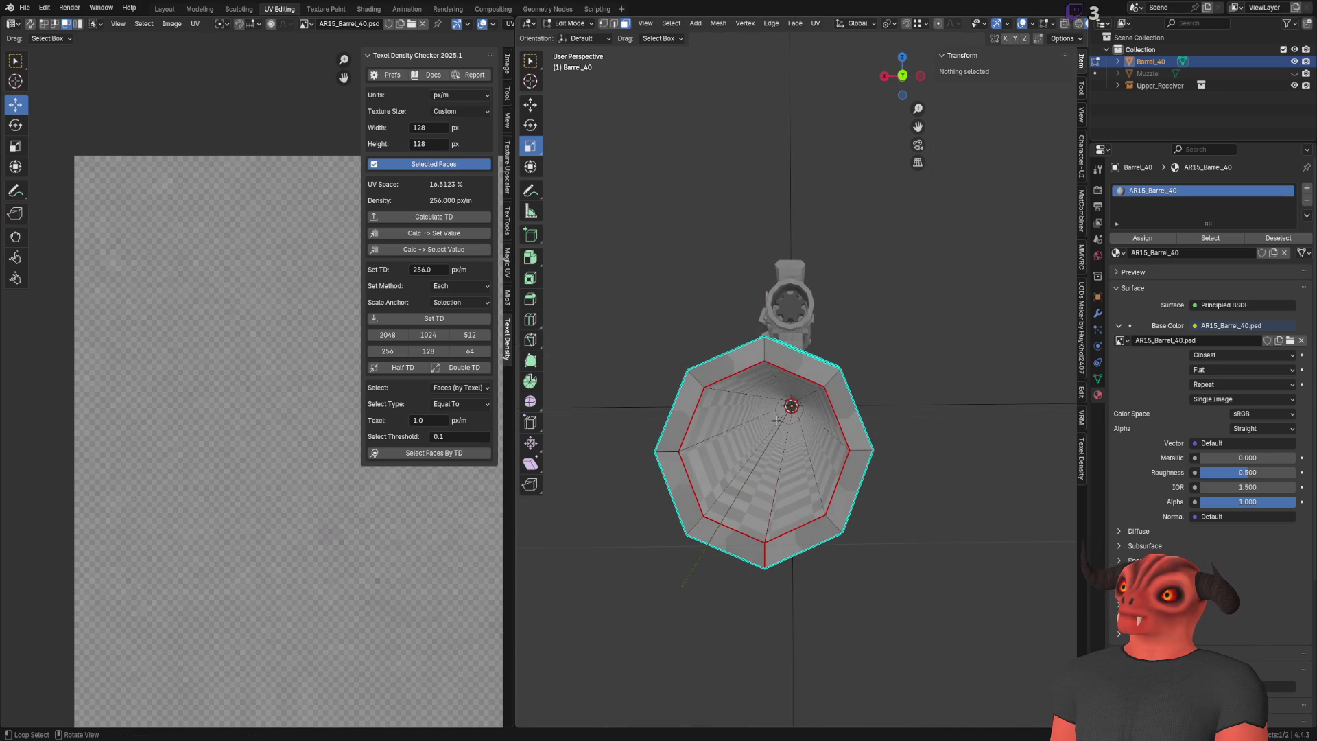
pyautogui.press('l')
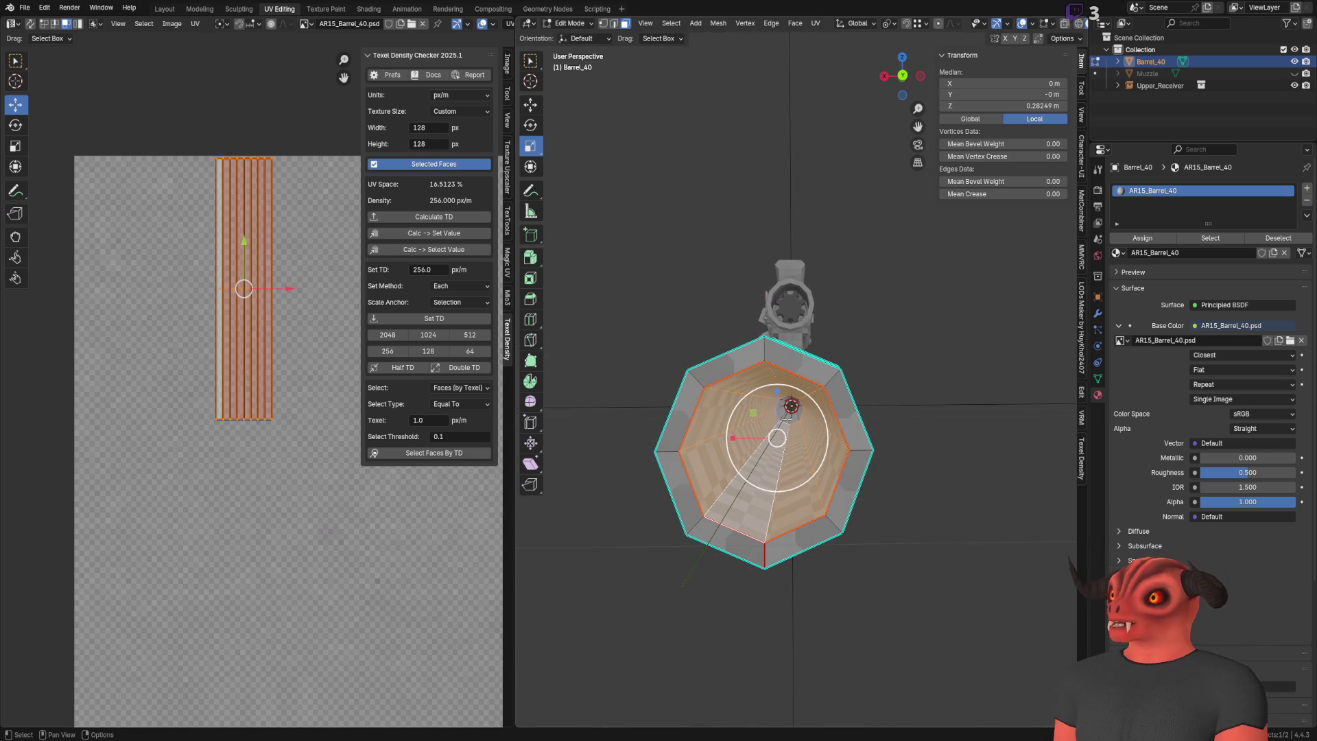
pyautogui.moveTo(787, 413); pyautogui.dragTo(787, 417)
pyautogui.rightClick(787, 416)
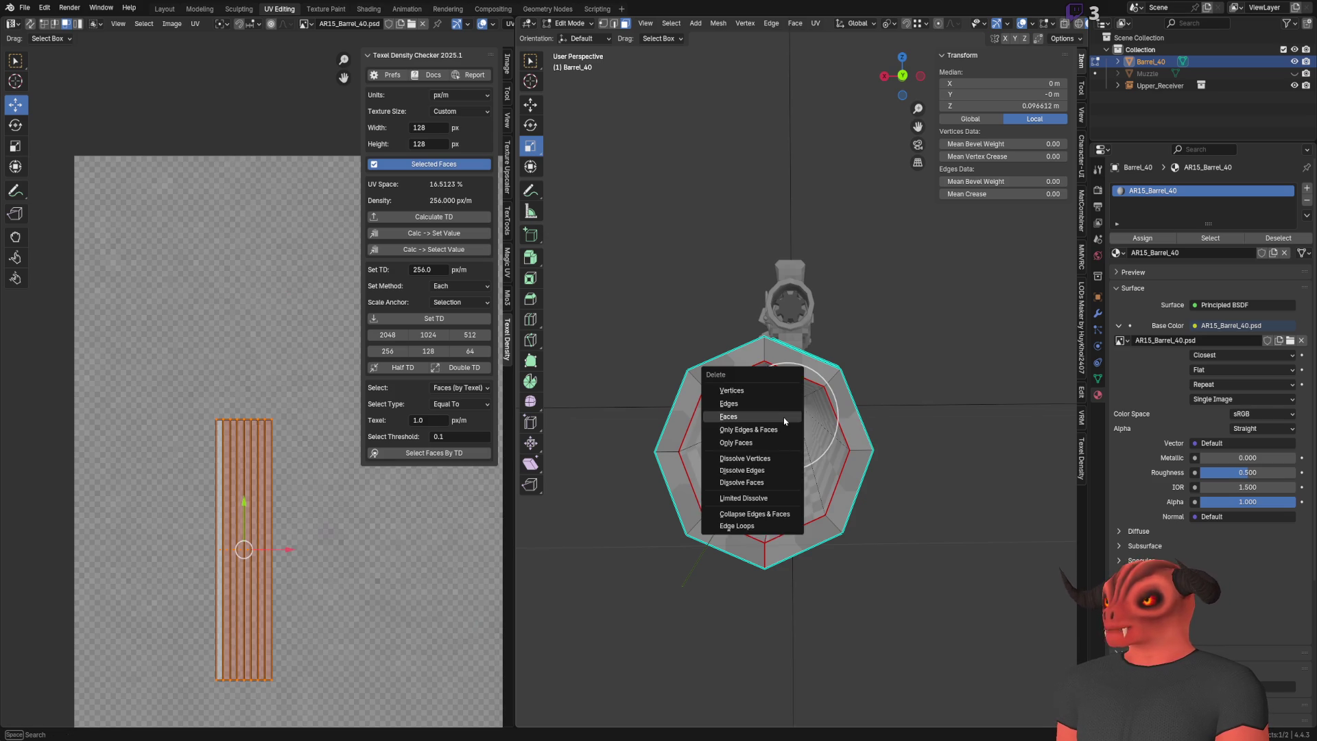
pyautogui.press('Escape')
pyautogui.hotkey('ctrl', 'z')
pyautogui.hotkey('ctrl', 'z')
pyautogui.hotkey('ctrl', 'shift', 'z')
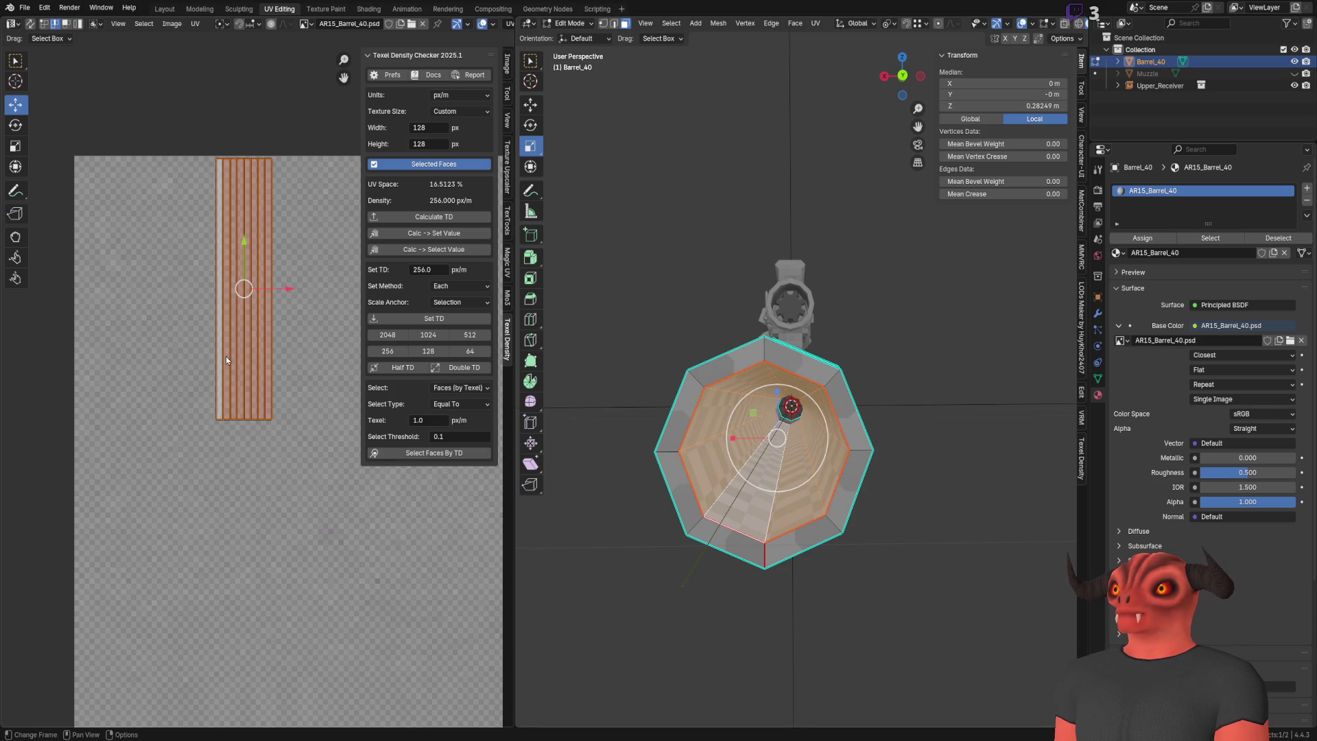
# Step: Try tilting the bore UV strip about 26°, then undo the rotation
pyautogui.moveTo(227, 360); pyautogui.dragTo(227, 402, button='middle')
pyautogui.click(15, 125)
pyautogui.moveTo(272, 292); pyautogui.dragTo(286, 309)
pyautogui.scroll(6, 694, 695)
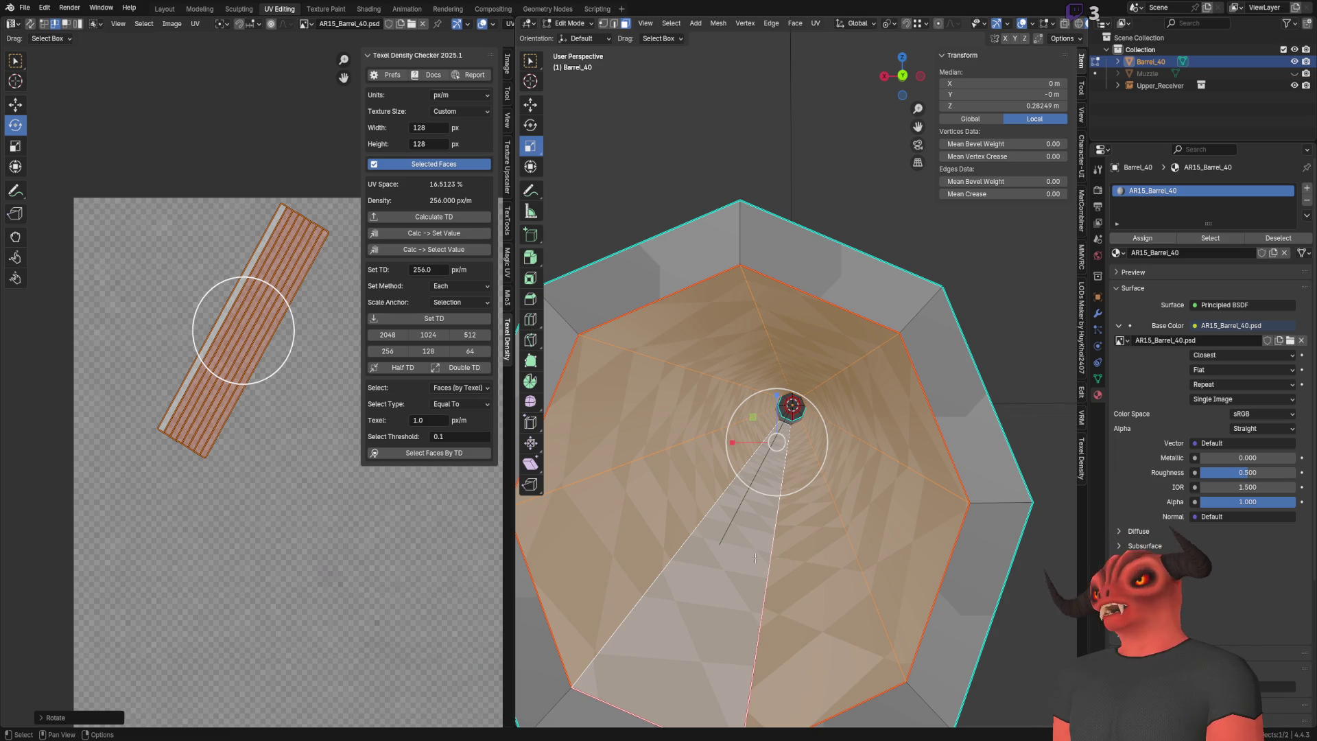
pyautogui.hotkey('ctrl', 'z')
# Step: Select just the bore UV strip and rotate it 45°
pyautogui.hotkey('ctrl', 'shift', 'z')
pyautogui.hotkey('ctrl', 'z')
pyautogui.click(386, 455)
pyautogui.click(215, 313)
pyautogui.press('l')
pyautogui.press('r')
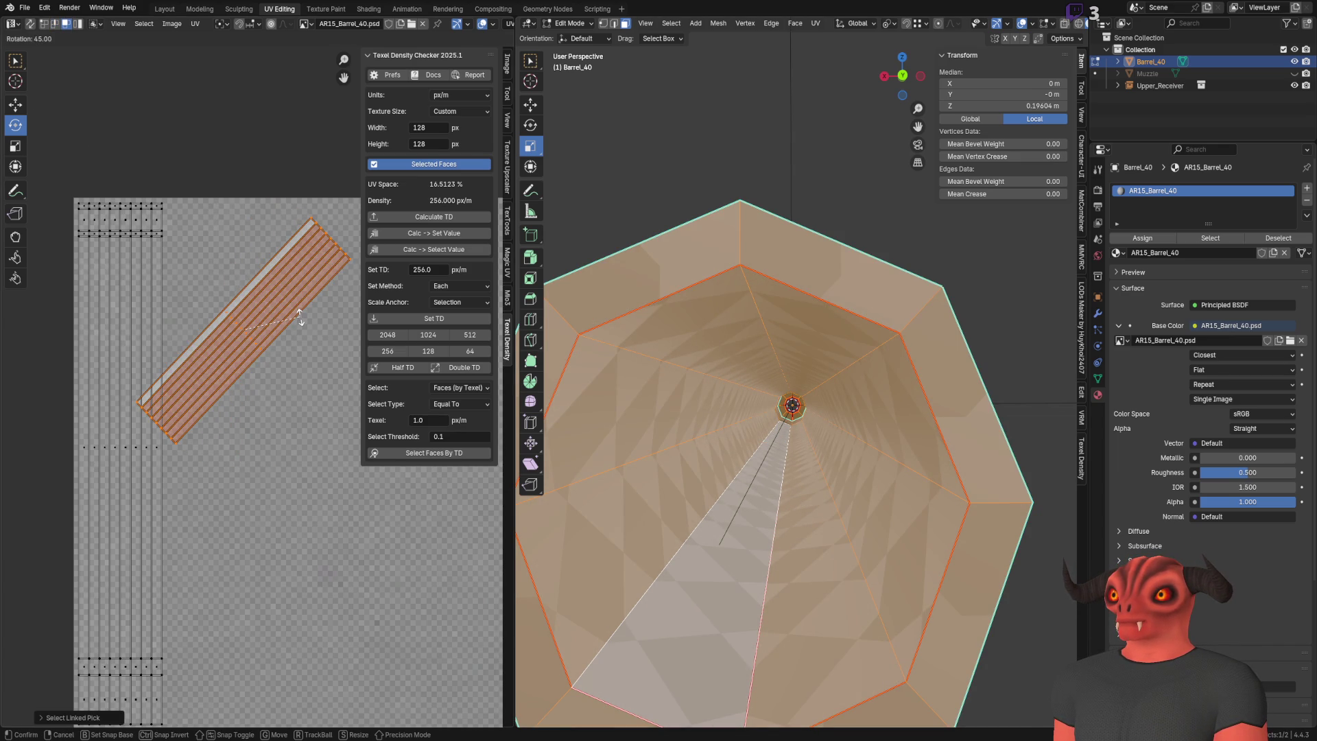
pyautogui.click(292, 315)
pyautogui.click(83, 719)
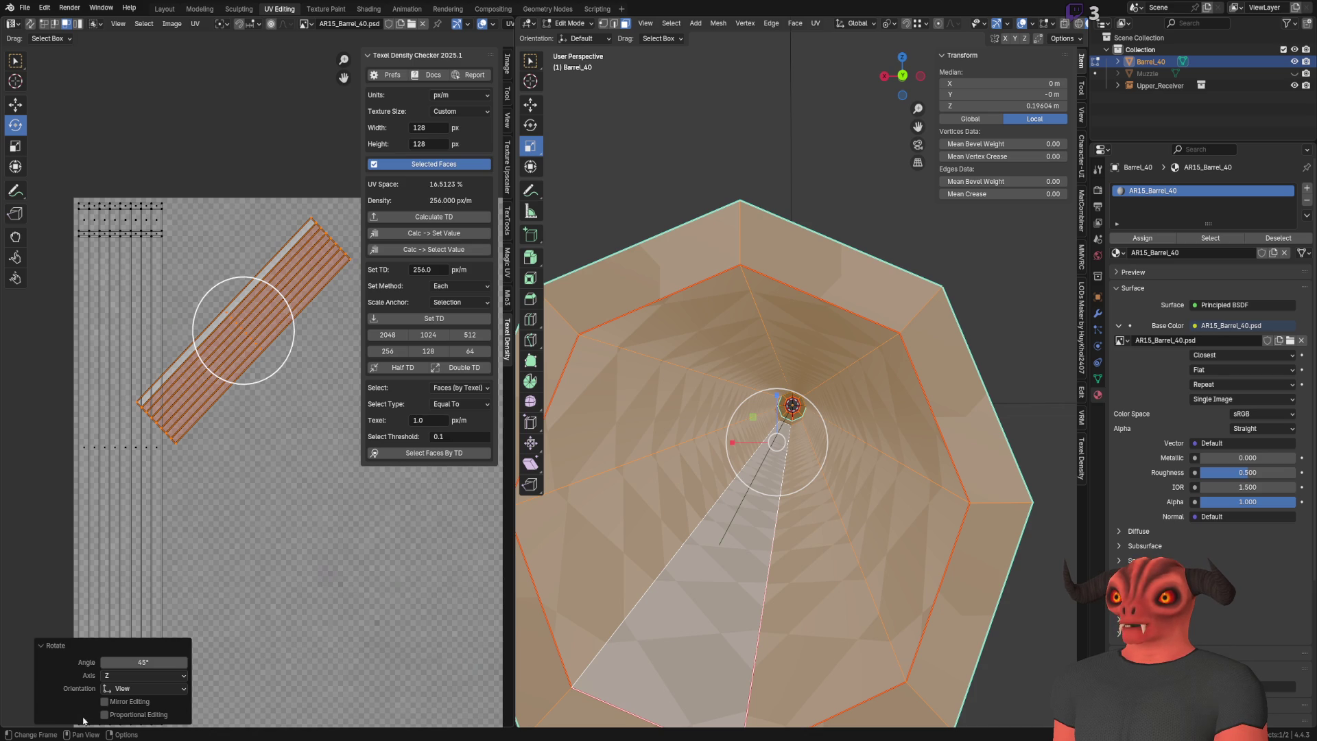
# Step: Move the tilted strip, then undo back to the upright bore strip
pyautogui.moveTo(244, 331); pyautogui.dragTo(277, 377)
pyautogui.scroll(5, 231, 453)
pyautogui.scroll(1, 231, 453)
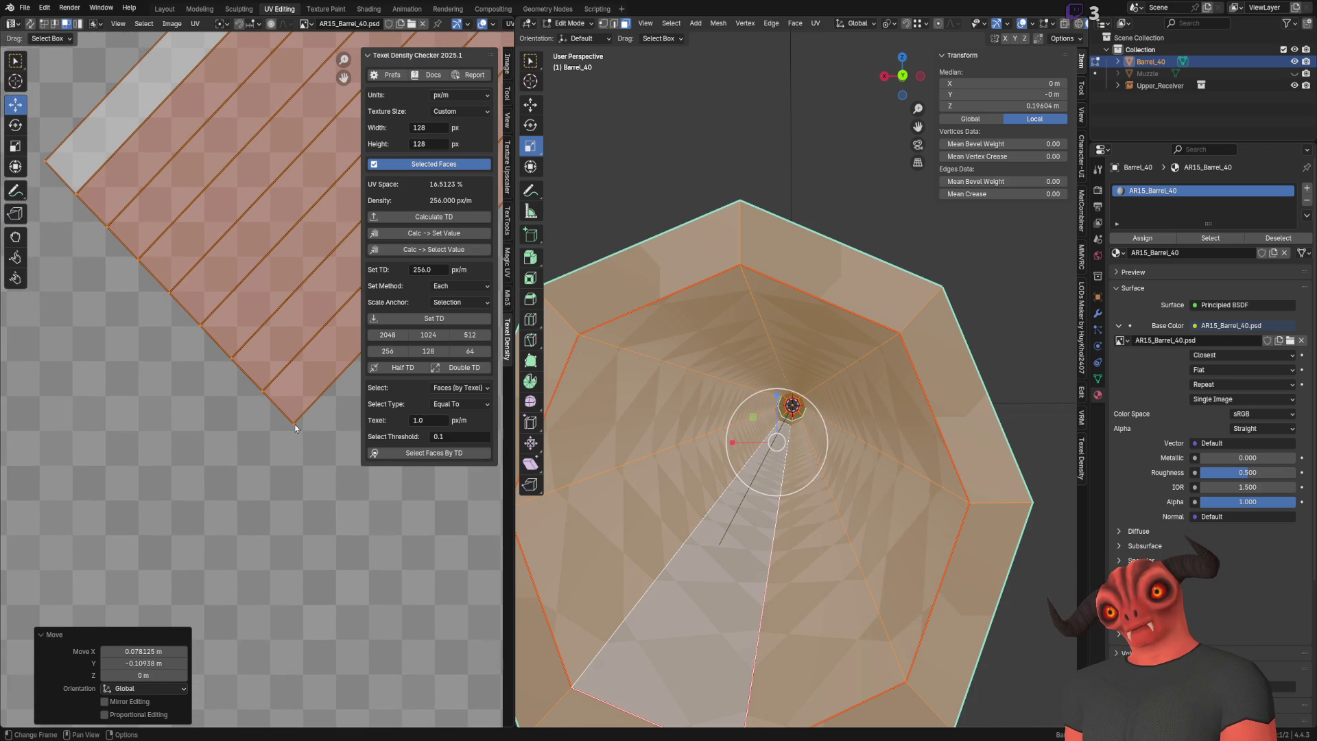
pyautogui.scroll(-7, 206, 309)
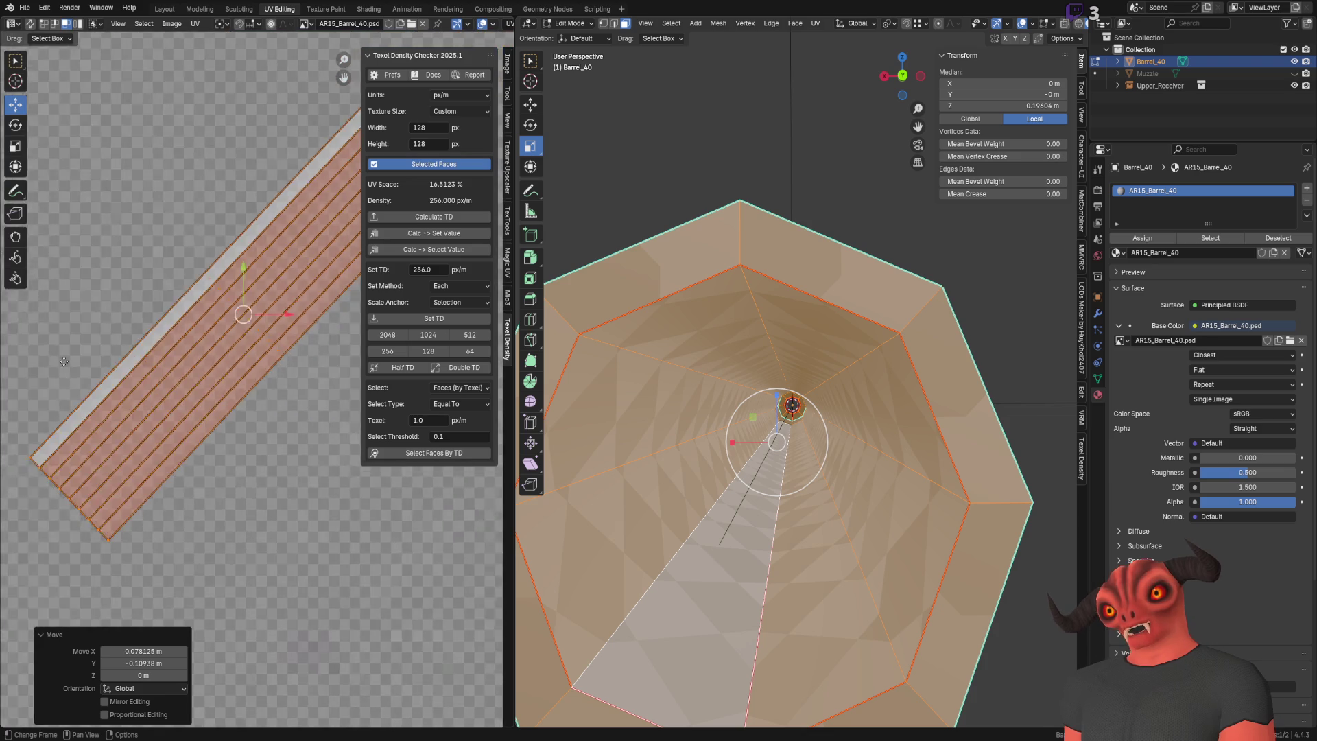
pyautogui.scroll(2, 234, 347)
pyautogui.hotkey('ctrl', 'z')
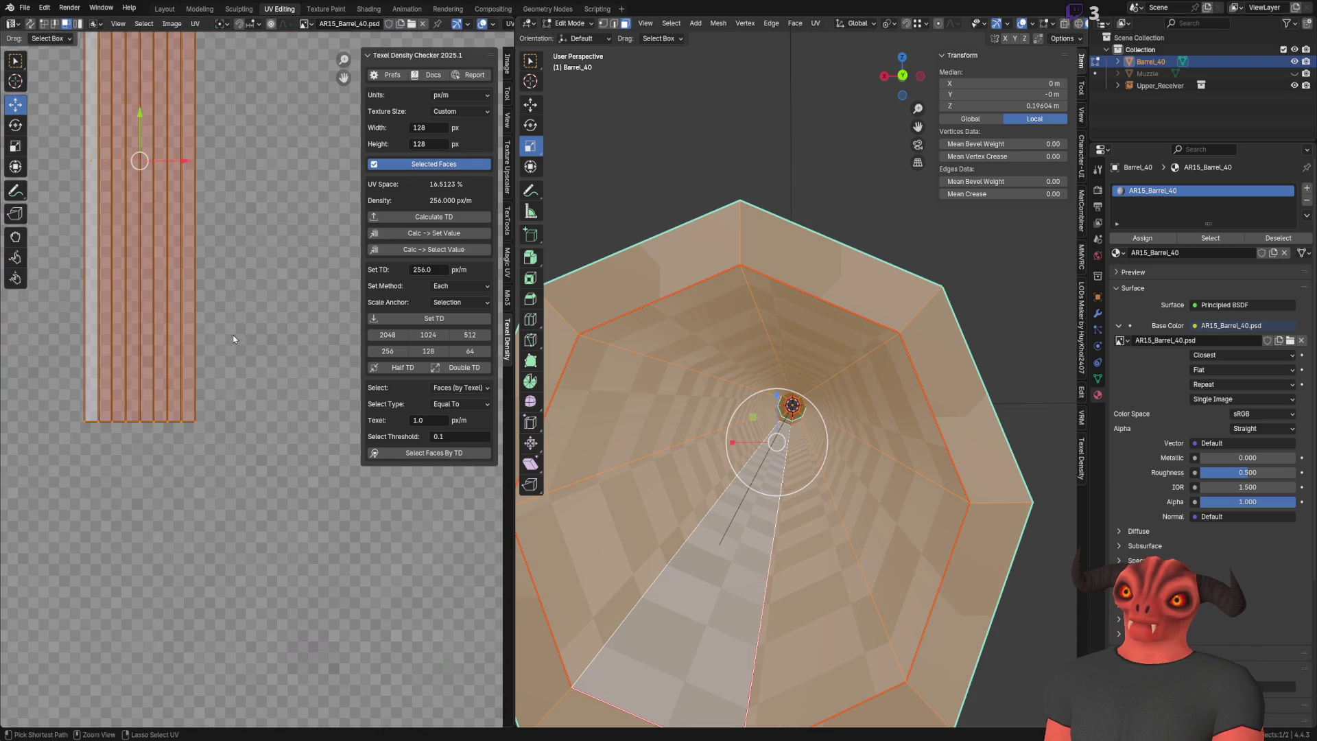
pyautogui.press('KP_Decimal')
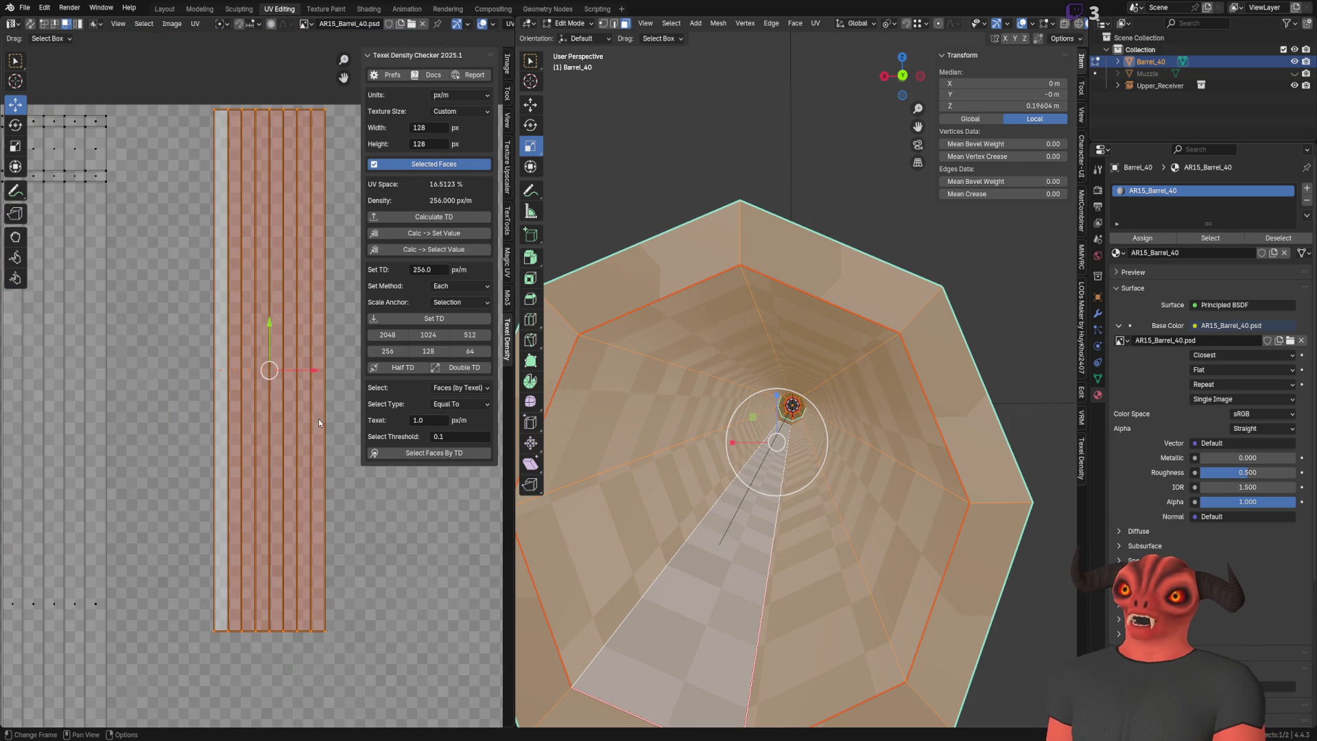
# Step: Move the upright bore strip down, narrow it horizontally and snap it to pixels
pyautogui.moveTo(269, 371)
pyautogui.mouseDown()
pyautogui.moveTo(252, 401)
pyautogui.moveTo(326, 403)
pyautogui.moveTo(280, 451)
pyautogui.mouseUp()
pyautogui.click(15, 167)
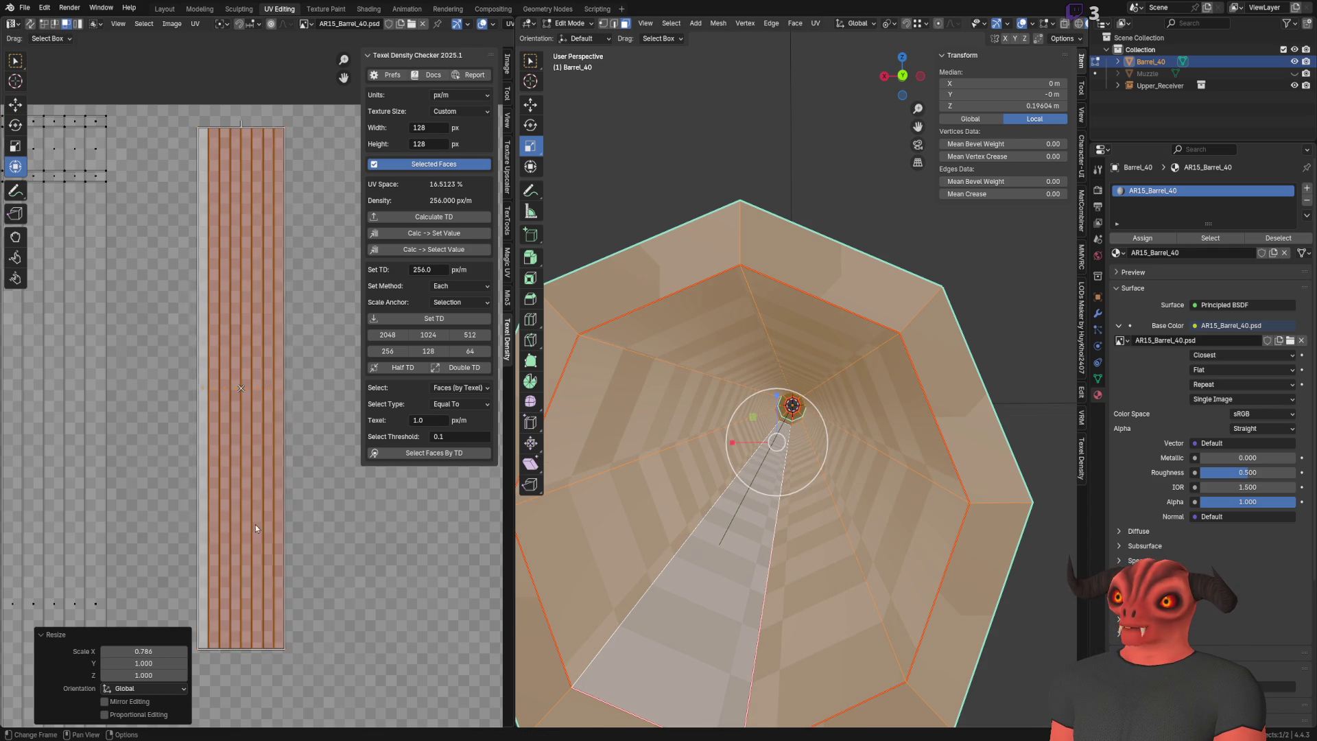
pyautogui.hotkey('shift', 's')
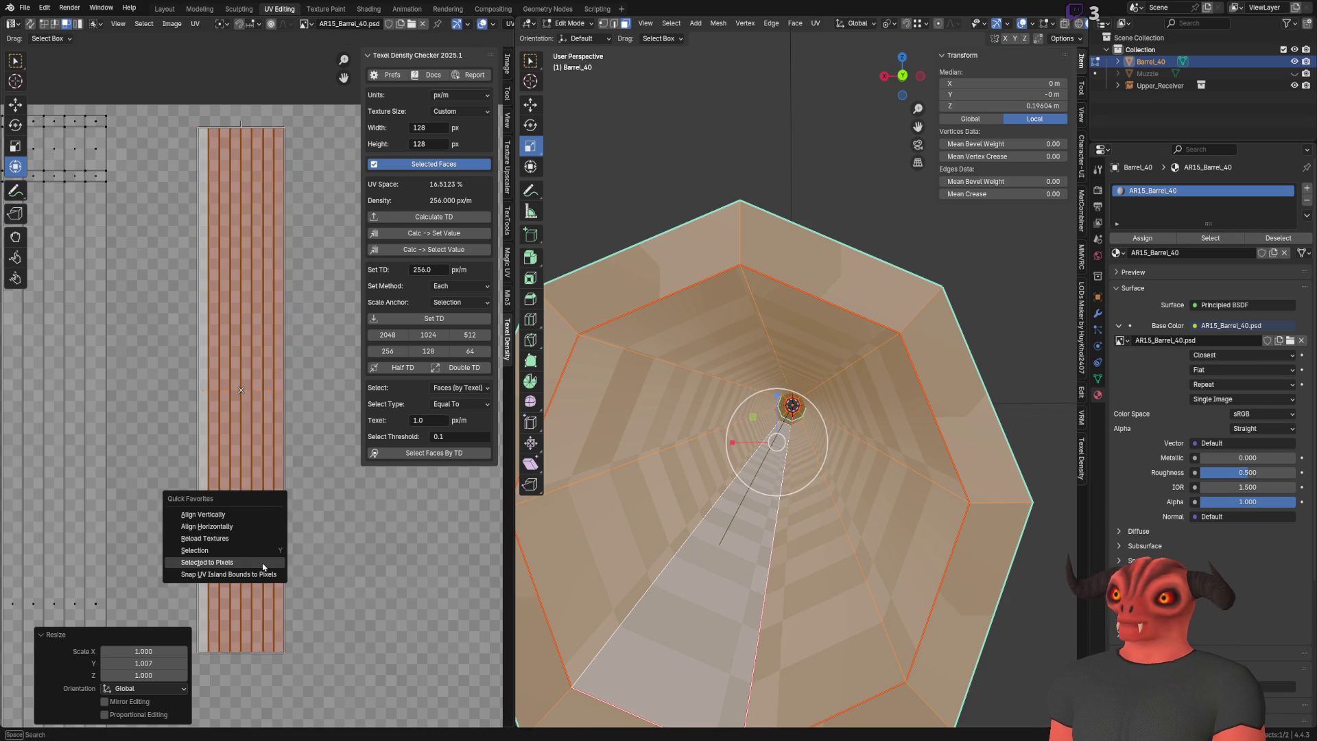
pyautogui.click(264, 567)
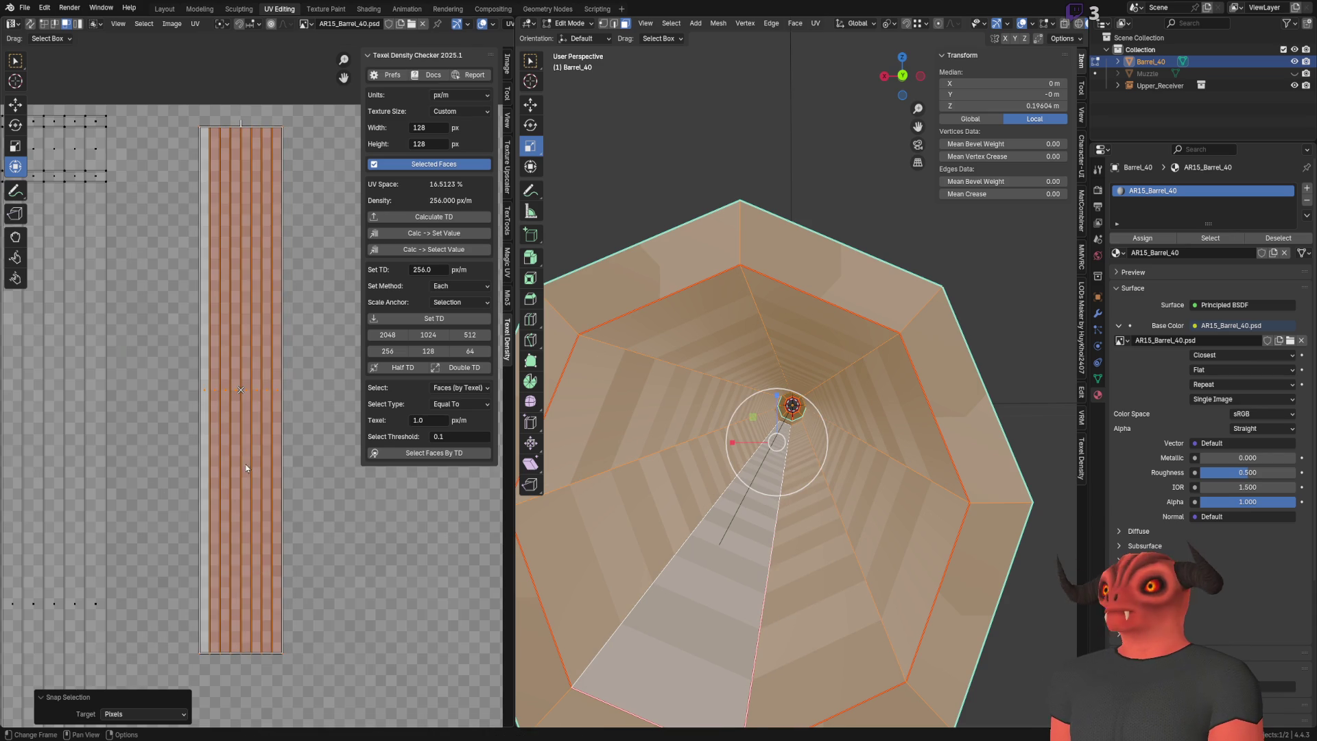
pyautogui.keyDown('ctrl'); pyautogui.scroll(1, 248, 481); pyautogui.keyUp('ctrl')
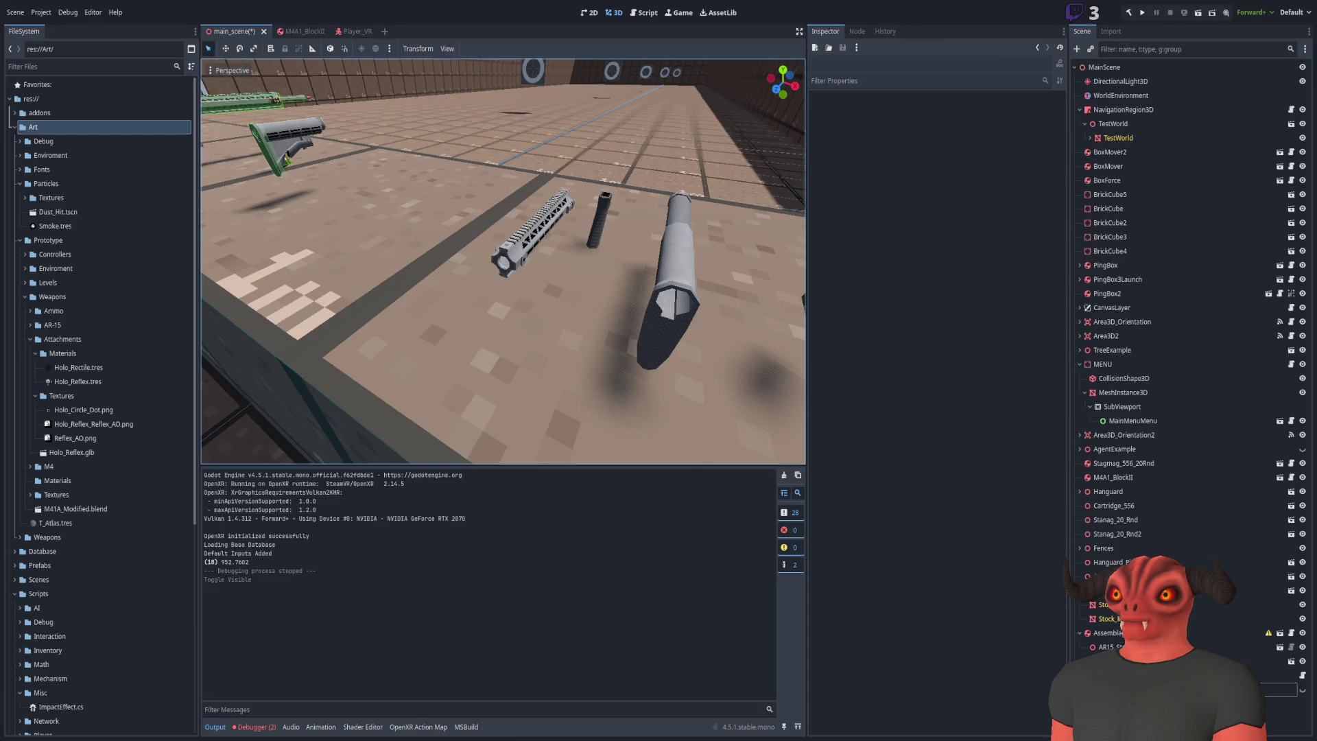
pyautogui.click(15, 125)
pyautogui.moveTo(292, 397); pyautogui.dragTo(282, 358)
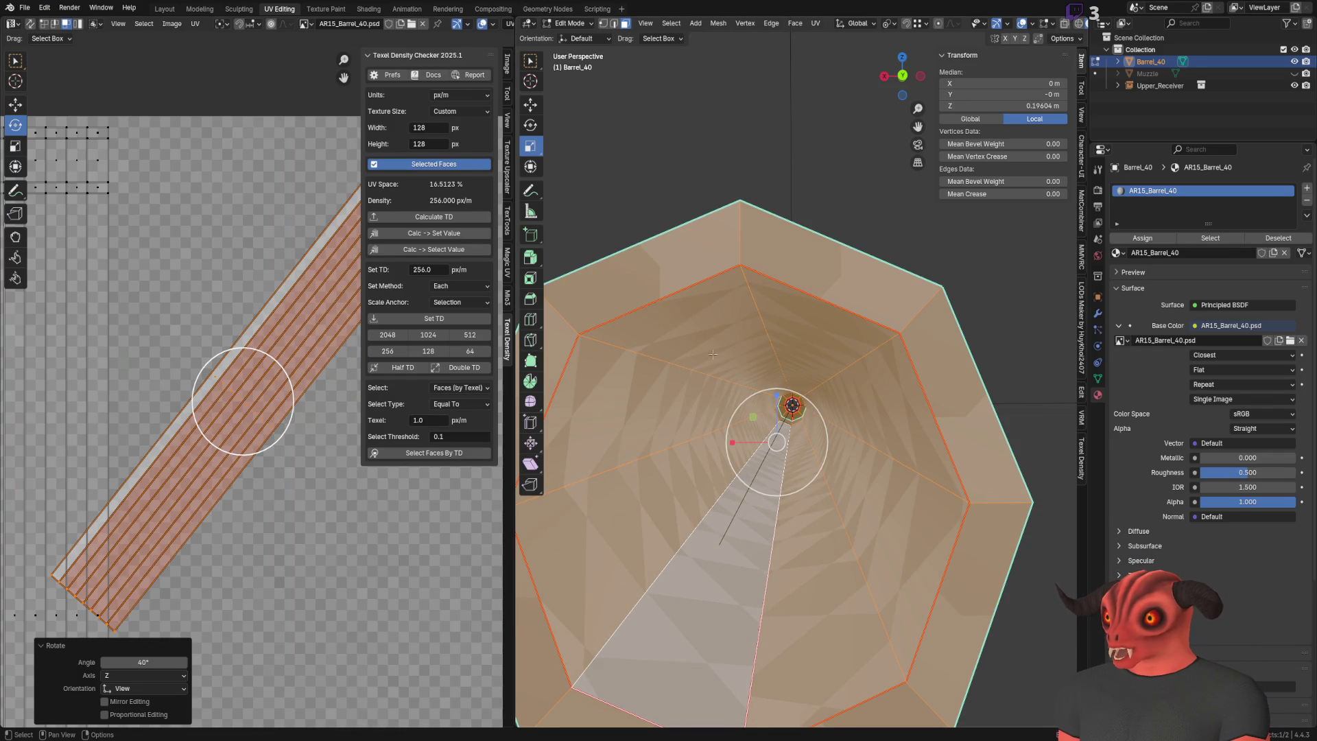
pyautogui.moveTo(786, 340); pyautogui.dragTo(889, 659, button='middle')
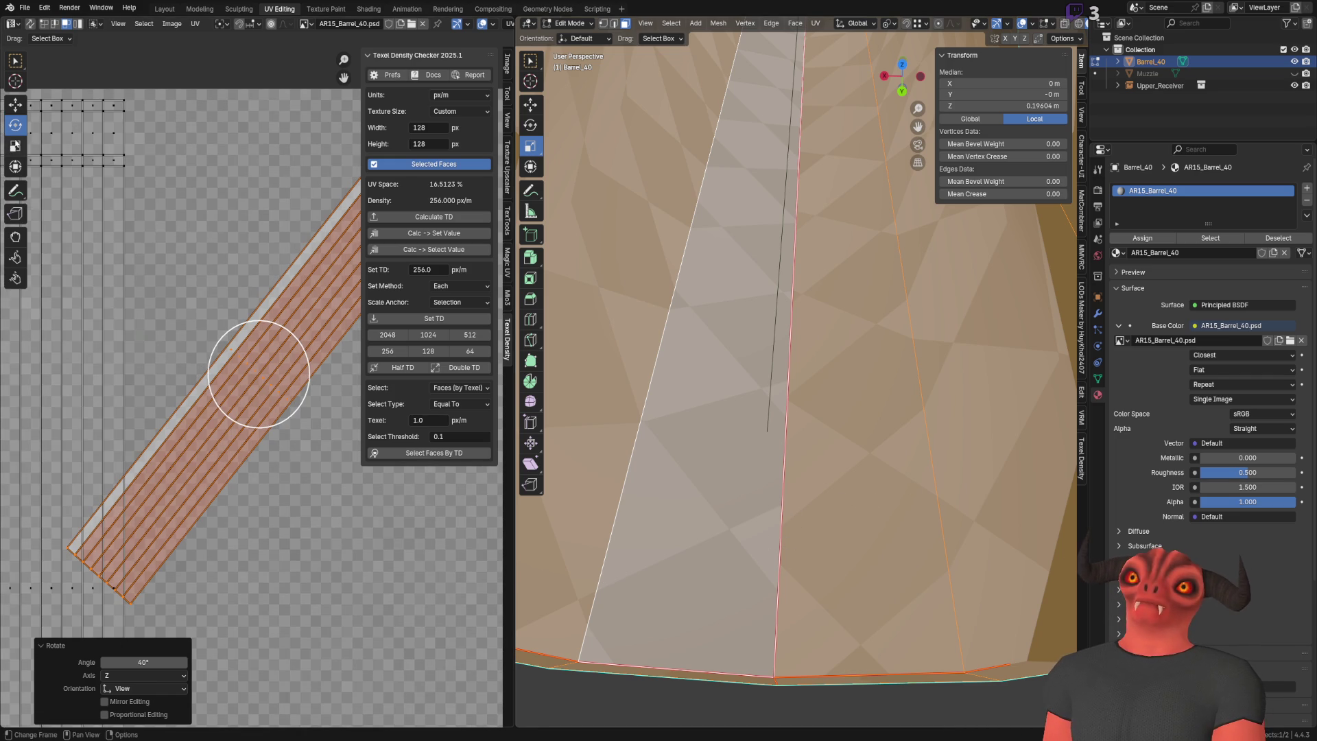
pyautogui.hotkey('ctrl', 'z')
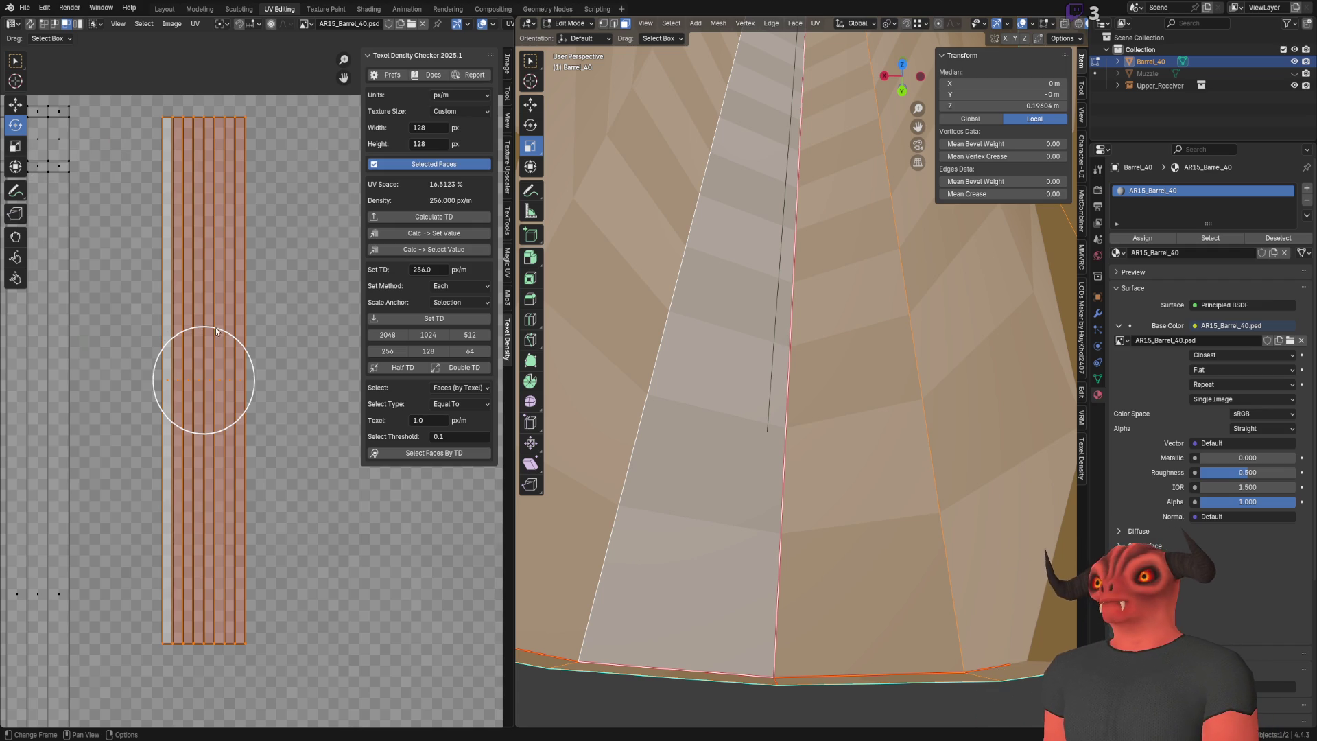
pyautogui.moveTo(208, 328); pyautogui.dragTo(272, 374)
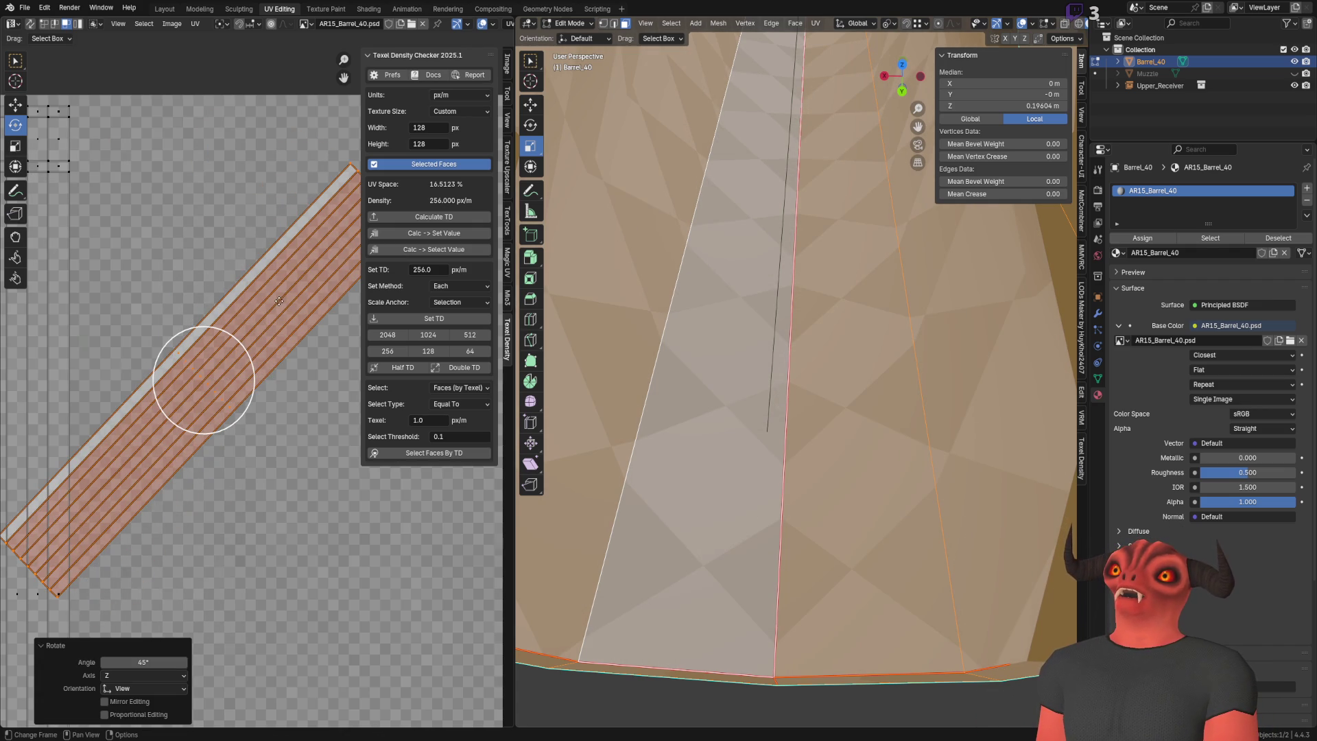
pyautogui.click(15, 105)
pyautogui.scroll(-3, 211, 240)
pyautogui.scroll(2, 212, 241)
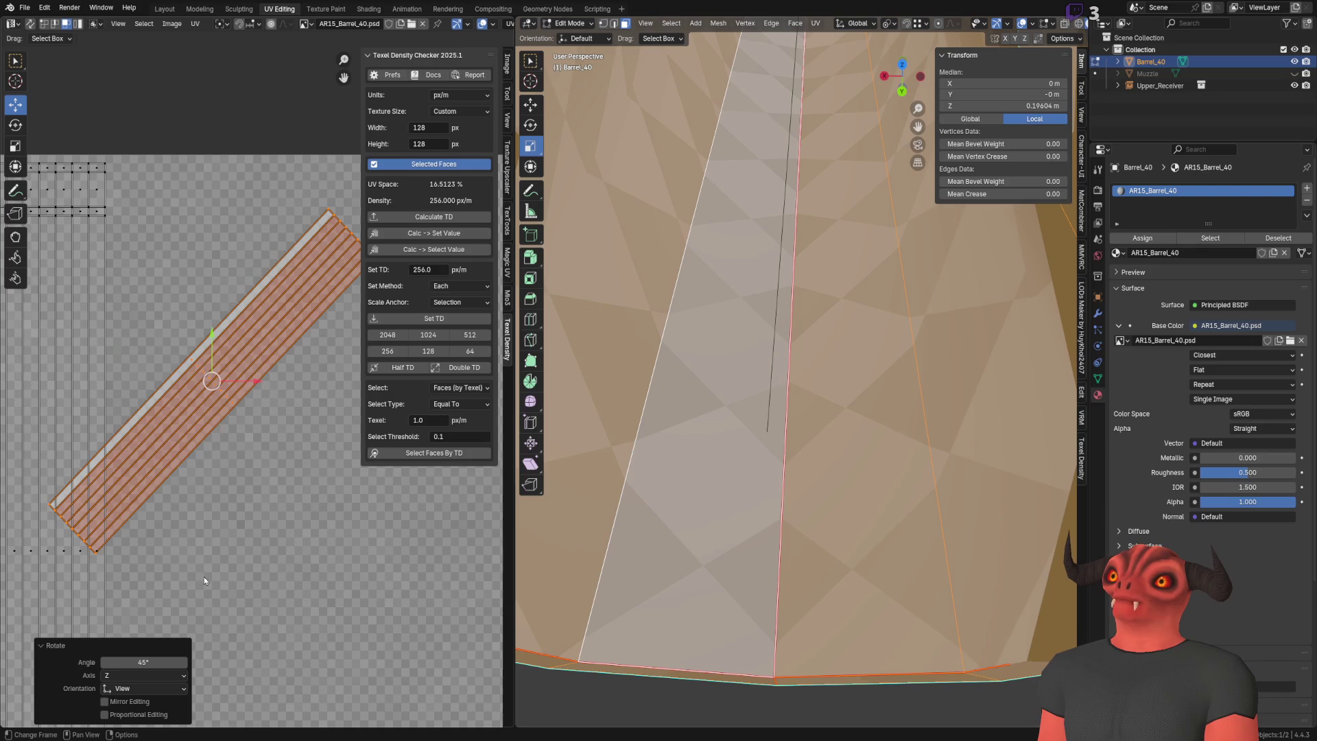
pyautogui.moveTo(209, 412); pyautogui.dragTo(289, 428)
pyautogui.scroll(3, 289, 428)
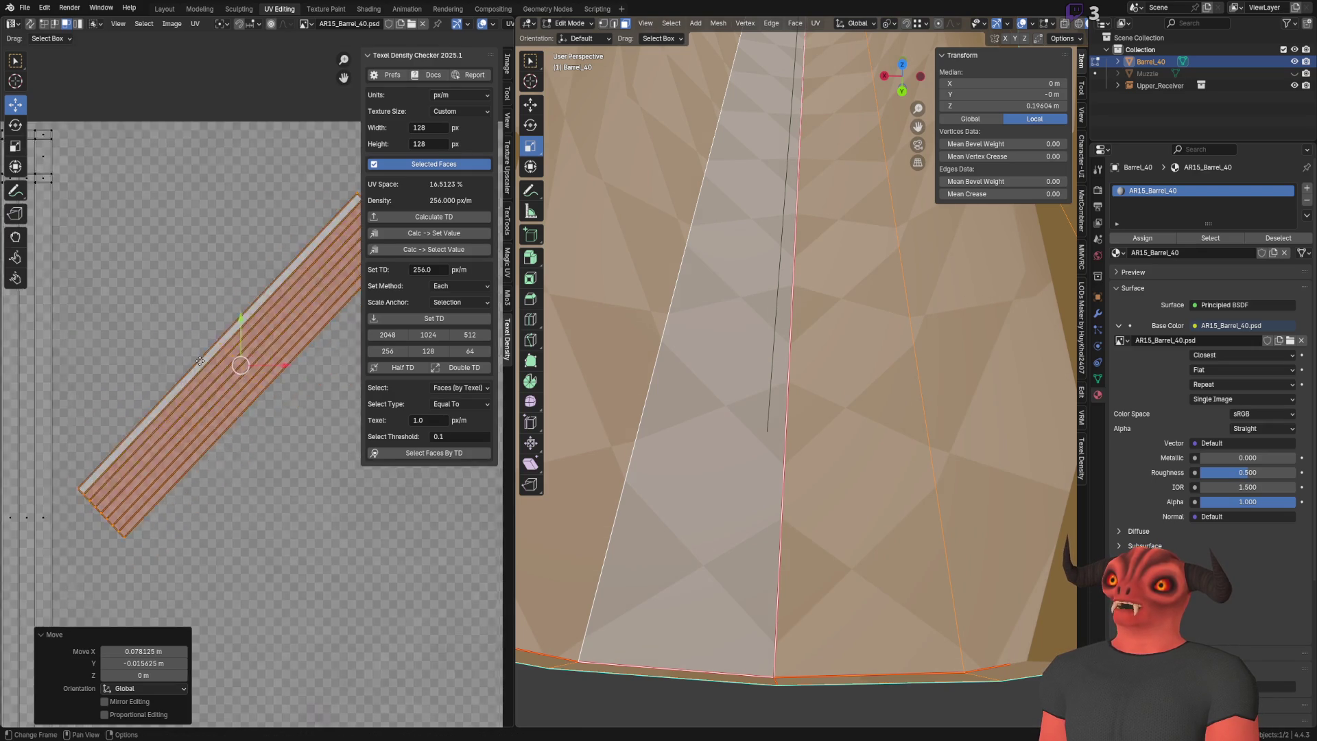
pyautogui.scroll(3, 37, 524)
pyautogui.scroll(-2, 59, 480)
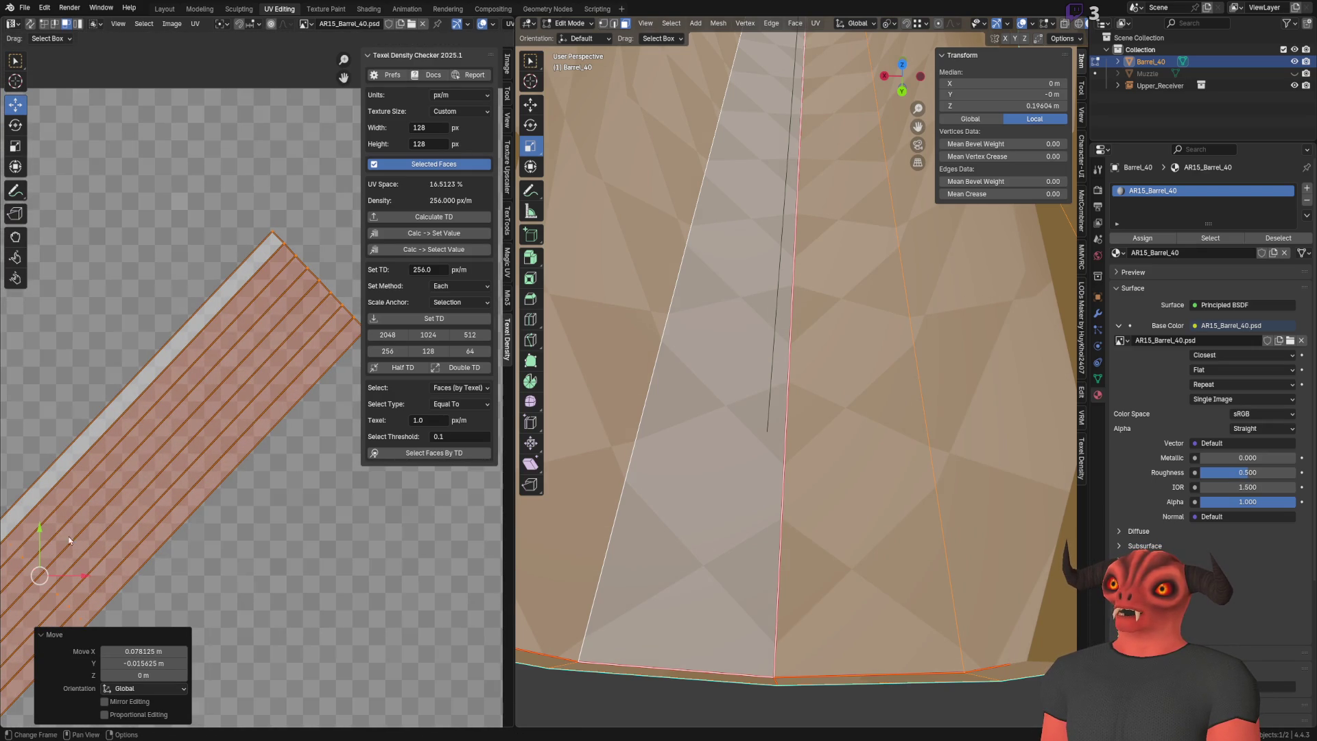
pyautogui.scroll(-1, 40, 575)
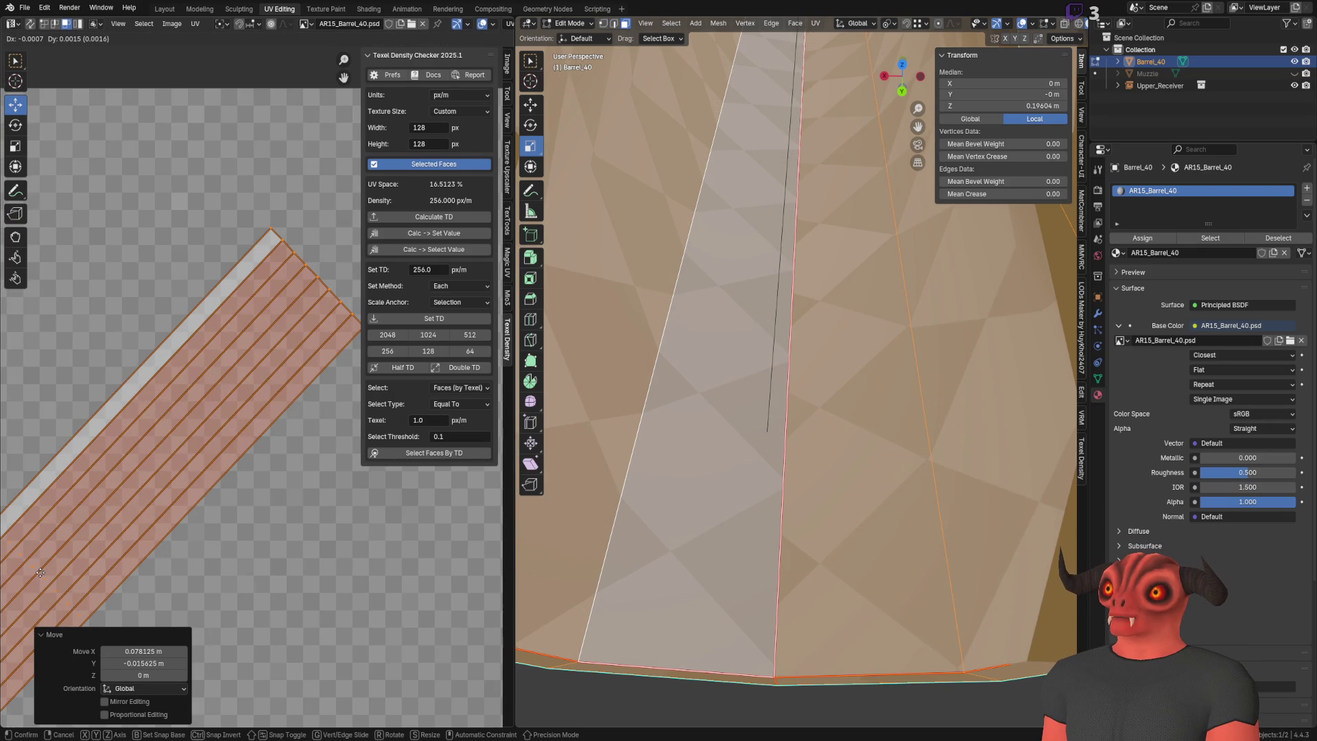
pyautogui.moveTo(83, 513); pyautogui.dragTo(69, 516)
pyautogui.moveTo(69, 517); pyautogui.dragTo(67, 518, button='middle')
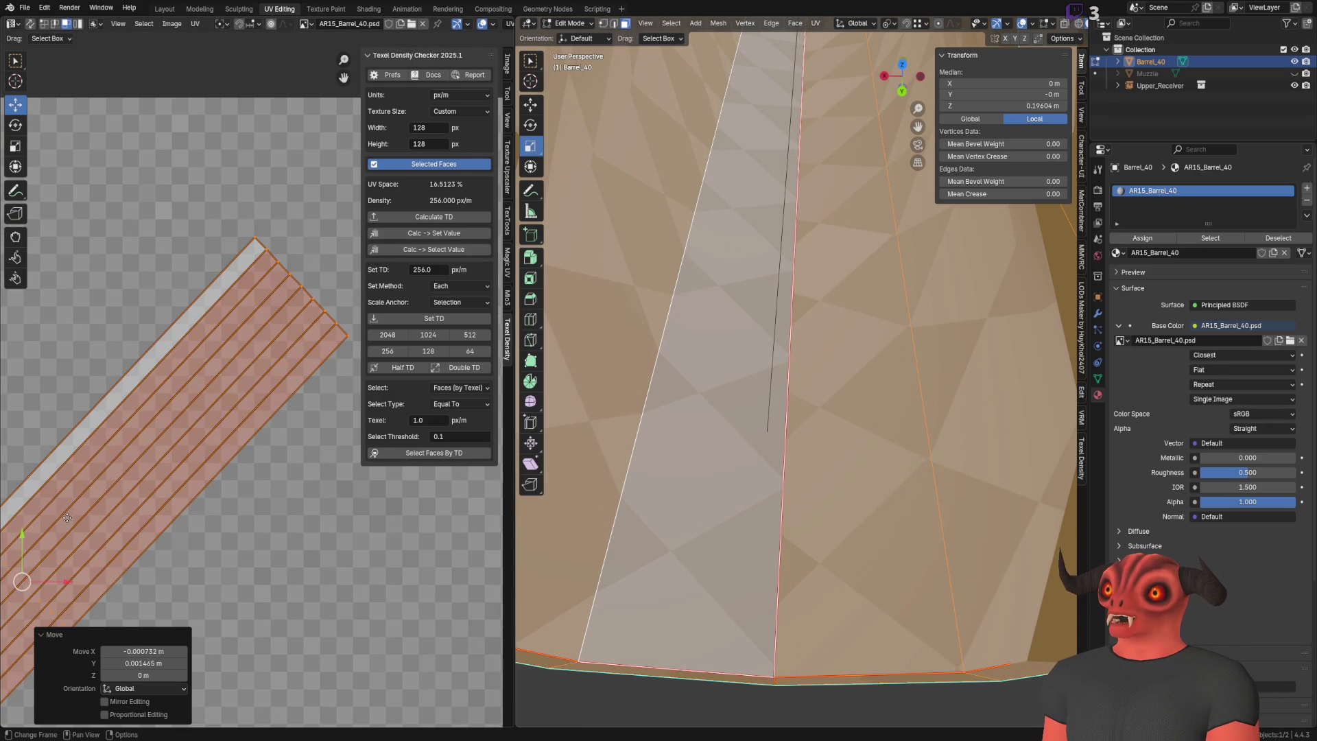
pyautogui.write('r45')
pyautogui.press('Return')
pyautogui.scroll(-2, 180, 373)
pyautogui.moveTo(166, 337); pyautogui.dragTo(219, 306, button='middle')
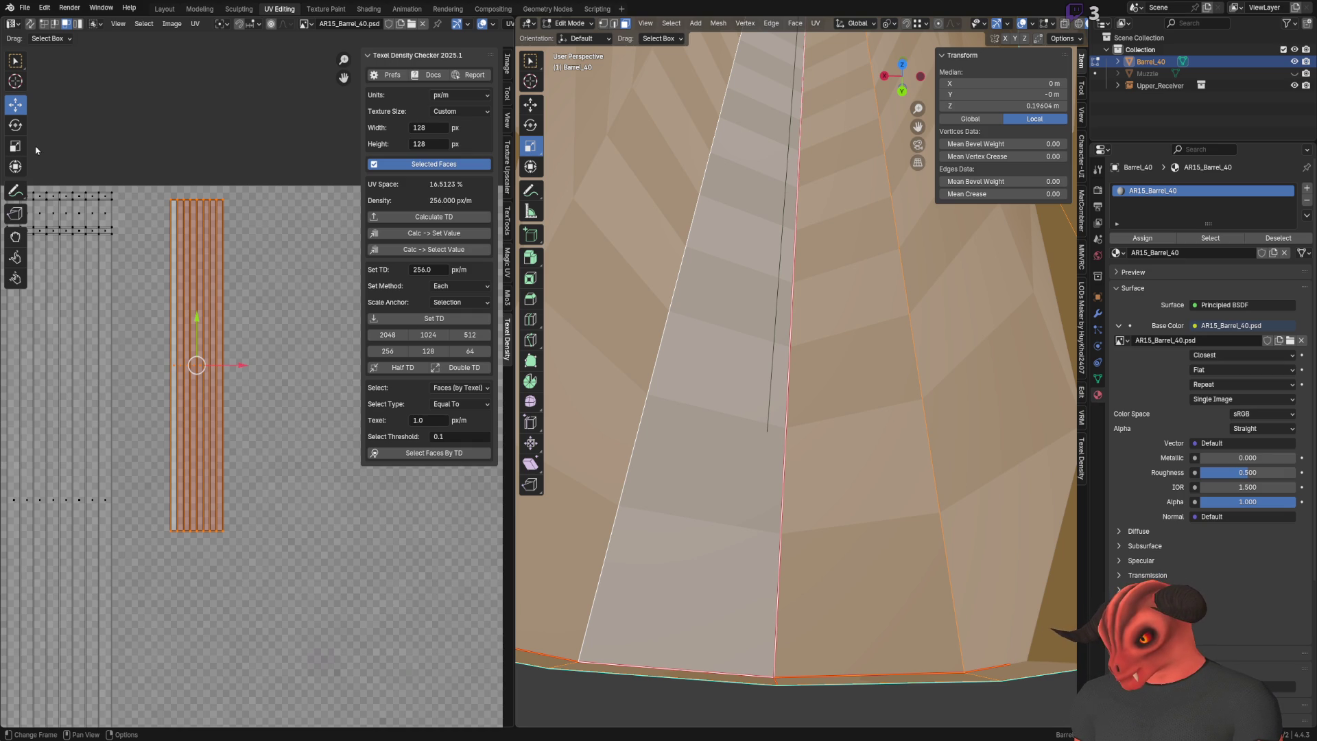
pyautogui.scroll(-8, 929, 409)
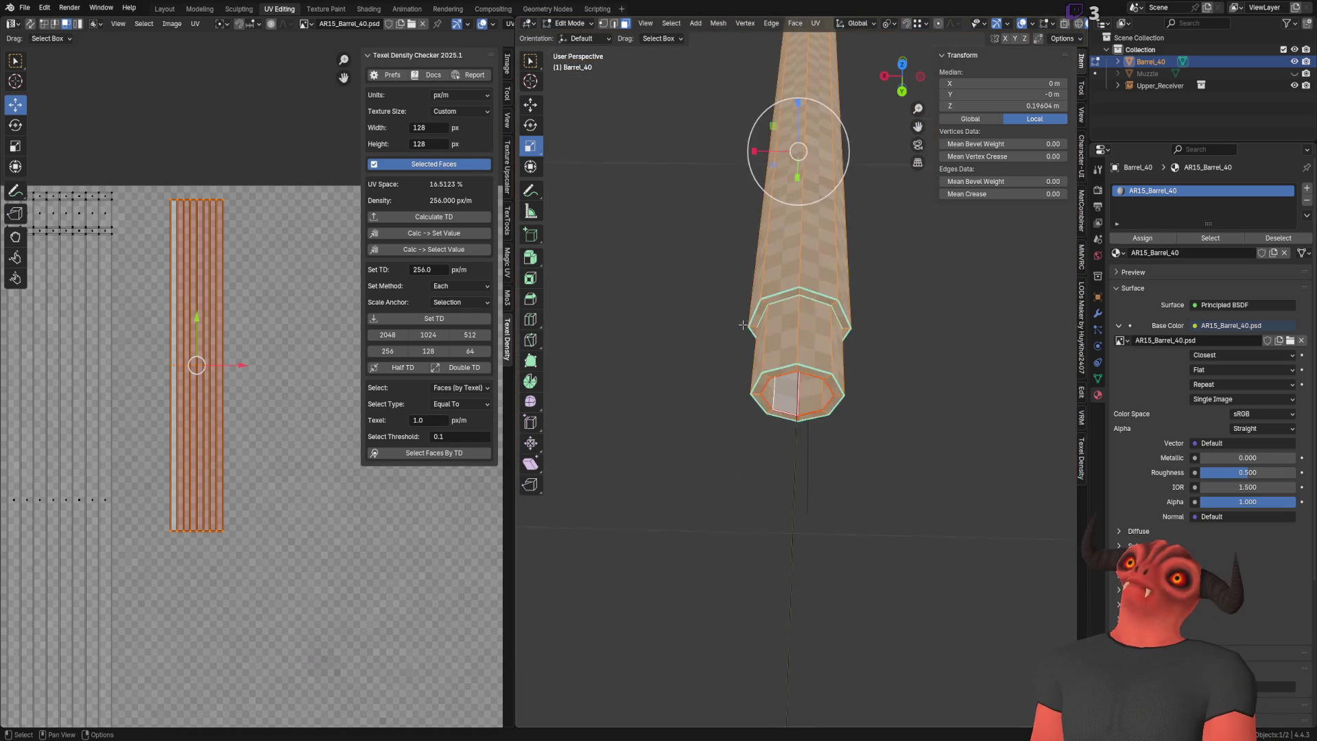
# Step: Add a helper cylinder to the scene in Object Mode
pyautogui.press('Tab')
pyautogui.click(667, 23)
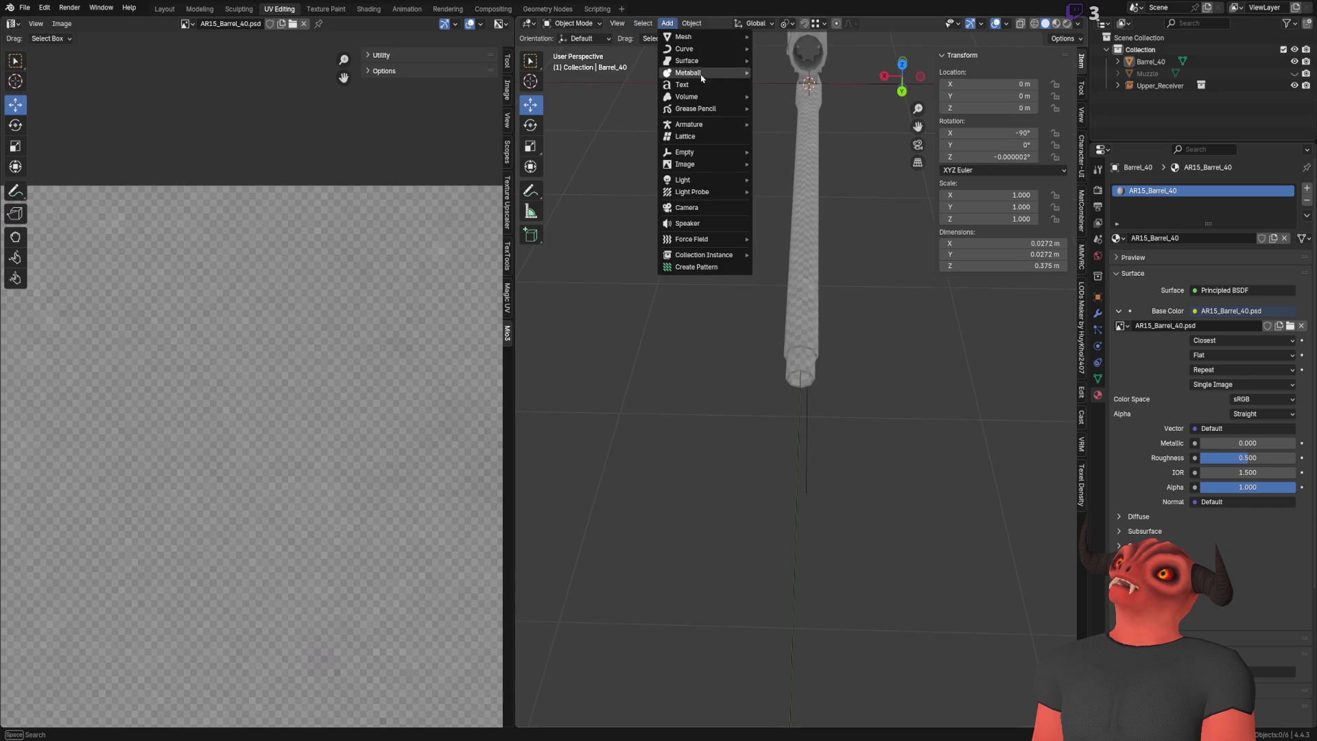
pyautogui.moveTo(728, 37)
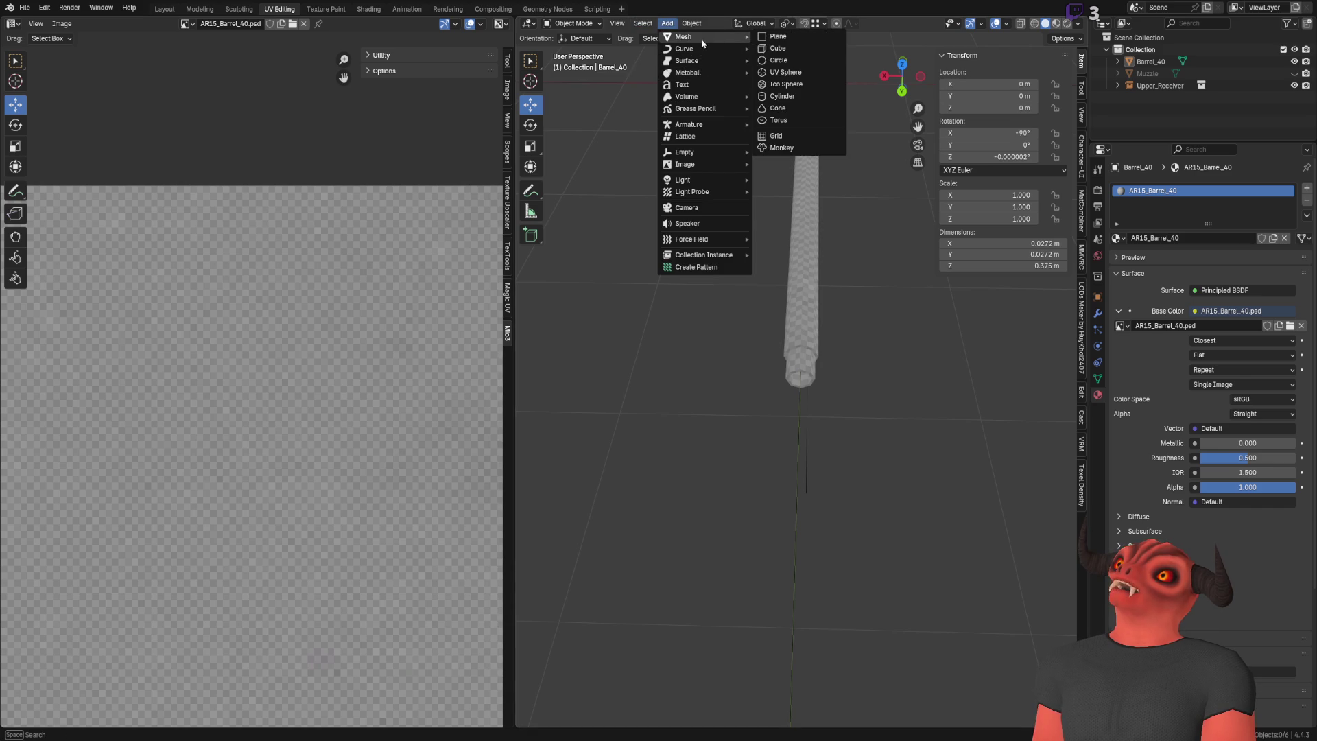
pyautogui.click(787, 96)
pyautogui.moveTo(789, 155)
pyautogui.mouseDown(button='middle')
pyautogui.moveTo(792, 332)
pyautogui.moveTo(769, 291)
pyautogui.mouseUp(button='middle')
pyautogui.scroll(3, 770, 290)
# Step: Move the cylinder's top vertex along X, then cancel and undo the move
pyautogui.press('Tab')
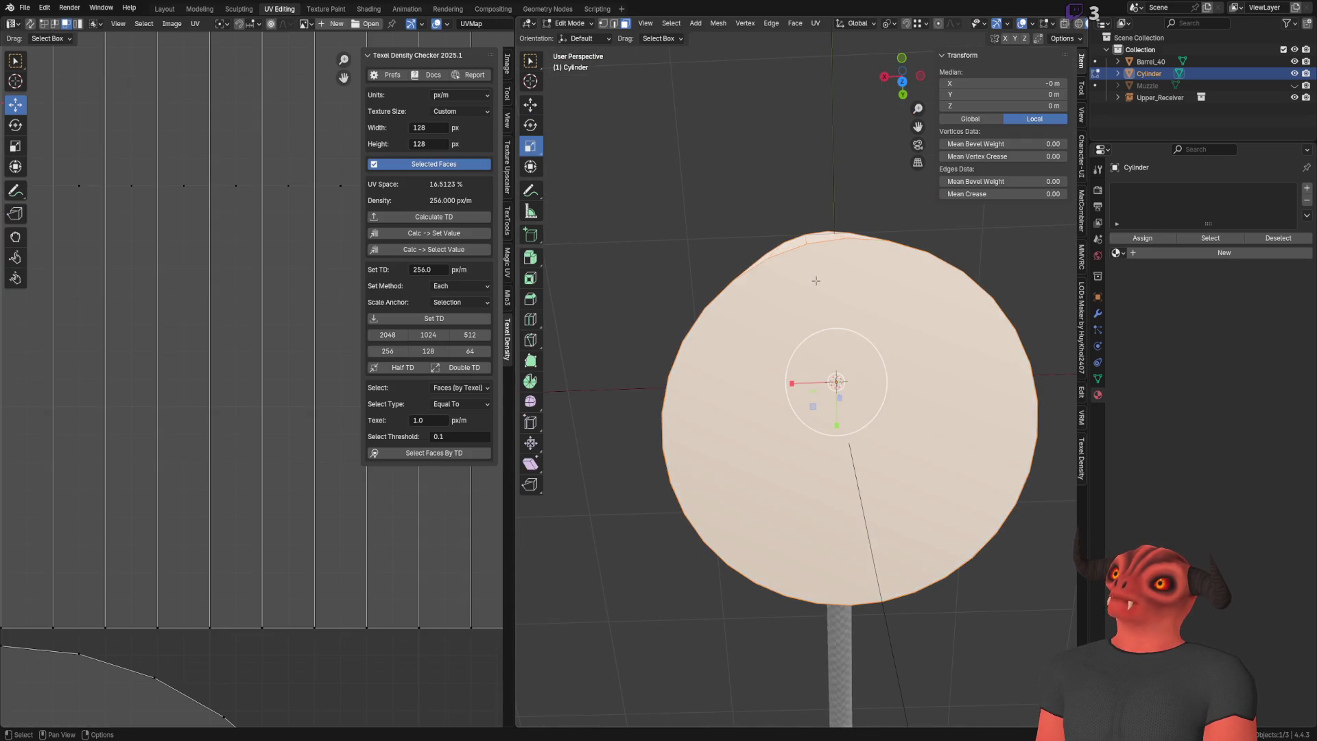
pyautogui.click(845, 226)
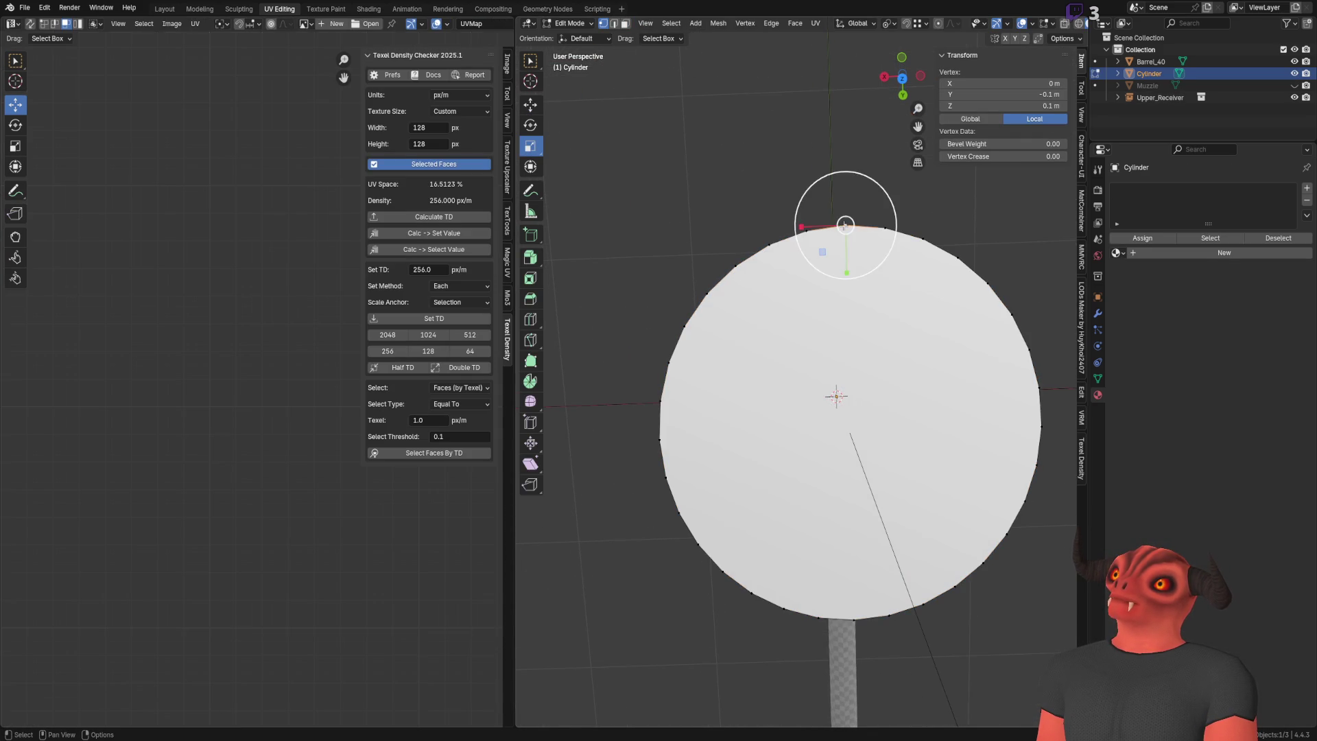
pyautogui.click(531, 104)
pyautogui.scroll(1, 755, 481)
pyautogui.moveTo(820, 148)
pyautogui.mouseDown()
pyautogui.moveTo(727, 192)
pyautogui.moveTo(701, 227)
pyautogui.mouseUp()
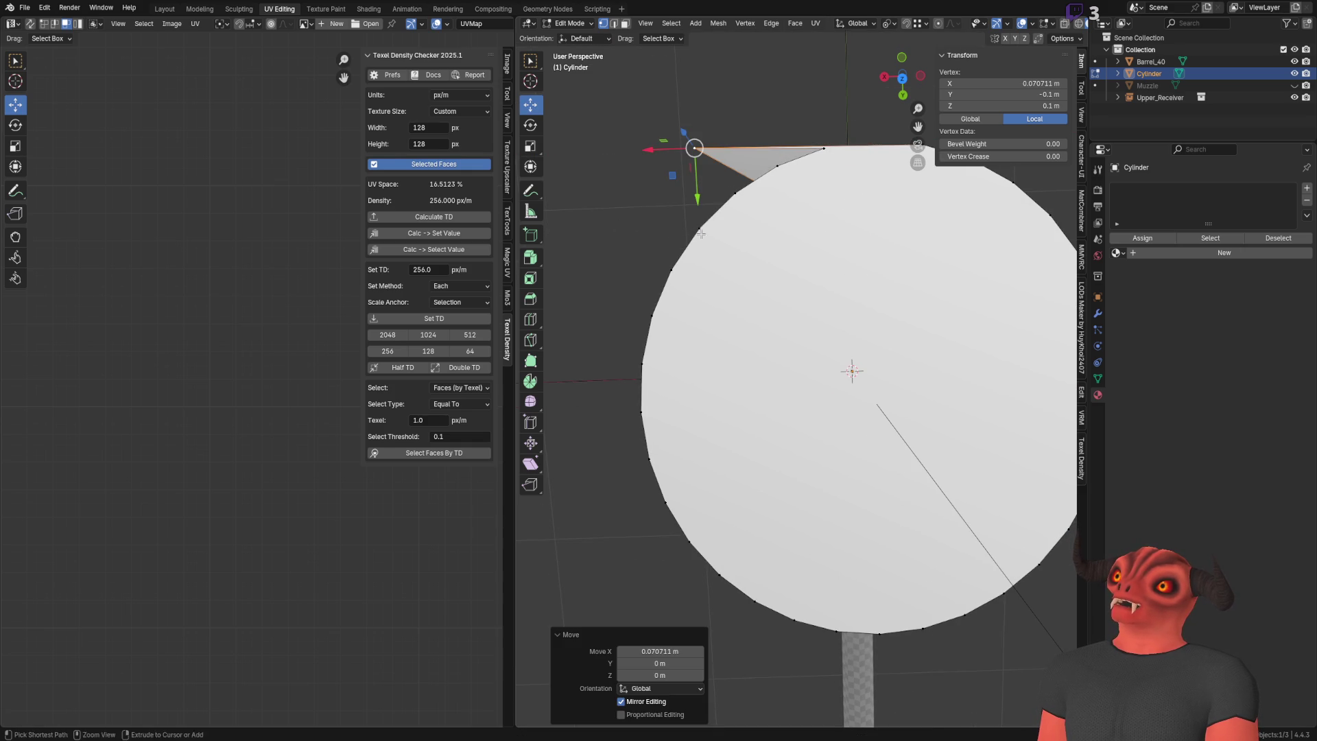
pyautogui.click(643, 651)
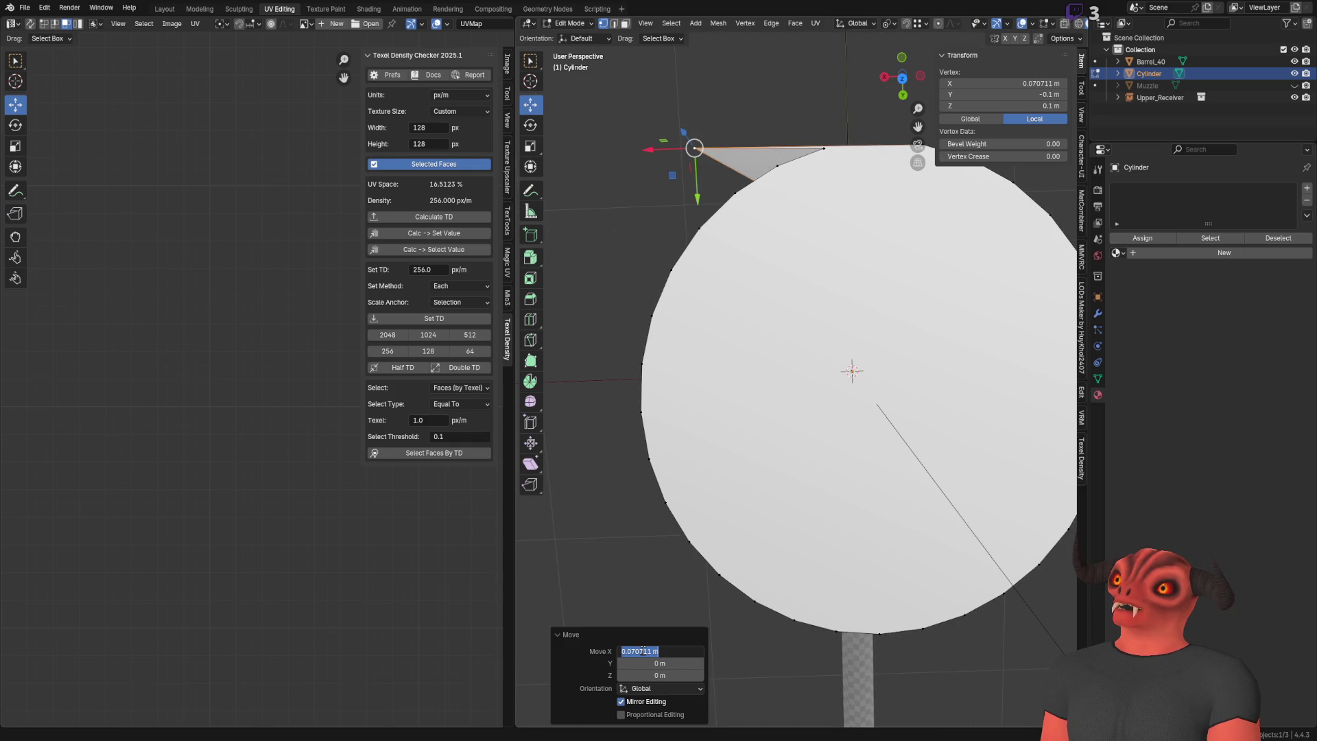
pyautogui.click(644, 652)
pyautogui.press('Escape')
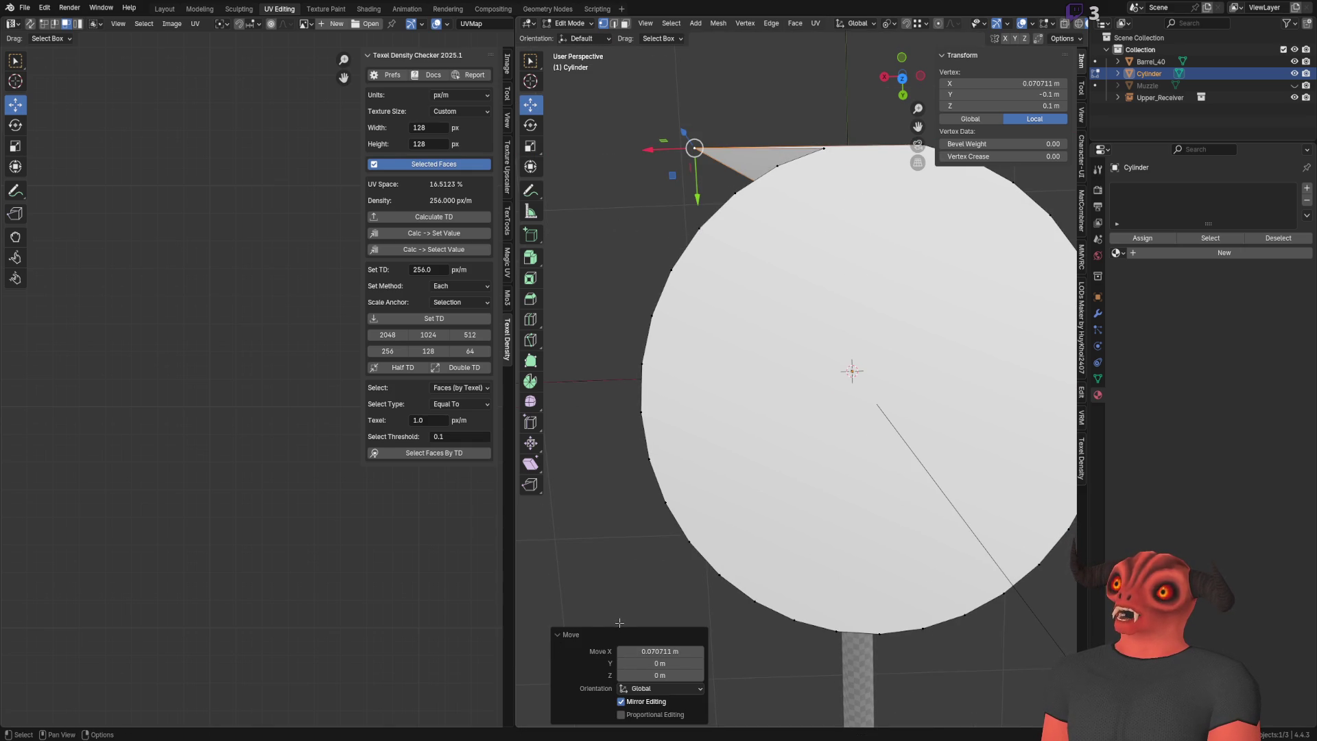
pyautogui.hotkey('ctrl', 'z')
# Step: Delete the helper cylinder and enter Edit Mode on Barrel_40
pyautogui.press('Tab')
pyautogui.press('Delete')
pyautogui.moveTo(717, 384)
pyautogui.mouseDown(button='middle')
pyautogui.moveTo(738, 373)
pyautogui.moveTo(753, 285)
pyautogui.moveTo(750, 297)
pyautogui.mouseUp(button='middle')
pyautogui.click(750, 297)
pyautogui.press('Tab')
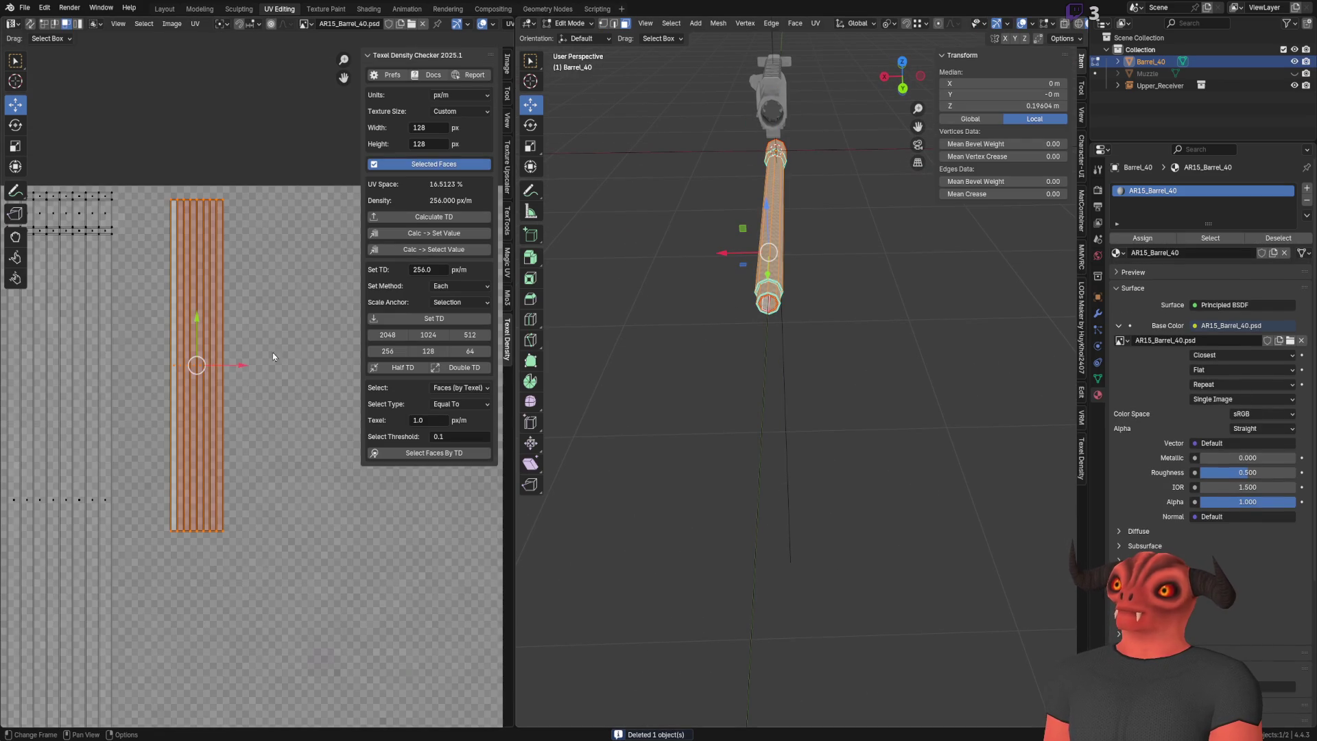
# Step: Select the barrel's whole UV island and scale it to 0.707 along X
pyautogui.moveTo(170, 139); pyautogui.dragTo(294, 468)
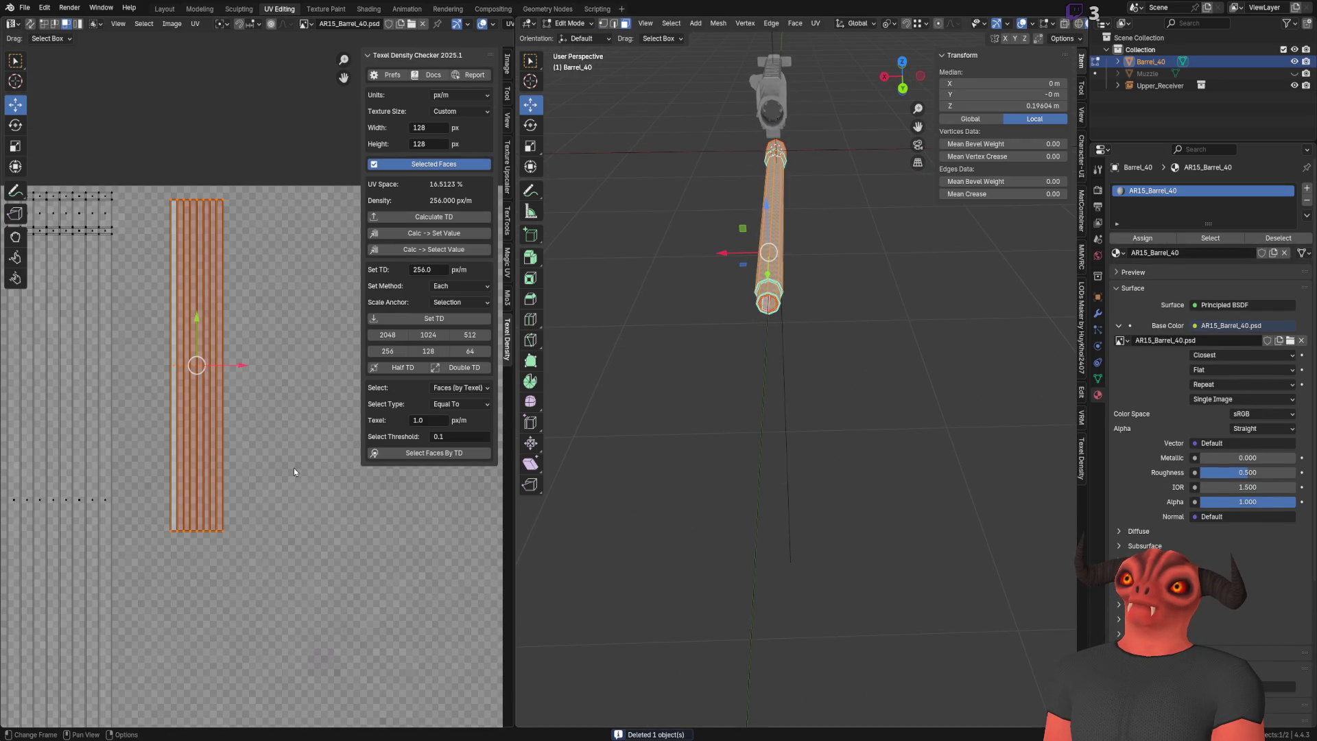
pyautogui.click(23, 150)
pyautogui.moveTo(219, 366); pyautogui.dragTo(258, 387, button='middle')
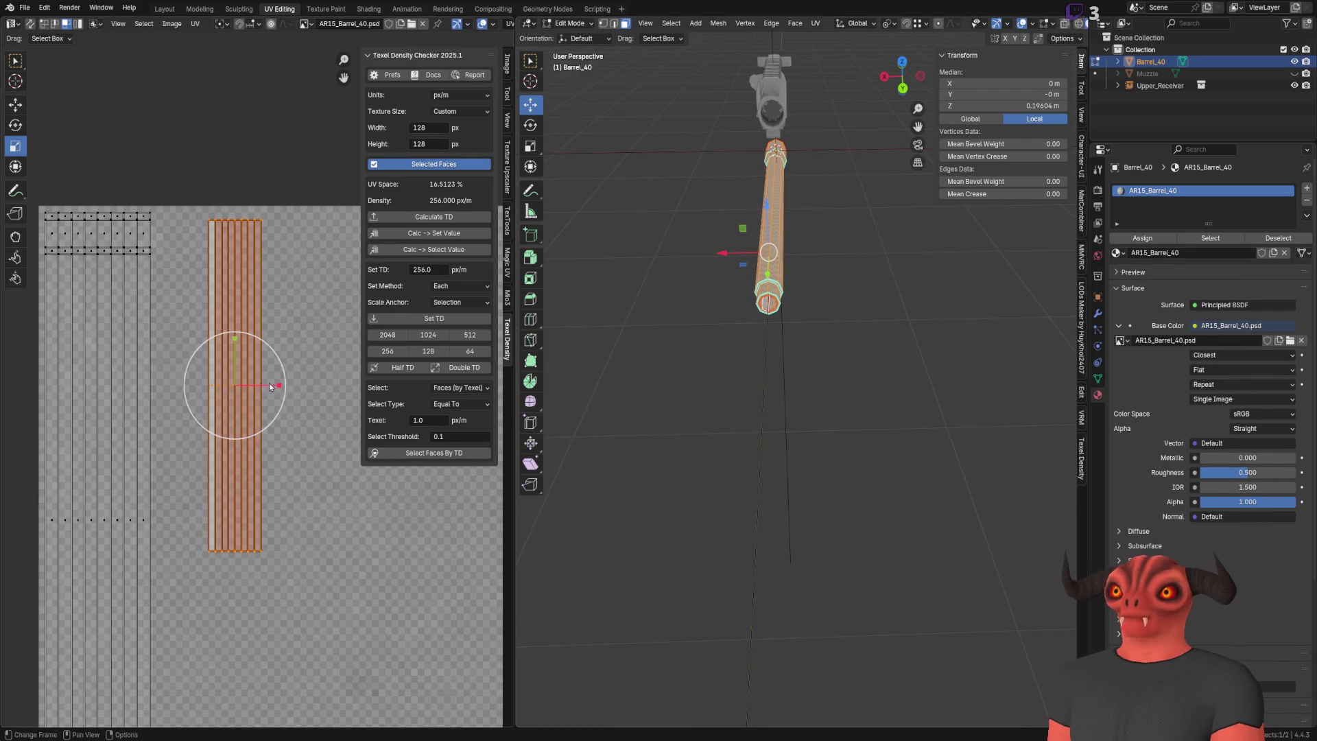
pyautogui.moveTo(258, 387); pyautogui.dragTo(252, 387)
pyautogui.click(144, 651)
pyautogui.write('0.071')
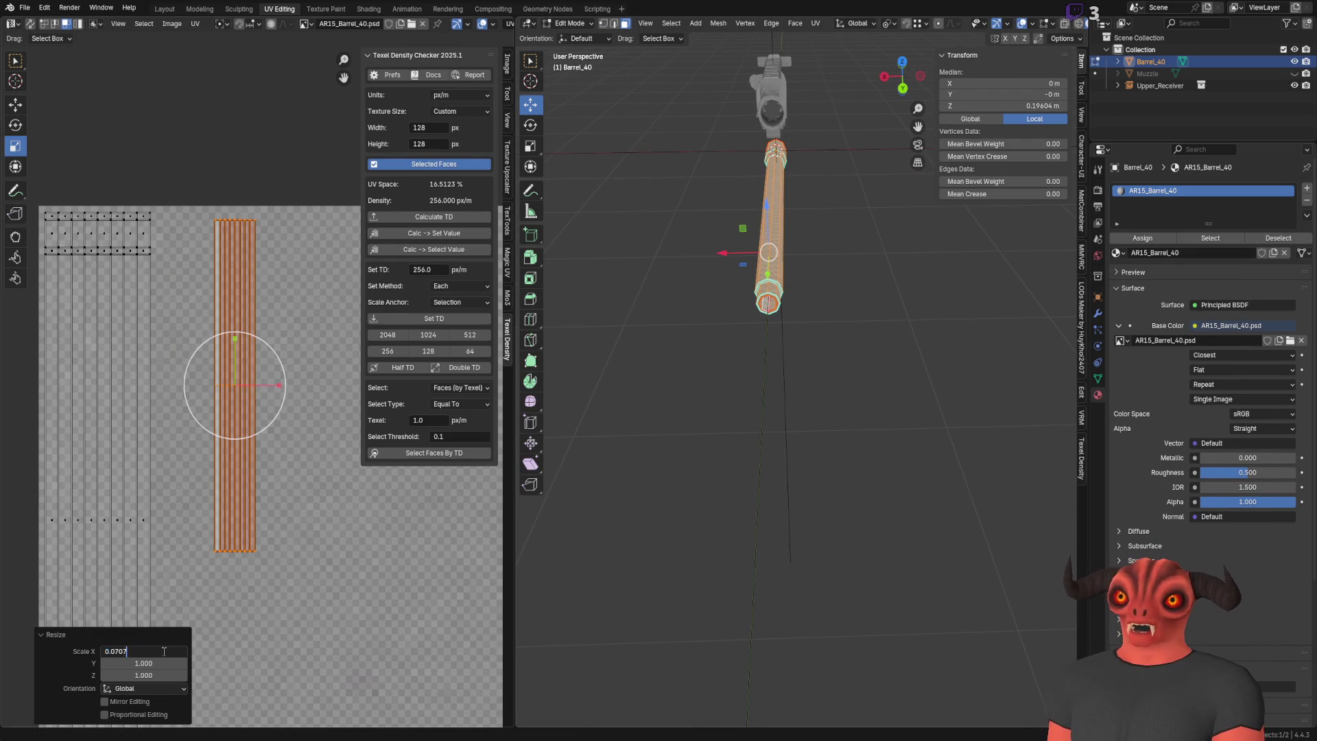
pyautogui.press('Return')
pyautogui.click(149, 652)
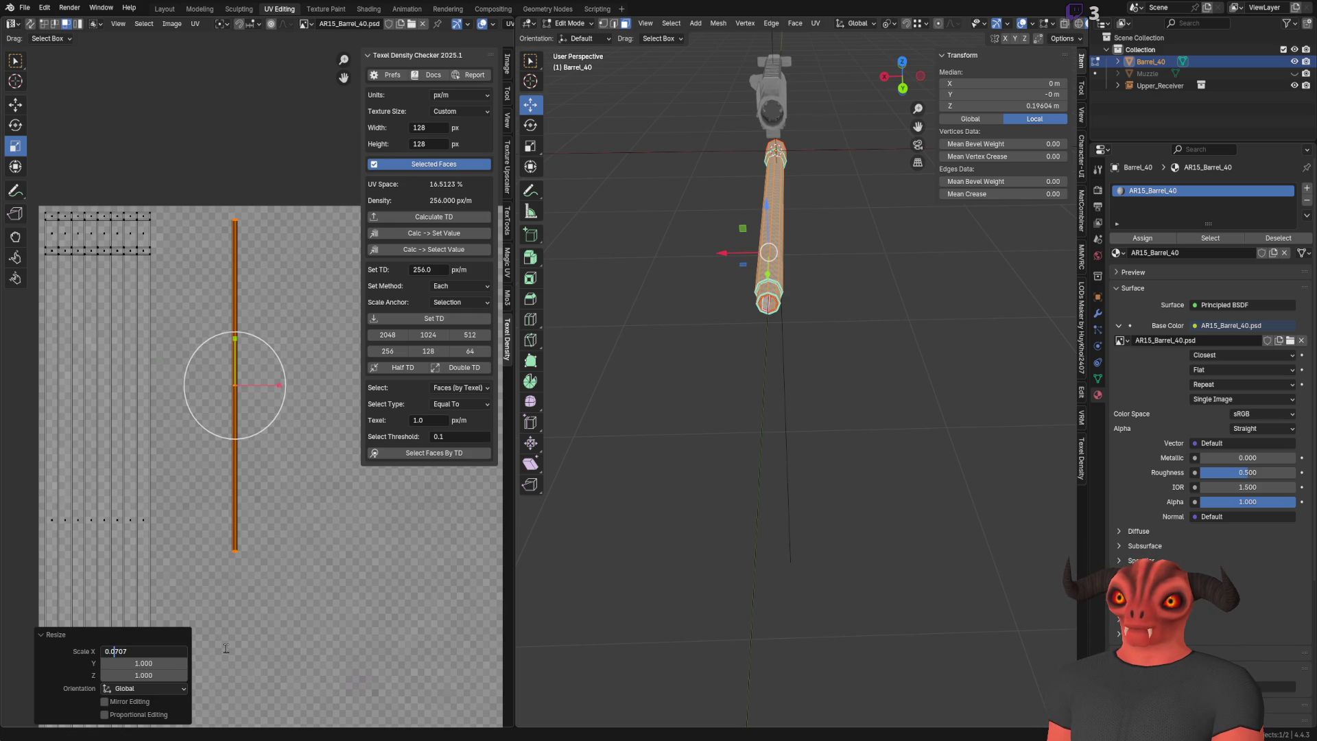
pyautogui.press('Return')
# Step: Rotate the narrowed strip 45 degrees and orbit to check it inside the bore
pyautogui.scroll(2, 258, 504)
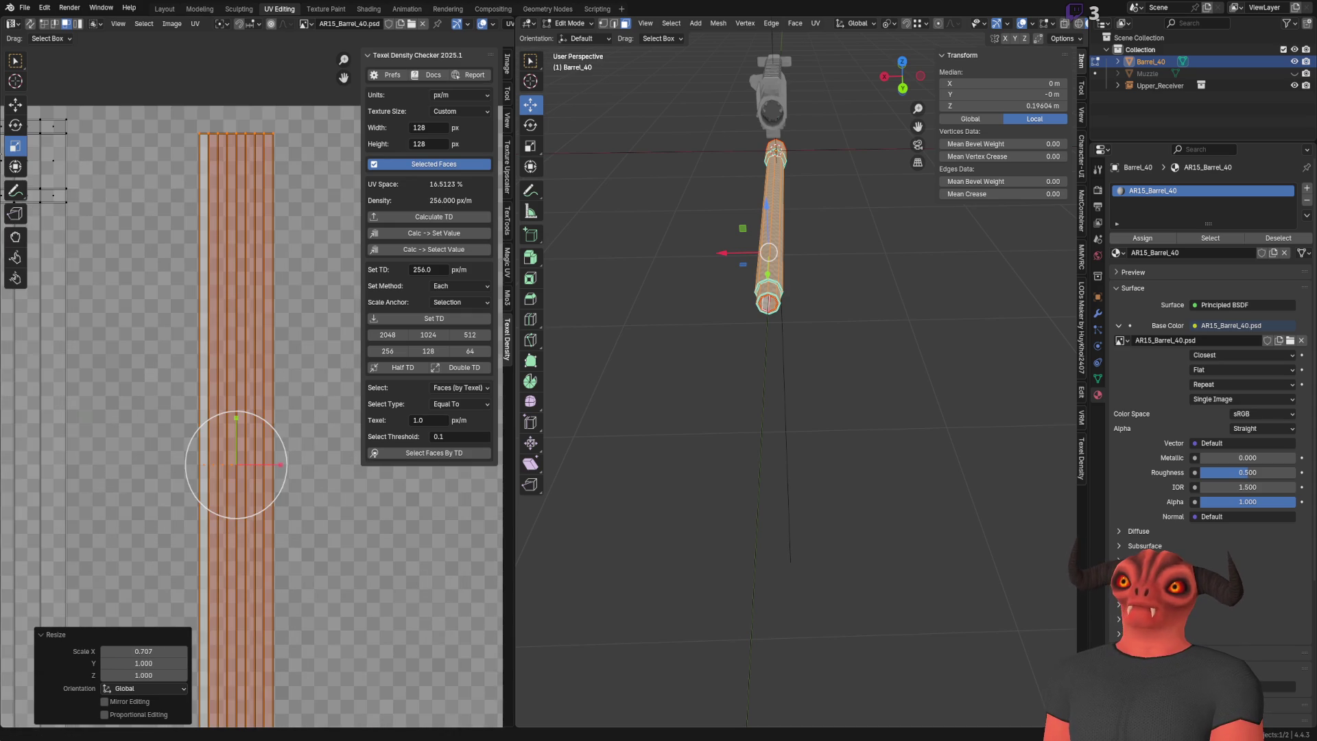
pyautogui.press('r')
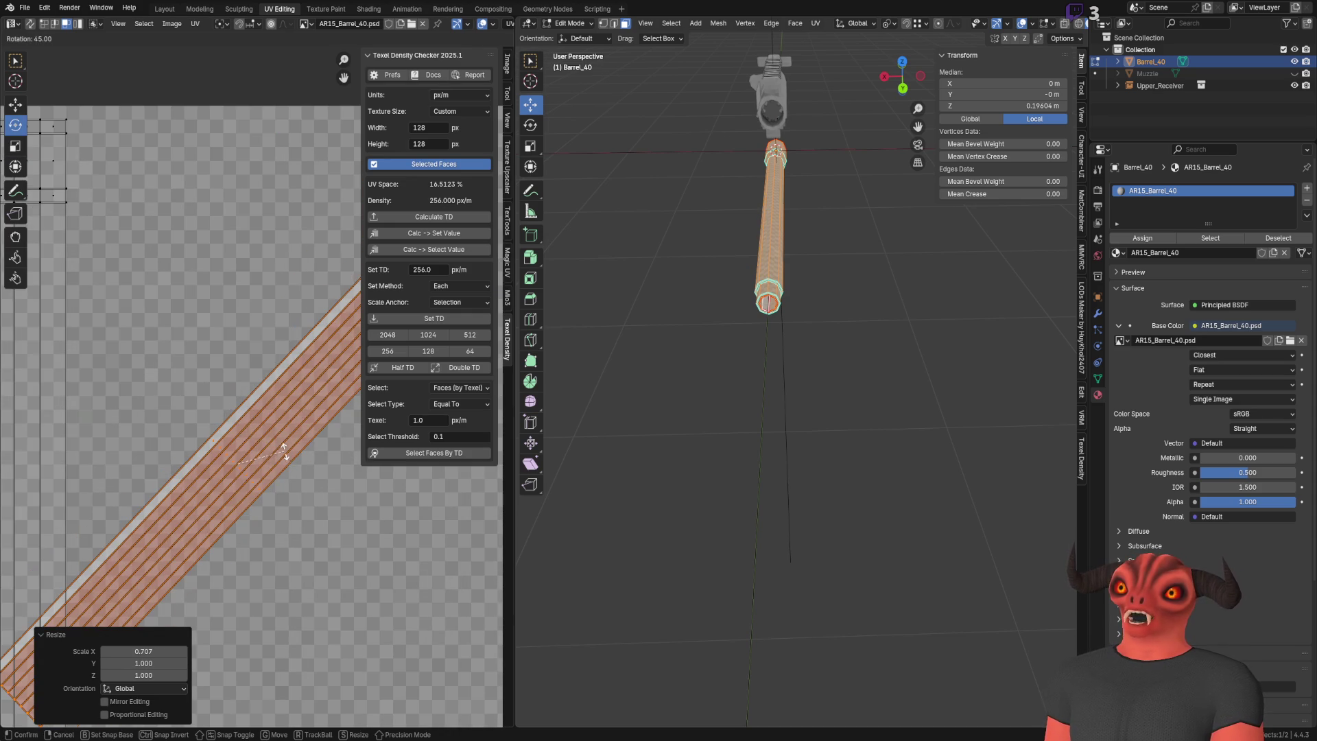
pyautogui.click(284, 453)
pyautogui.moveTo(287, 486); pyautogui.dragTo(273, 513, button='middle')
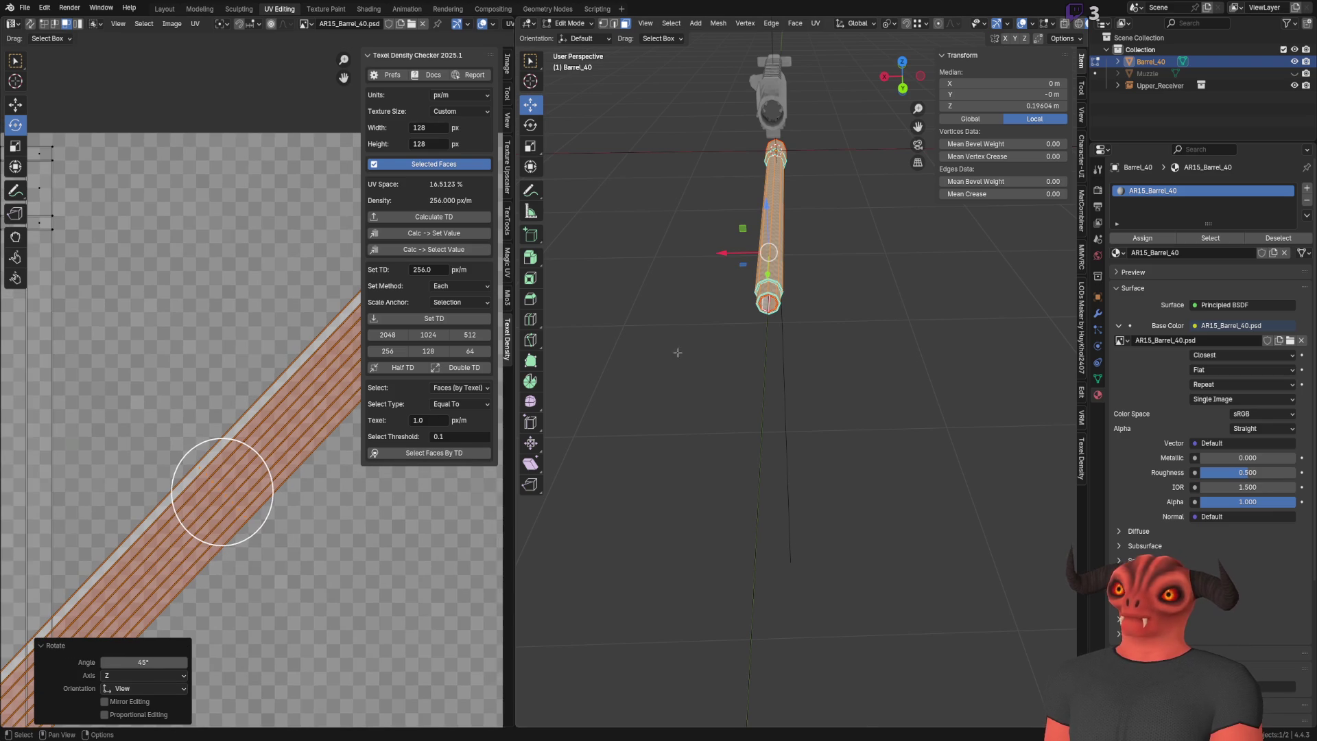
pyautogui.scroll(5, 779, 486)
pyautogui.moveTo(779, 486)
pyautogui.keyDown('ctrl'); pyautogui.mouseDown(button='middle')
pyautogui.moveTo(781, 523)
pyautogui.moveTo(826, 502)
pyautogui.mouseUp(button='middle'); pyautogui.keyUp('ctrl')
pyautogui.scroll(4, 253, 513)
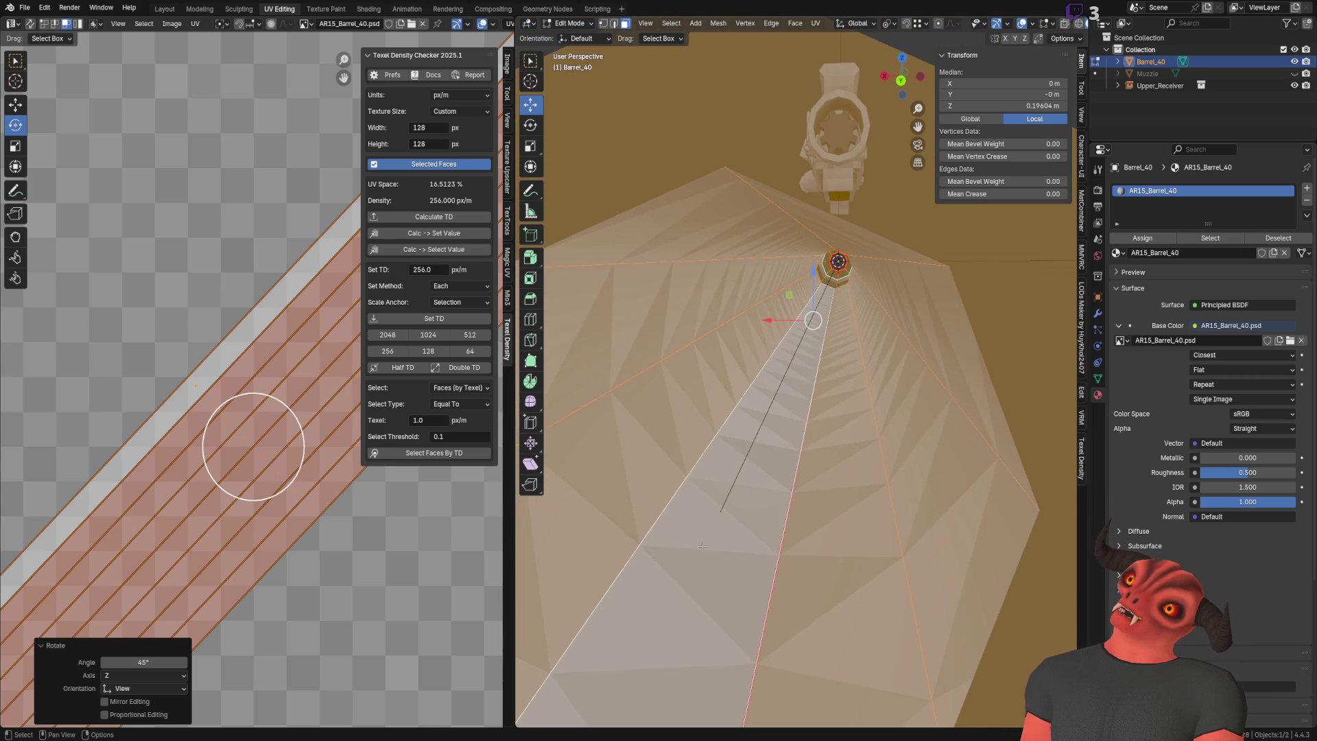
pyautogui.moveTo(686, 446)
pyautogui.mouseDown(button='middle')
pyautogui.moveTo(744, 498)
pyautogui.moveTo(814, 472)
pyautogui.mouseUp(button='middle')
pyautogui.scroll(3, 748, 500)
# Step: Separate the barrel's end cap faces into their own object and toggle cap and barrel visibility
pyautogui.click(762, 351)
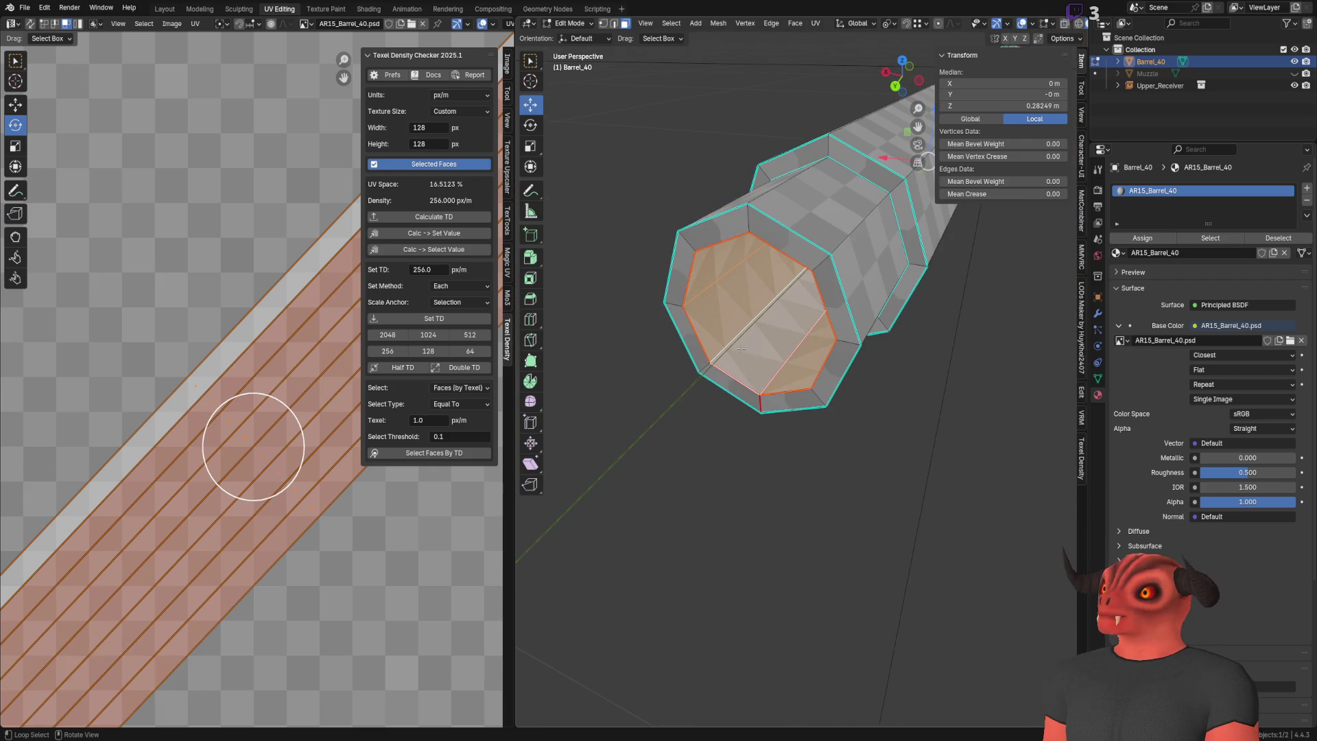
pyautogui.press('p')
pyautogui.click(755, 351)
pyautogui.press('Tab')
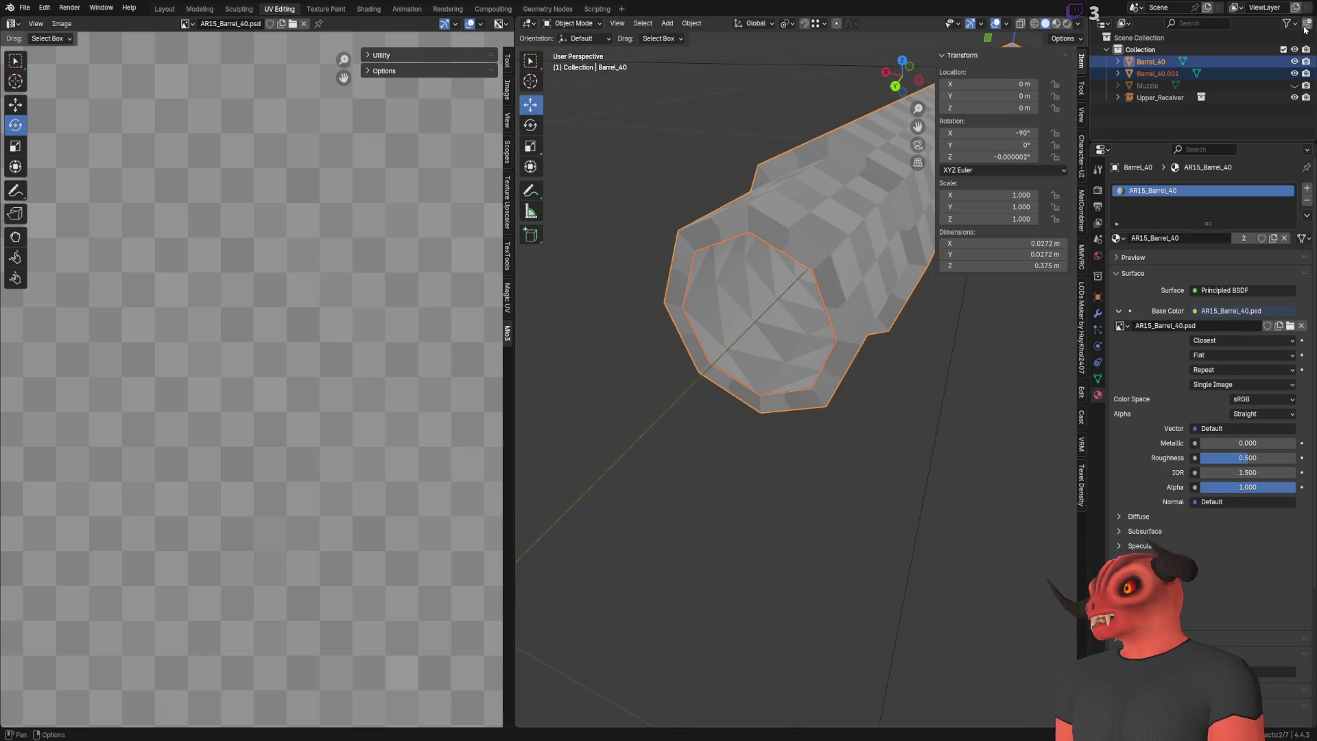
pyautogui.click(1295, 74)
pyautogui.click(1295, 61)
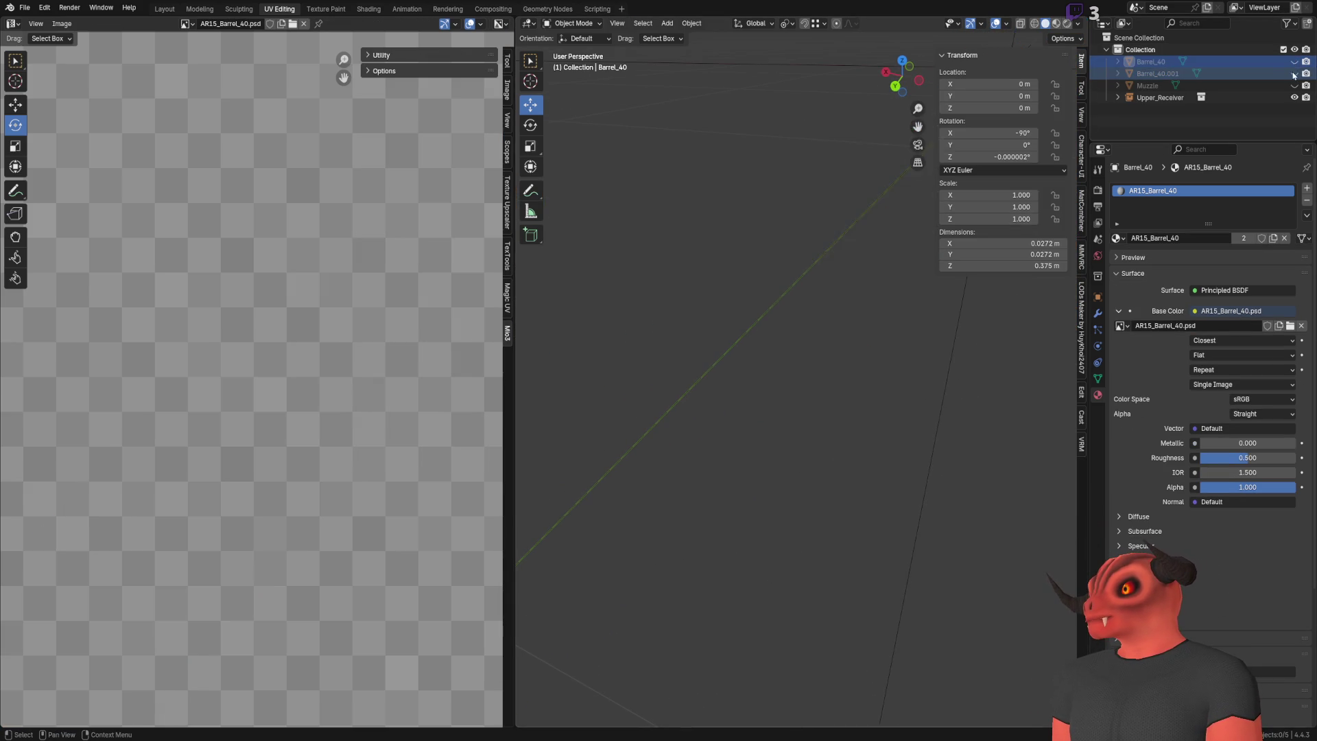
pyautogui.click(1295, 74)
# Step: Inspect the separated end cap, then undo the separation and reselect the barrel's UVs
pyautogui.click(720, 373)
pyautogui.moveTo(710, 376)
pyautogui.mouseDown(button='middle')
pyautogui.moveTo(603, 449)
pyautogui.moveTo(662, 380)
pyautogui.mouseUp(button='middle')
pyautogui.moveTo(660, 277)
pyautogui.mouseDown(button='middle')
pyautogui.moveTo(668, 203)
pyautogui.moveTo(682, 311)
pyautogui.moveTo(686, 247)
pyautogui.moveTo(730, 228)
pyautogui.moveTo(819, 289)
pyautogui.moveTo(802, 338)
pyautogui.moveTo(700, 382)
pyautogui.moveTo(656, 441)
pyautogui.moveTo(691, 385)
pyautogui.moveTo(706, 317)
pyautogui.moveTo(693, 300)
pyautogui.moveTo(739, 434)
pyautogui.mouseUp(button='middle')
pyautogui.click(738, 433)
pyautogui.press('Tab')
pyautogui.hotkey('ctrl', 'z')
pyautogui.hotkey('ctrl', 'z')
pyautogui.hotkey('ctrl', 'z')
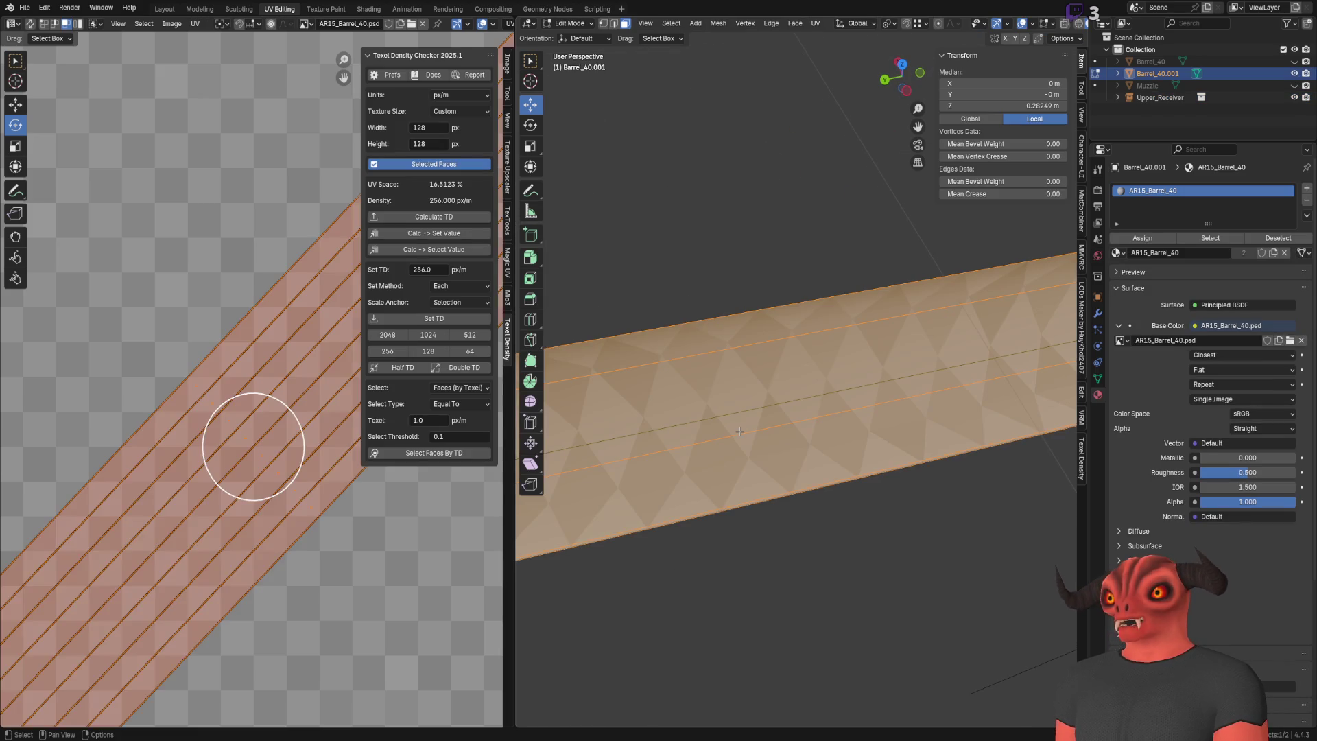
pyautogui.hotkey('ctrl', 'z')
pyautogui.hotkey('ctrl', 'z')
pyautogui.press('Tab')
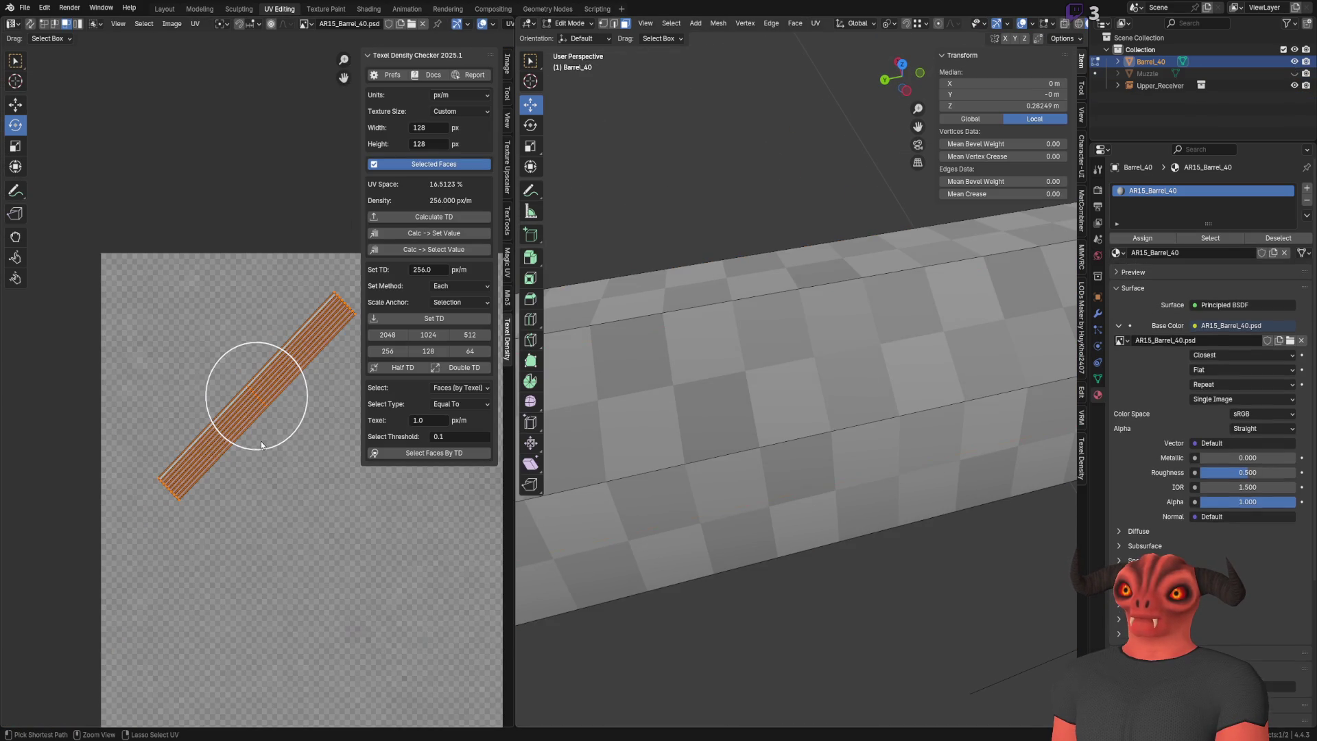
pyautogui.press('a')
pyautogui.press('r')
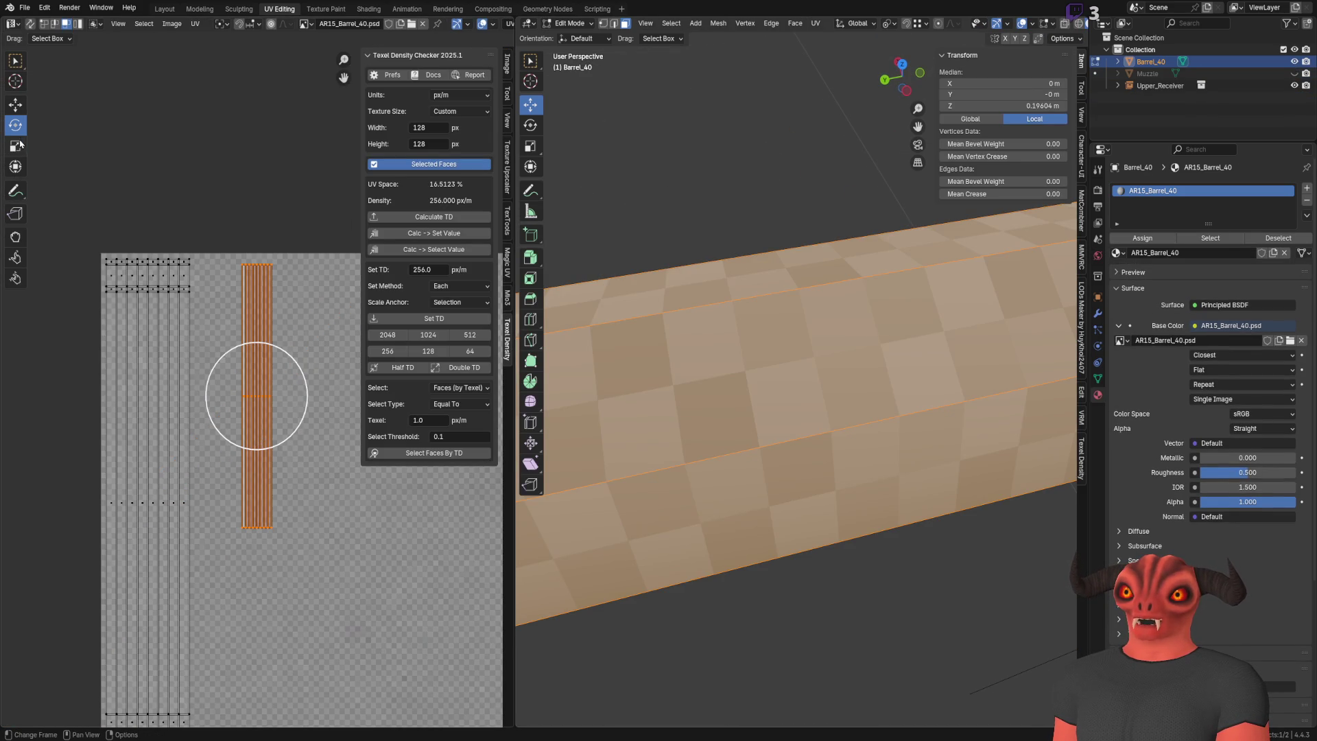
# Step: Widen the UV strip to Scale X 2.0
pyautogui.click(20, 144)
pyautogui.moveTo(292, 396)
pyautogui.mouseDown()
pyautogui.moveTo(306, 395)
pyautogui.moveTo(306, 411)
pyautogui.mouseUp()
pyautogui.click(143, 651)
pyautogui.write('2')
pyautogui.press('Return')
# Step: Rotate the widened strip 45° and return to Object Mode
pyautogui.click(16, 126)
pyautogui.click(179, 662)
pyautogui.write('45')
pyautogui.press('Return')
pyautogui.moveTo(789, 412); pyautogui.dragTo(934, 390, button='middle')
pyautogui.press('Tab')
pyautogui.moveTo(909, 433)
pyautogui.mouseDown(button='middle')
pyautogui.moveTo(884, 495)
pyautogui.moveTo(880, 484)
pyautogui.moveTo(850, 505)
pyautogui.moveTo(834, 493)
pyautogui.moveTo(798, 538)
pyautogui.moveTo(827, 495)
pyautogui.mouseUp(button='middle')
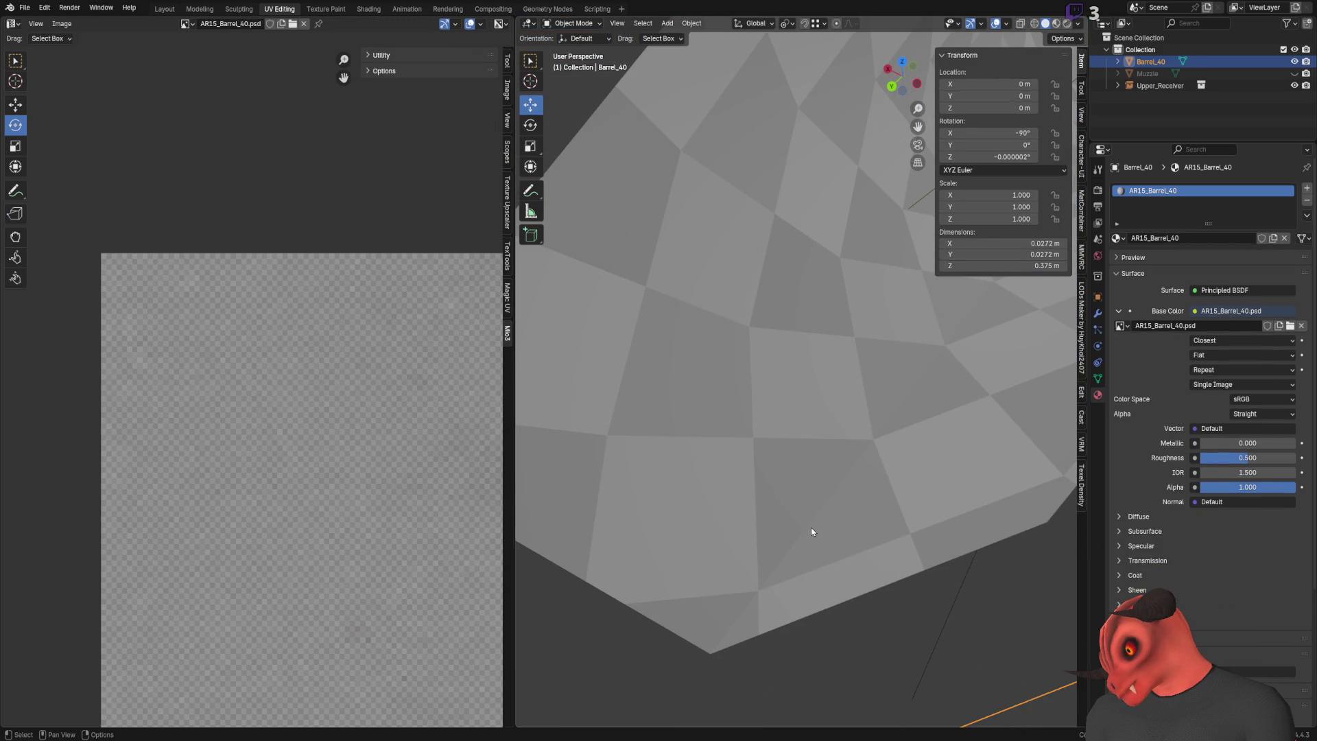
# Step: In Edit Mode, move the barrel's diagonal UV strip 0.10938 along X
pyautogui.moveTo(812, 532)
pyautogui.mouseDown(button='middle')
pyautogui.moveTo(826, 550)
pyautogui.moveTo(691, 552)
pyautogui.mouseUp(button='middle')
pyautogui.moveTo(778, 495)
pyautogui.mouseDown(button='middle')
pyautogui.moveTo(789, 489)
pyautogui.moveTo(769, 454)
pyautogui.mouseUp(button='middle')
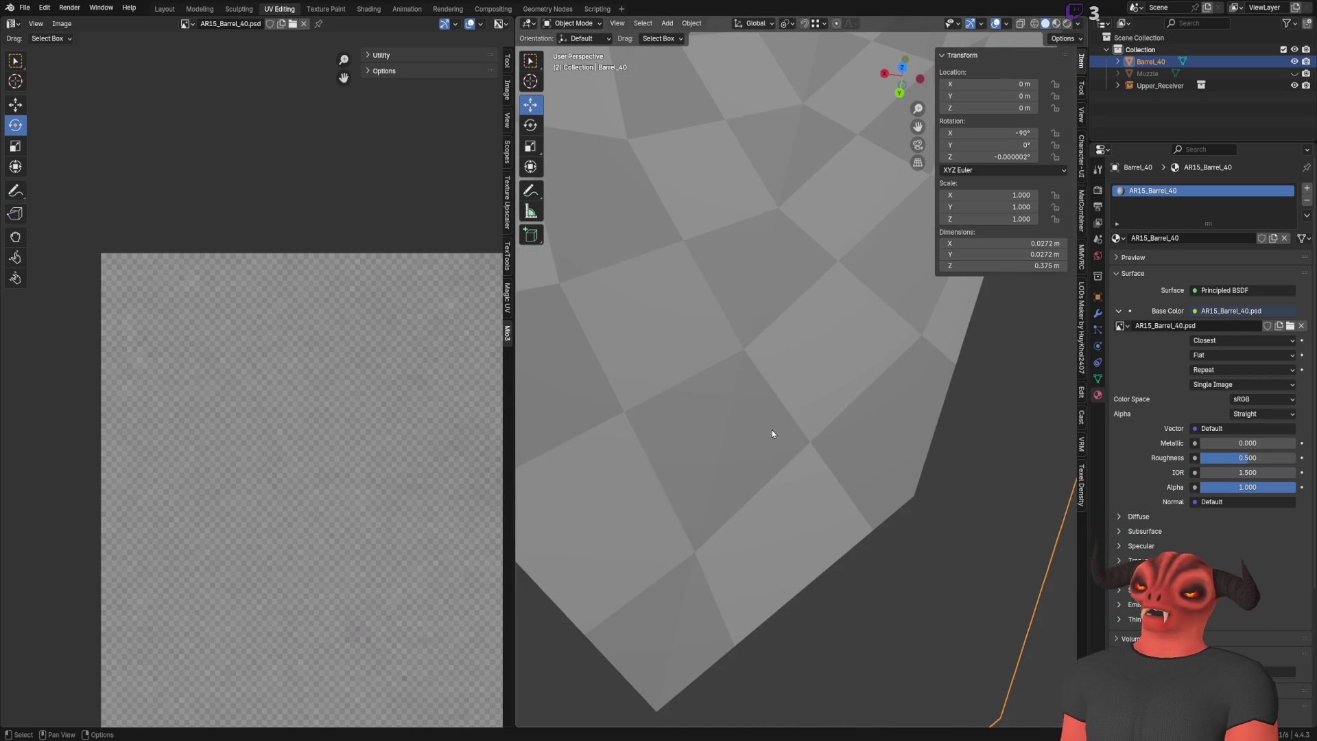
pyautogui.moveTo(772, 429)
pyautogui.mouseDown(button='middle')
pyautogui.moveTo(805, 474)
pyautogui.moveTo(847, 393)
pyautogui.moveTo(833, 456)
pyautogui.moveTo(800, 467)
pyautogui.moveTo(786, 398)
pyautogui.moveTo(809, 316)
pyautogui.moveTo(820, 326)
pyautogui.mouseUp(button='middle')
pyautogui.scroll(-2, 759, 496)
pyautogui.scroll(-3, 829, 327)
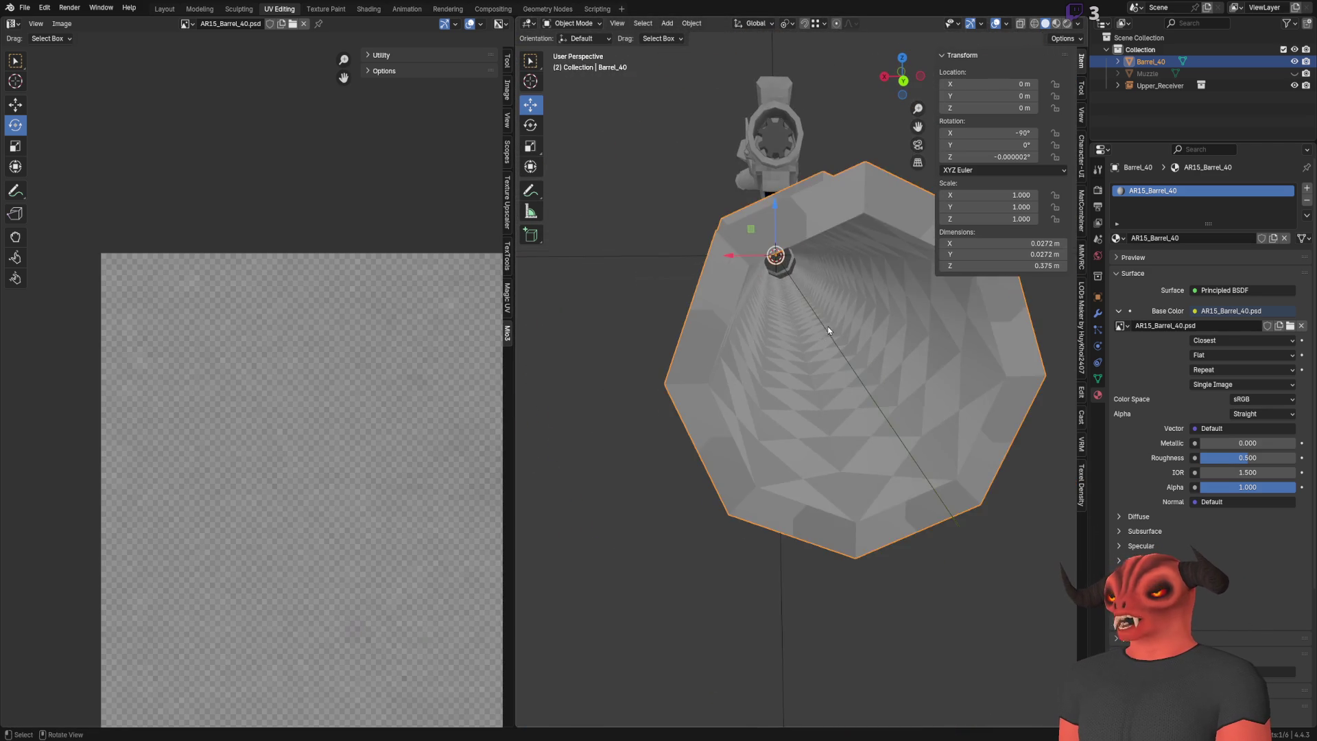
pyautogui.press('Tab')
pyautogui.click(15, 105)
pyautogui.moveTo(233, 392); pyautogui.dragTo(158, 383, button='middle')
pyautogui.moveTo(185, 387); pyautogui.dragTo(256, 388)
pyautogui.moveTo(799, 440)
pyautogui.mouseDown(button='middle')
pyautogui.moveTo(810, 384)
pyautogui.moveTo(844, 446)
pyautogui.moveTo(789, 405)
pyautogui.moveTo(879, 403)
pyautogui.mouseUp(button='middle')
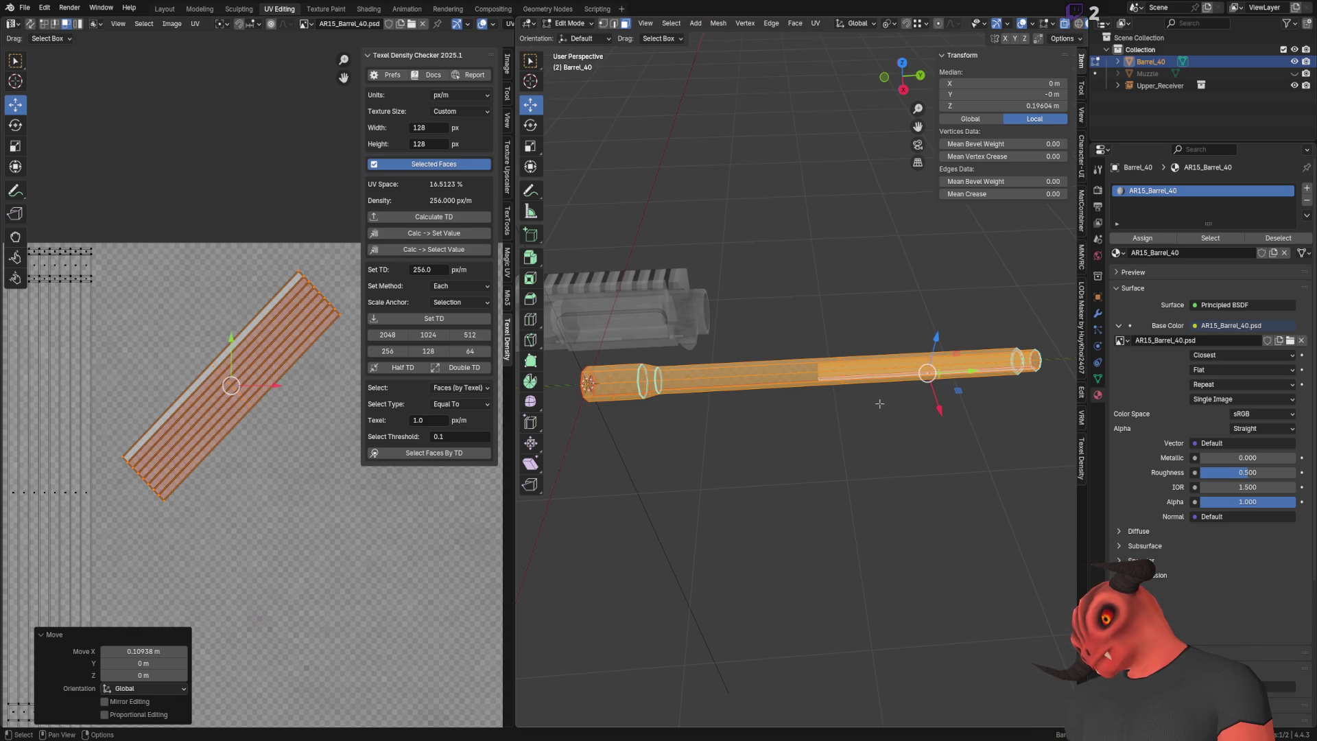
# Step: Select the barrel's end face, turn X-ray off with Alt+Z, and return to Object Mode
pyautogui.moveTo(880, 404); pyautogui.dragTo(823, 384, button='middle')
pyautogui.scroll(6, 823, 384)
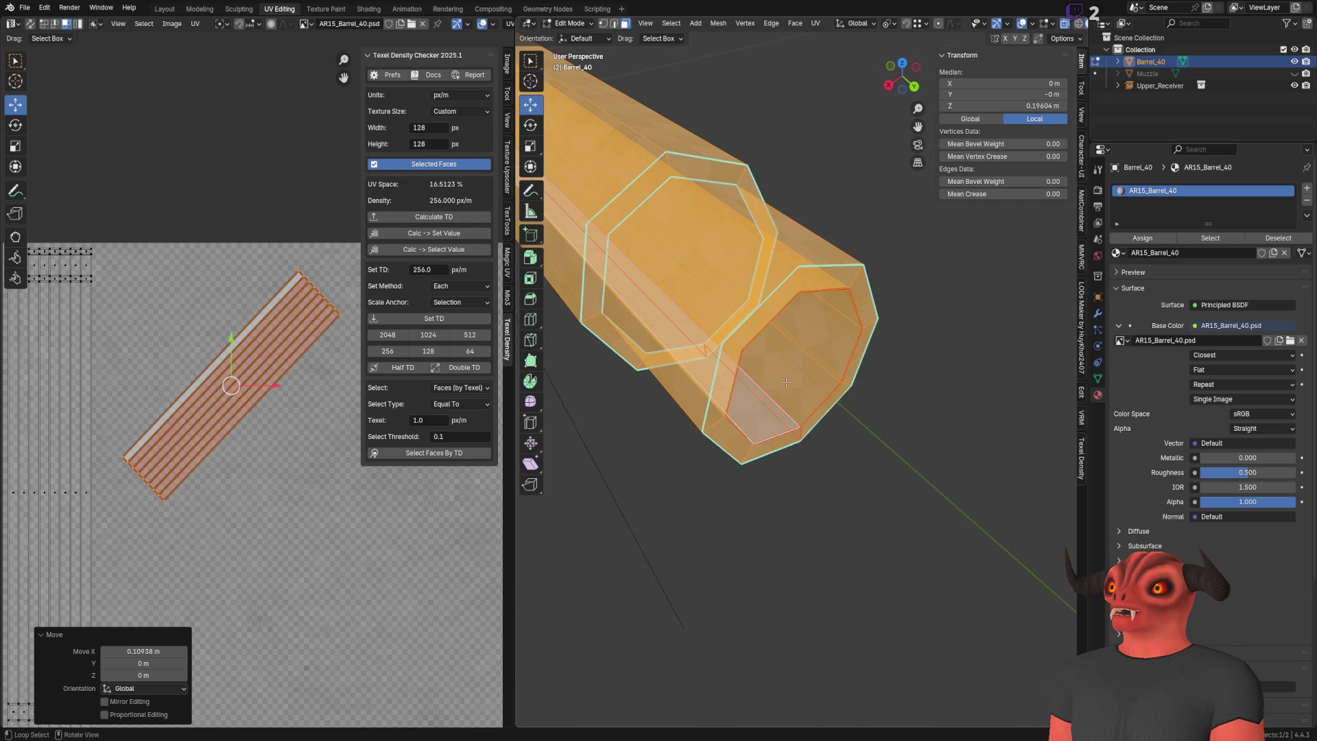
pyautogui.keyDown('alt'); pyautogui.click(800, 377); pyautogui.keyUp('alt')
pyautogui.hotkey('alt', 'z')
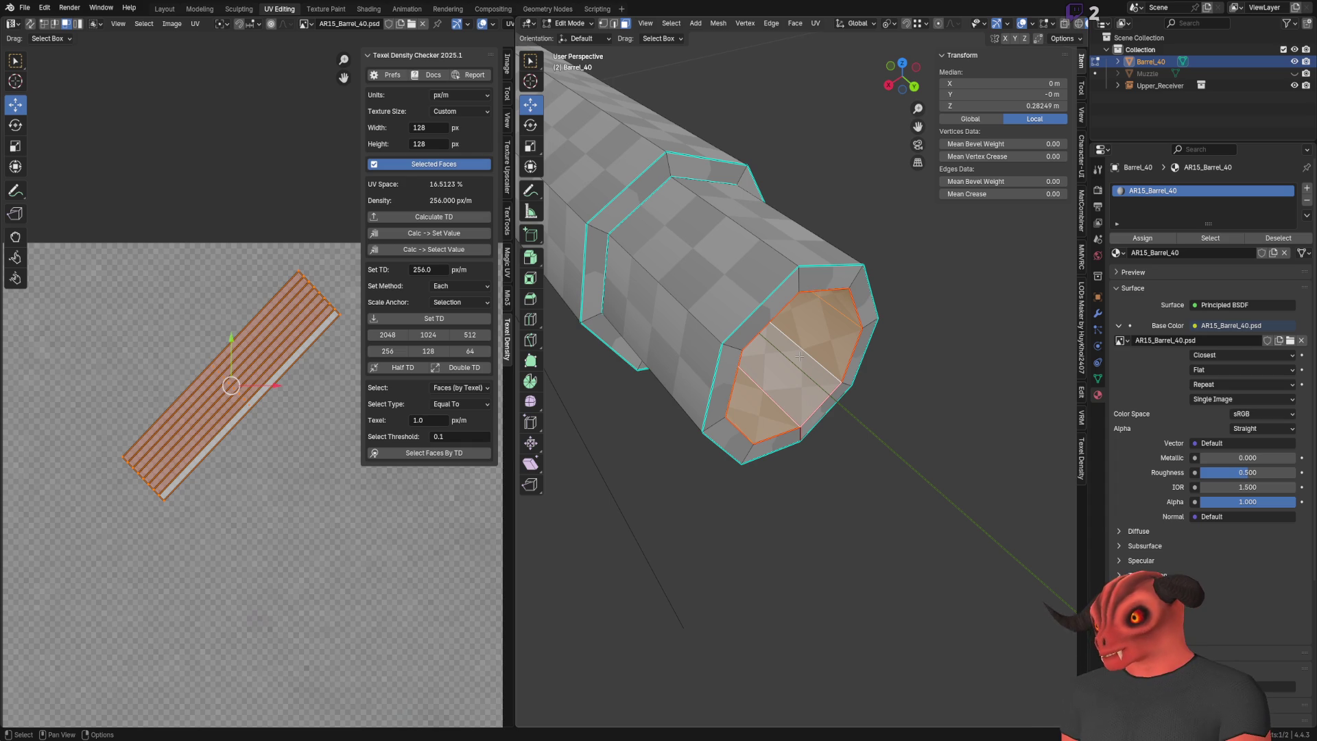
pyautogui.press('Tab')
# Step: Delete the upper receiver, undo the deletion, and reselect the barrel
pyautogui.scroll(5, 832, 421)
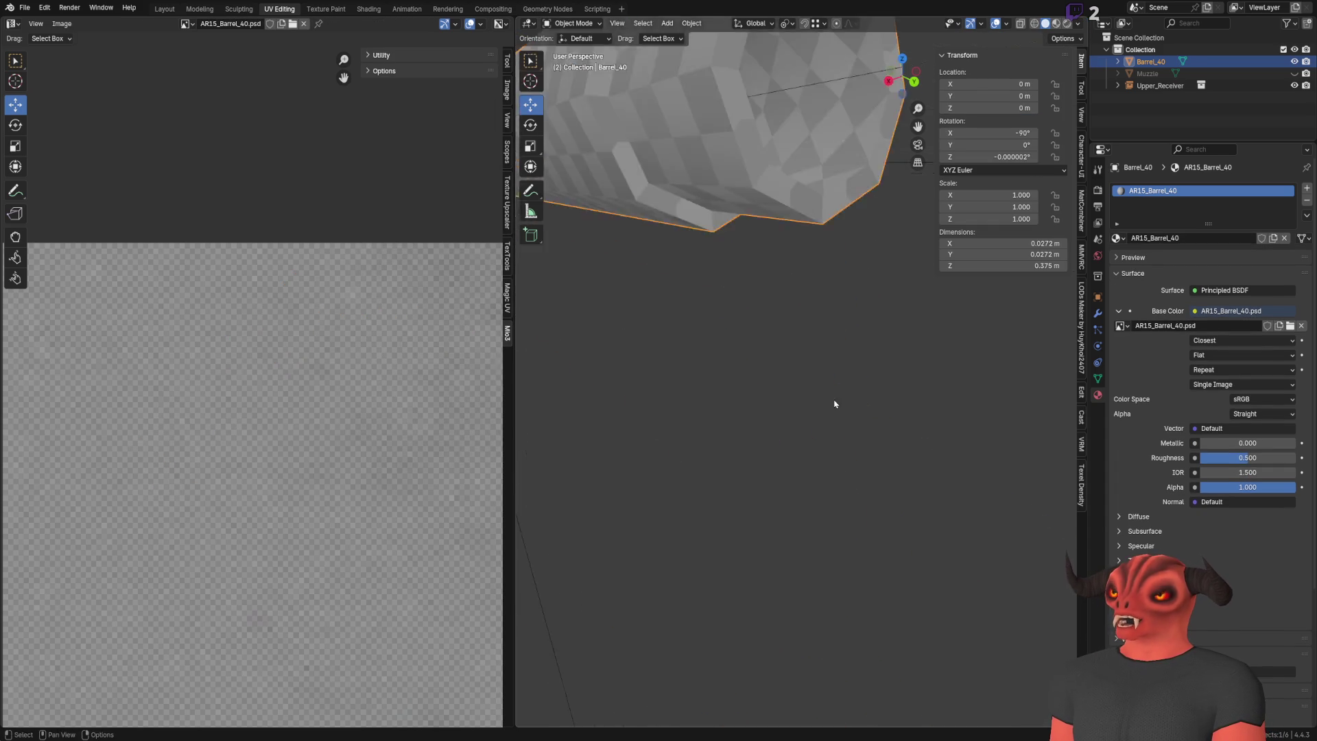
pyautogui.scroll(-6, 835, 405)
pyautogui.click(623, 211)
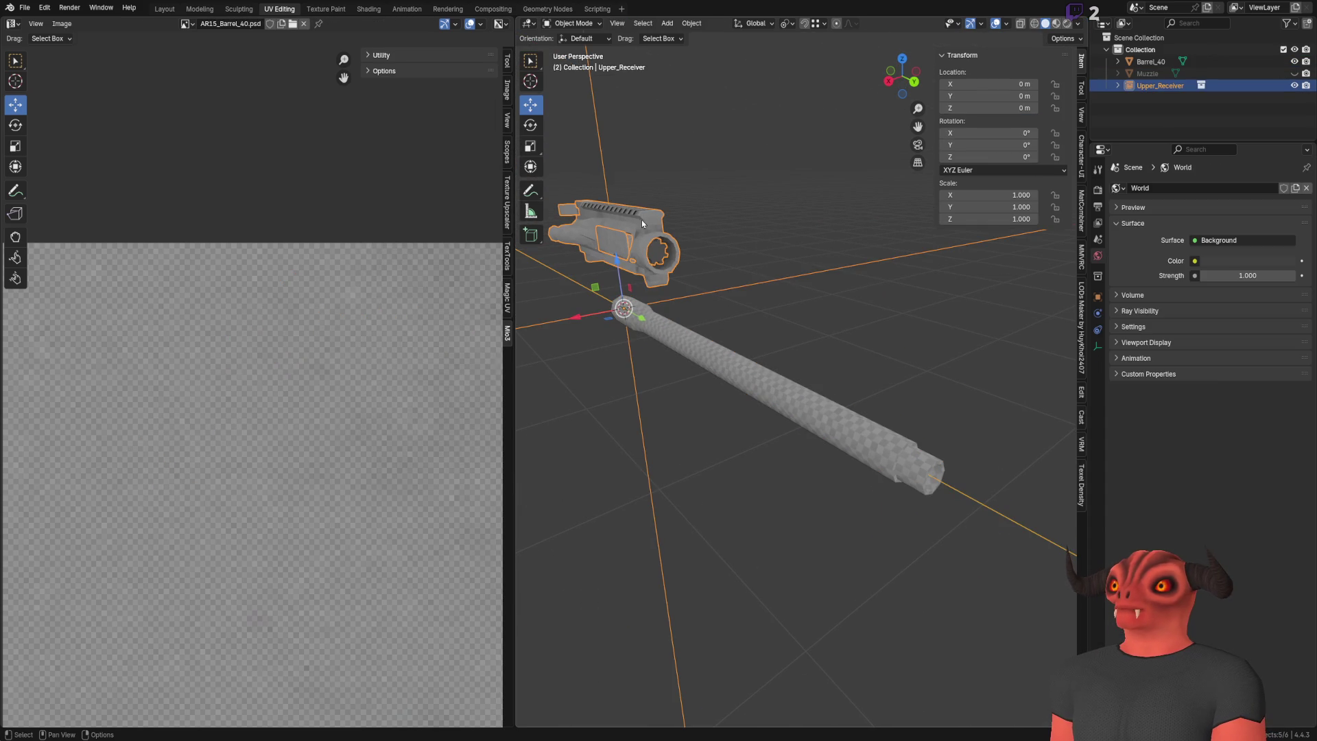
pyautogui.press('Delete')
pyautogui.click(776, 391)
pyautogui.hotkey('ctrl', 'z')
pyautogui.hotkey('ctrl', 'z')
pyautogui.click(810, 402)
pyautogui.moveTo(810, 402)
pyautogui.mouseDown(button='middle')
pyautogui.moveTo(782, 406)
pyautogui.moveTo(754, 373)
pyautogui.mouseUp(button='middle')
# Step: Enter Edit Mode on the barrel and select only the striped outer UV island
pyautogui.press('Tab')
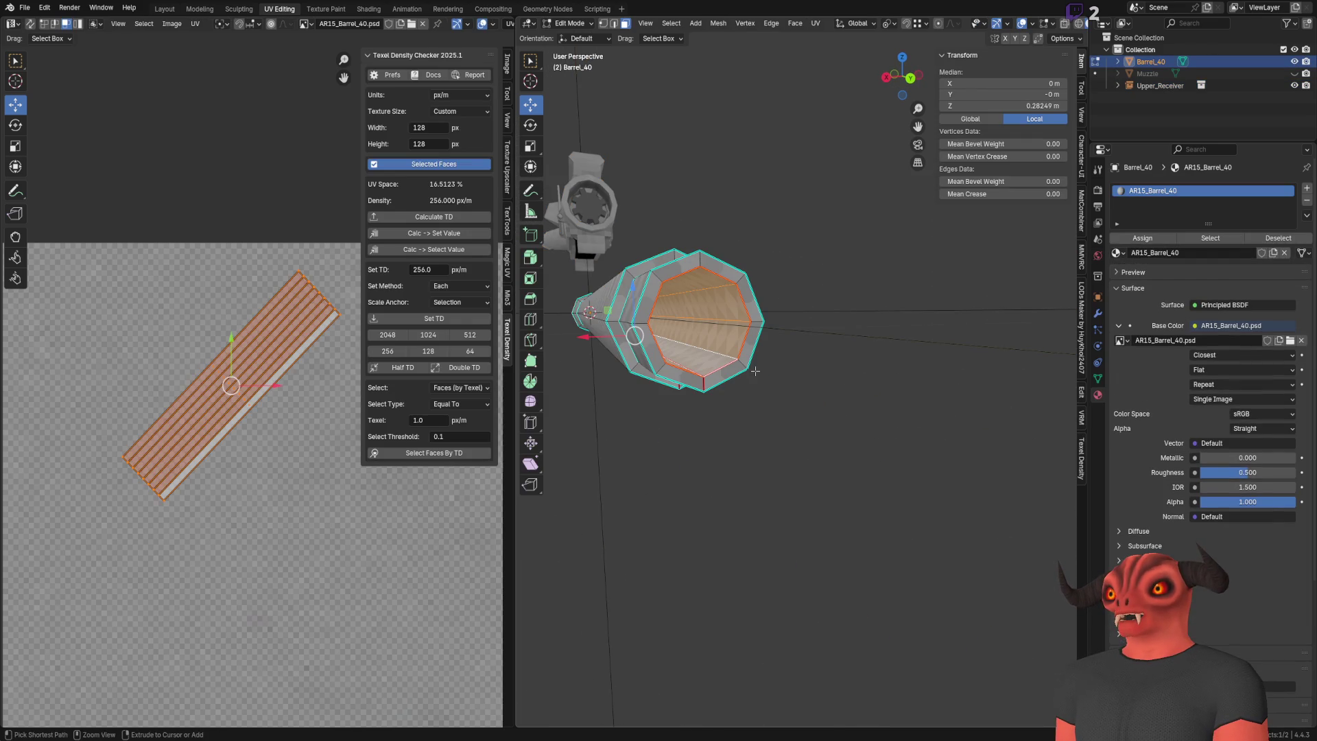
pyautogui.moveTo(231, 386); pyautogui.dragTo(280, 424, button='middle')
pyautogui.press('a')
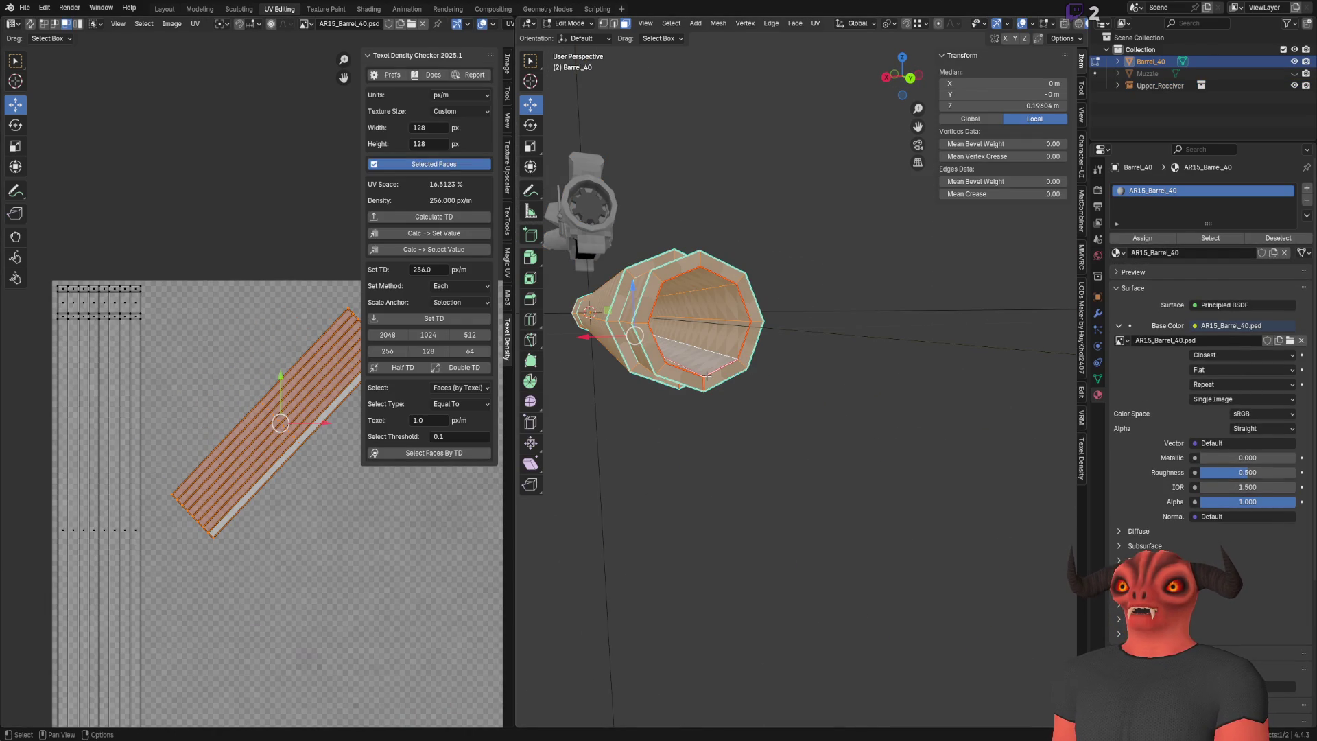
pyautogui.scroll(-3, 246, 411)
pyautogui.hotkey('alt', 'a')
pyautogui.press('l')
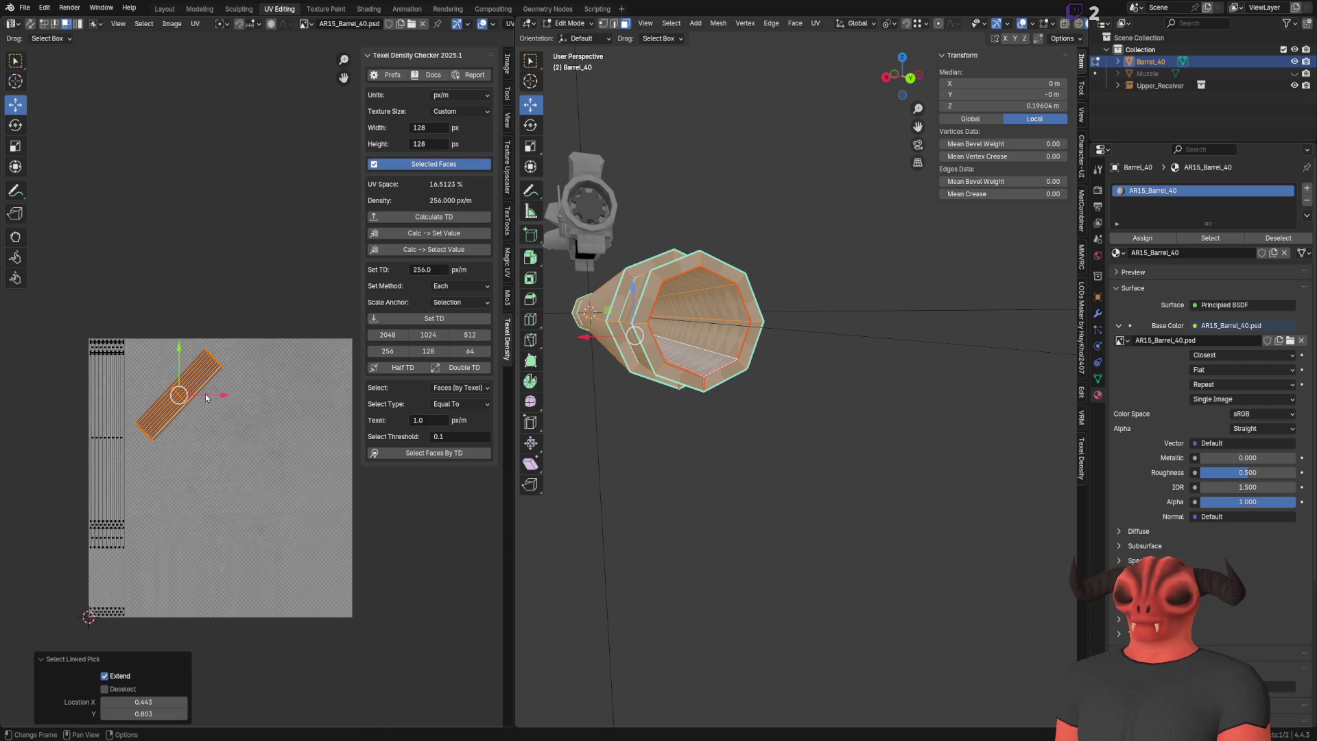
# Step: Move the striped UV island 0.5 along X
pyautogui.scroll(2, 176, 420)
pyautogui.moveTo(176, 419); pyautogui.dragTo(341, 420)
pyautogui.scroll(5, 280, 397)
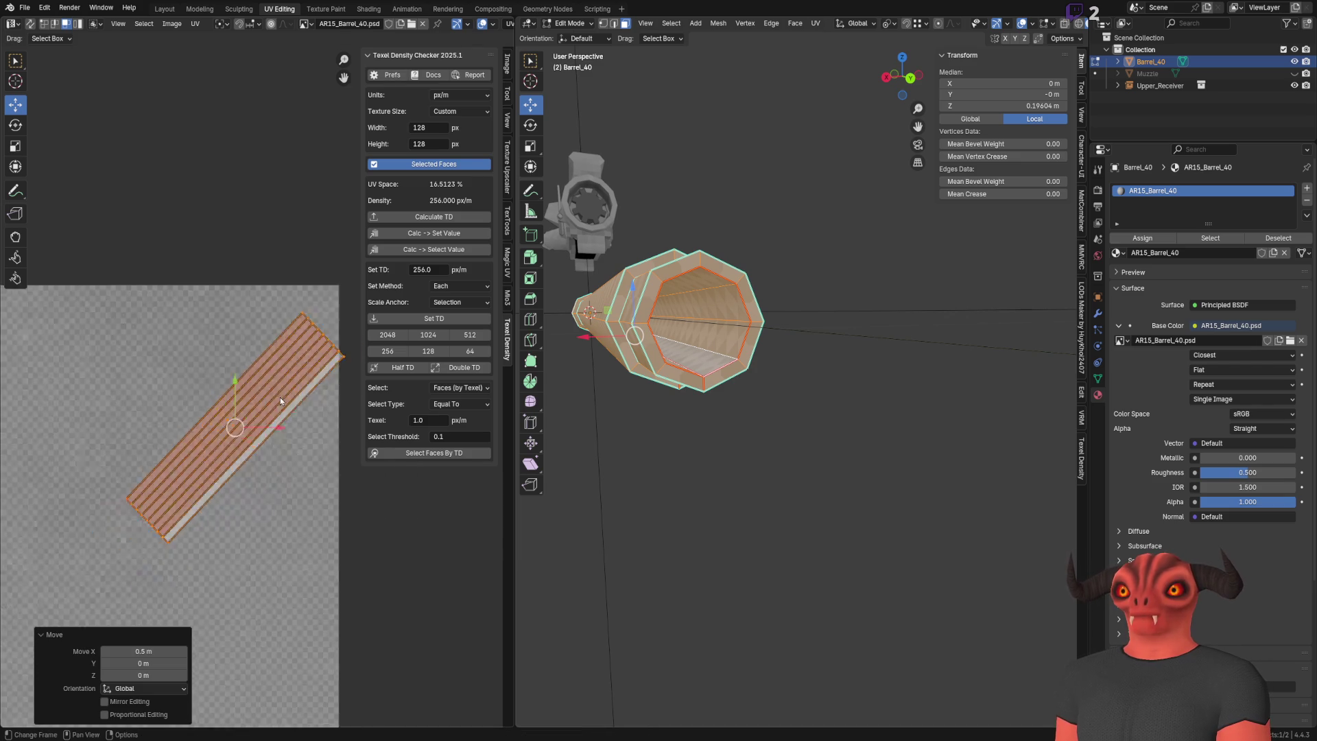
pyautogui.scroll(1, 234, 435)
pyautogui.moveTo(233, 435)
pyautogui.mouseDown(button='middle')
pyautogui.moveTo(164, 492)
pyautogui.moveTo(319, 451)
pyautogui.moveTo(189, 453)
pyautogui.mouseUp(button='middle')
pyautogui.scroll(4, 168, 489)
pyautogui.scroll(1, 206, 426)
pyautogui.scroll(-8, 261, 406)
# Step: Snap the island with Quick Favorites > Selected to Pixels, verify alignment, and exit Edit Mode
pyautogui.press('q')
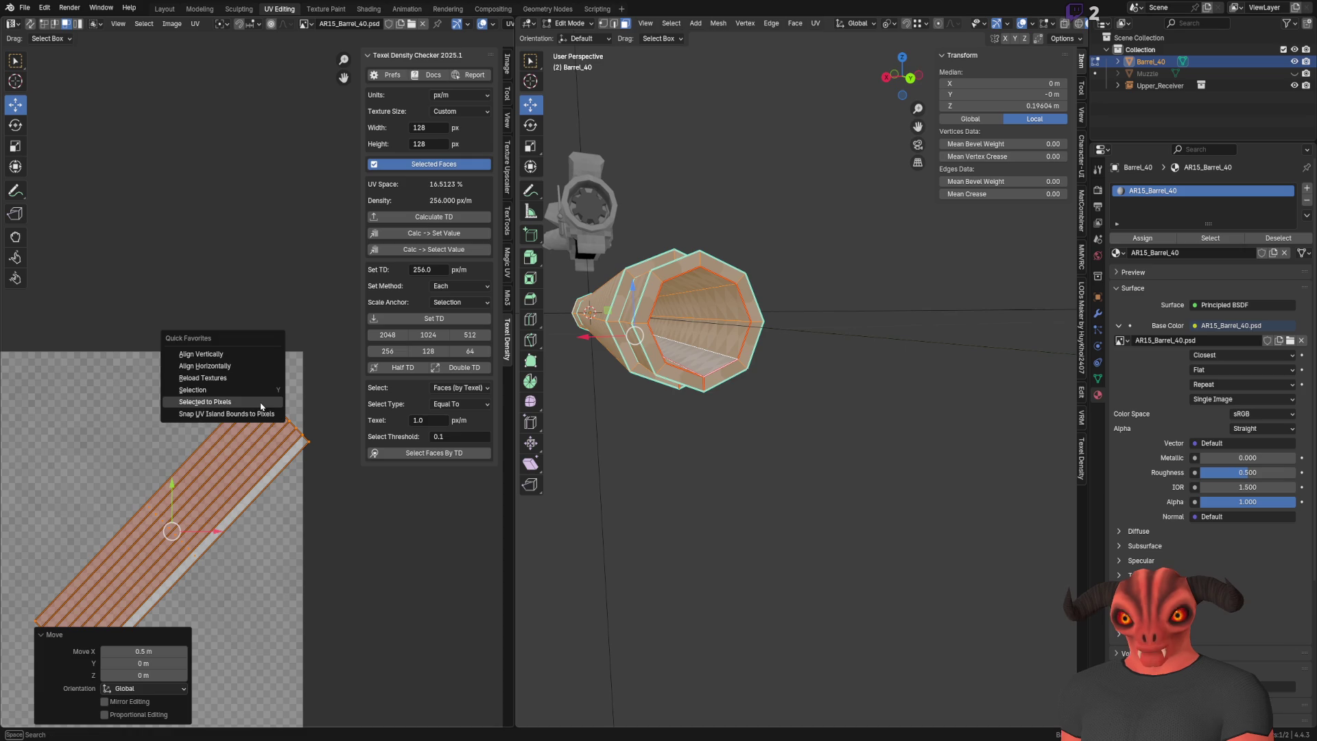
pyautogui.click(261, 407)
pyautogui.scroll(4, 261, 405)
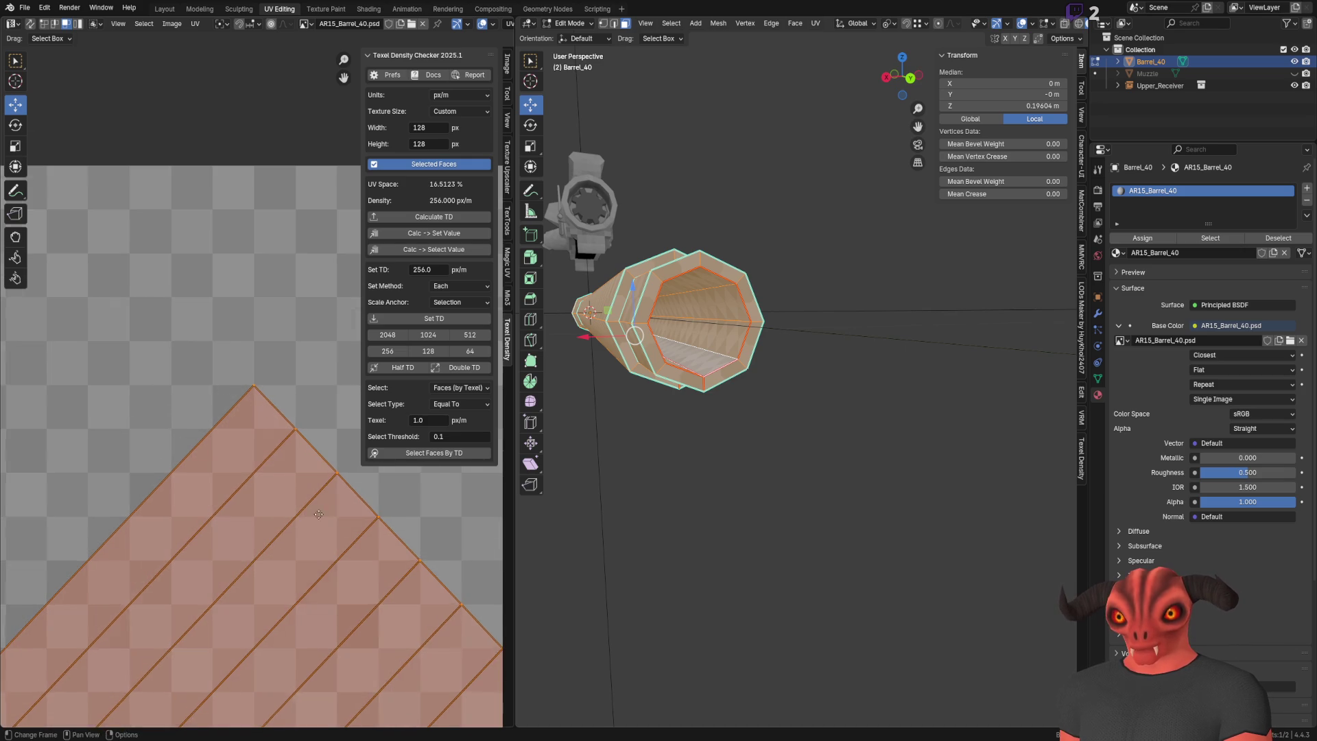
pyautogui.moveTo(324, 513); pyautogui.dragTo(144, 280, button='middle')
pyautogui.scroll(-10, 279, 310)
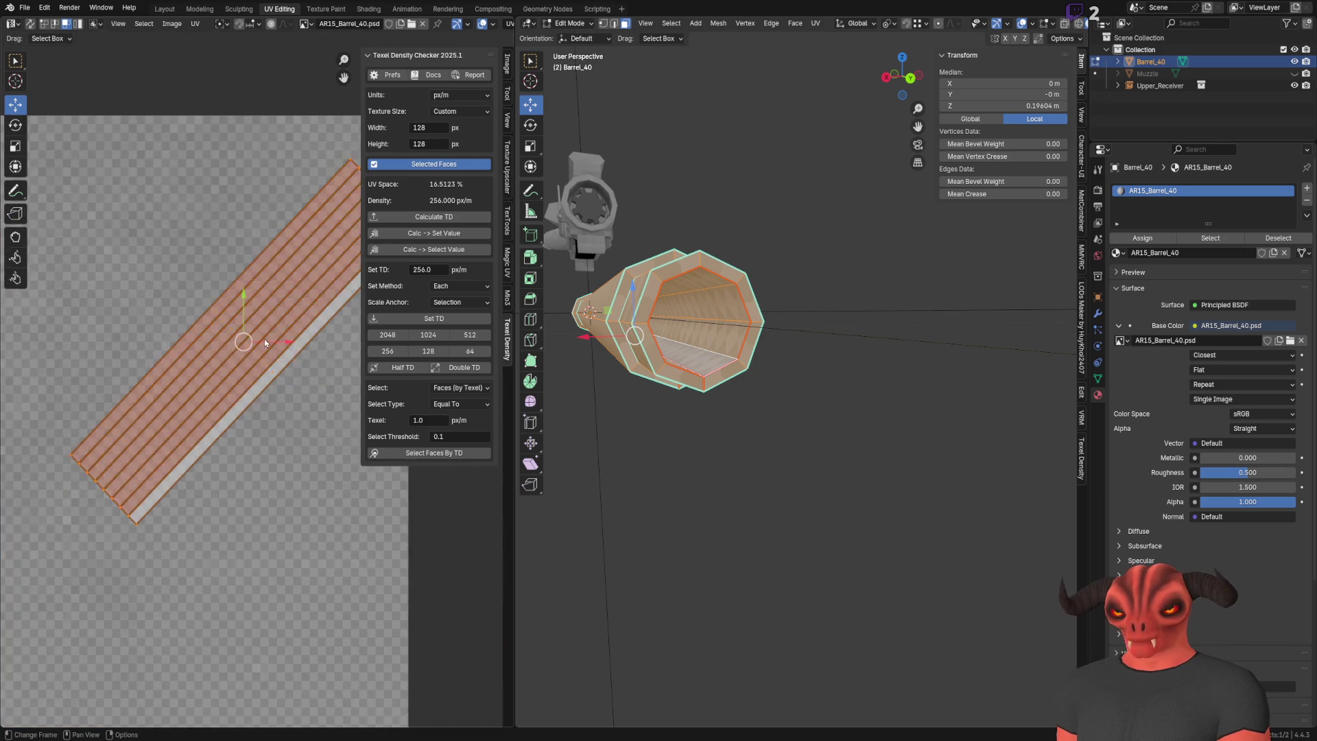
pyautogui.scroll(7, 143, 499)
pyautogui.scroll(4, 143, 499)
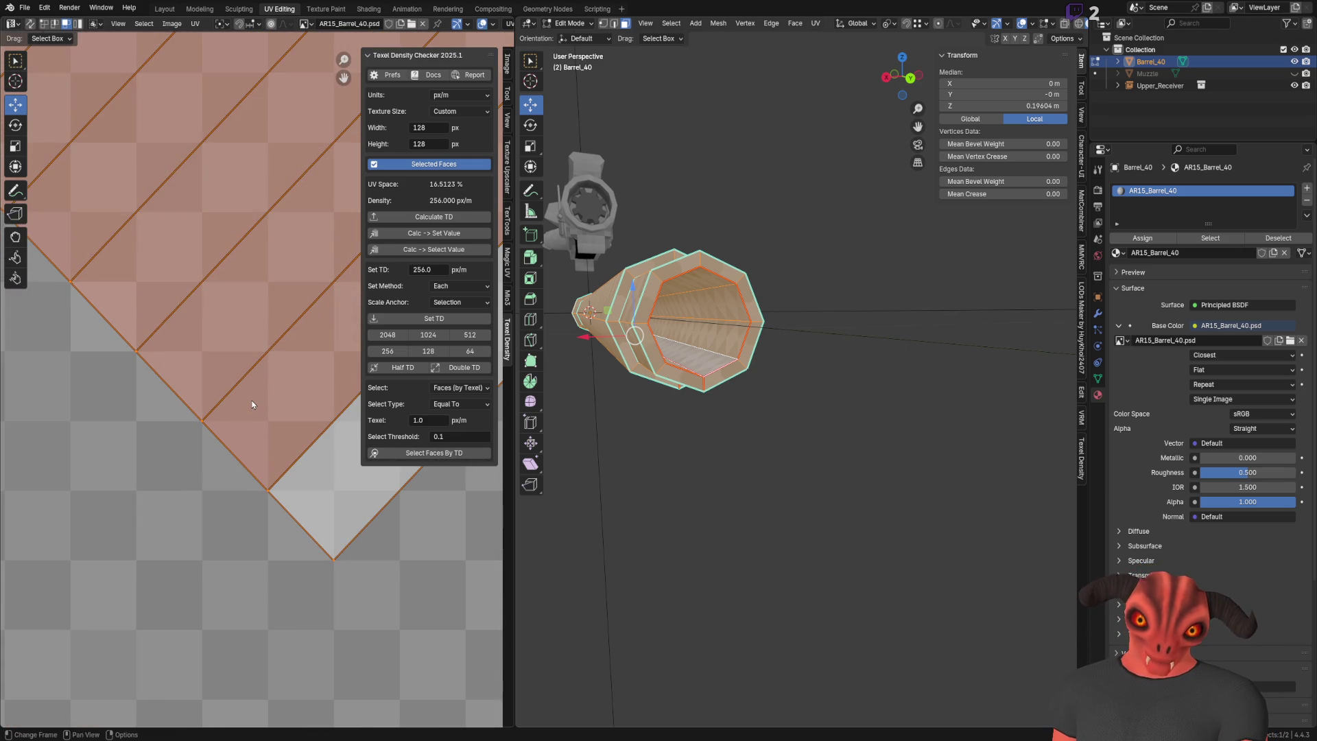
pyautogui.moveTo(251, 402); pyautogui.dragTo(396, 573, button='middle')
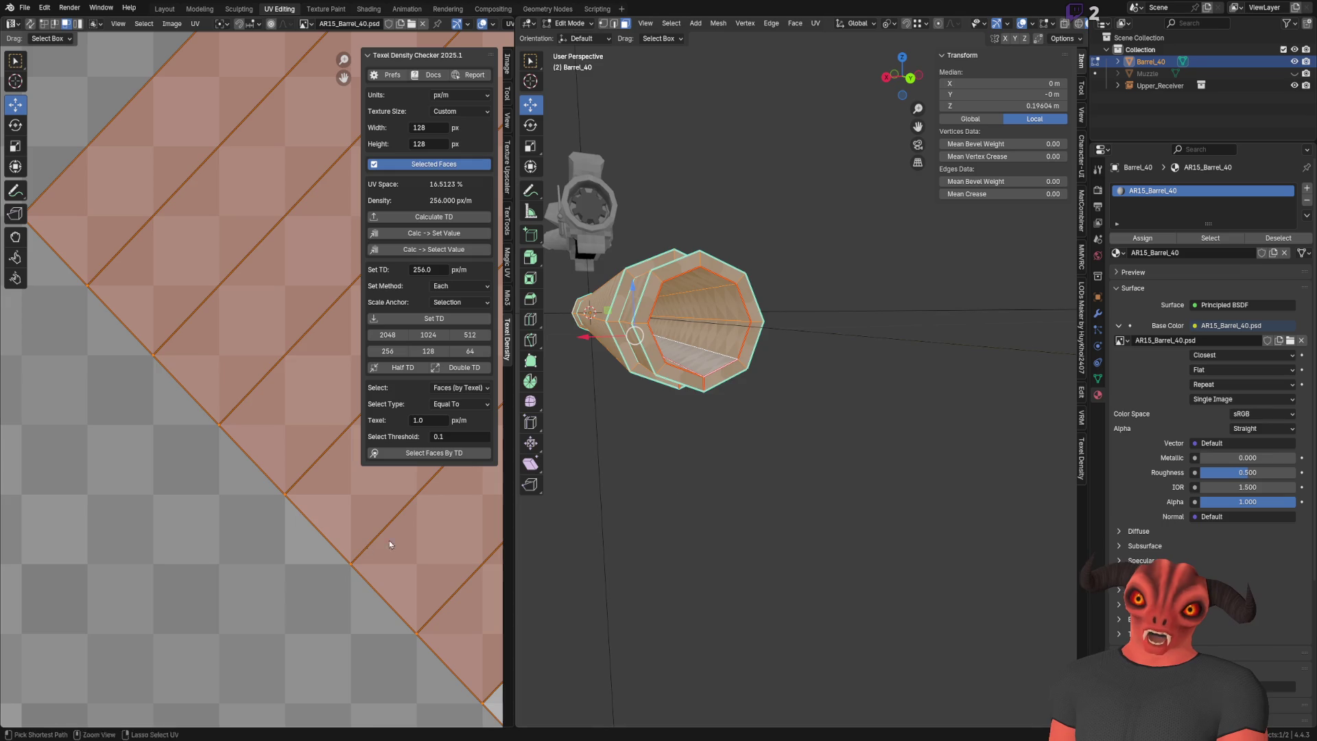
pyautogui.scroll(1, 851, 474)
pyautogui.press('Tab')
pyautogui.moveTo(850, 473)
pyautogui.mouseDown(button='middle')
pyautogui.moveTo(850, 439)
pyautogui.moveTo(847, 467)
pyautogui.mouseUp(button='middle')
pyautogui.scroll(8, 847, 467)
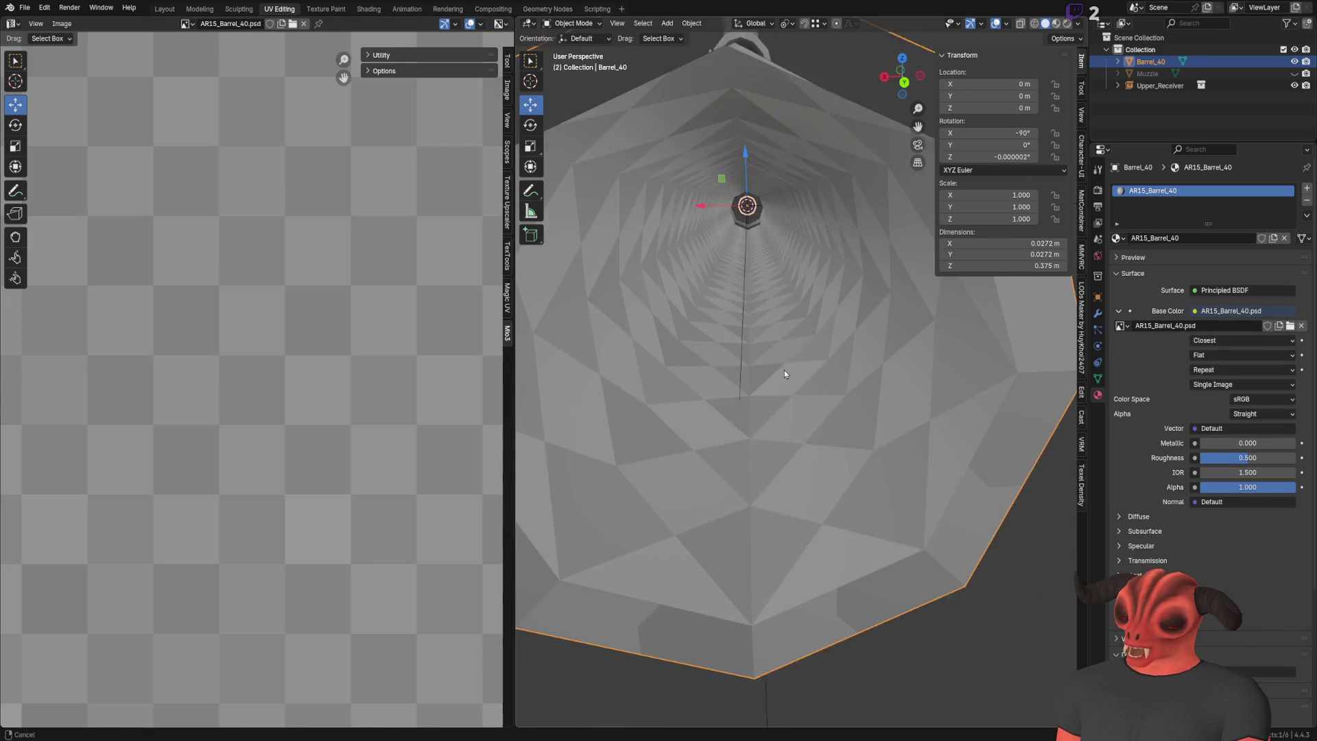
# Step: Nudge the striped UV island up-left by -0.0156 / 0.0313
pyautogui.press('Tab')
pyautogui.scroll(-6, 217, 406)
pyautogui.scroll(3, 255, 375)
pyautogui.scroll(4, 255, 374)
pyautogui.moveTo(61, 632)
pyautogui.mouseDown()
pyautogui.moveTo(40, 576)
pyautogui.moveTo(14, 575)
pyautogui.mouseUp()
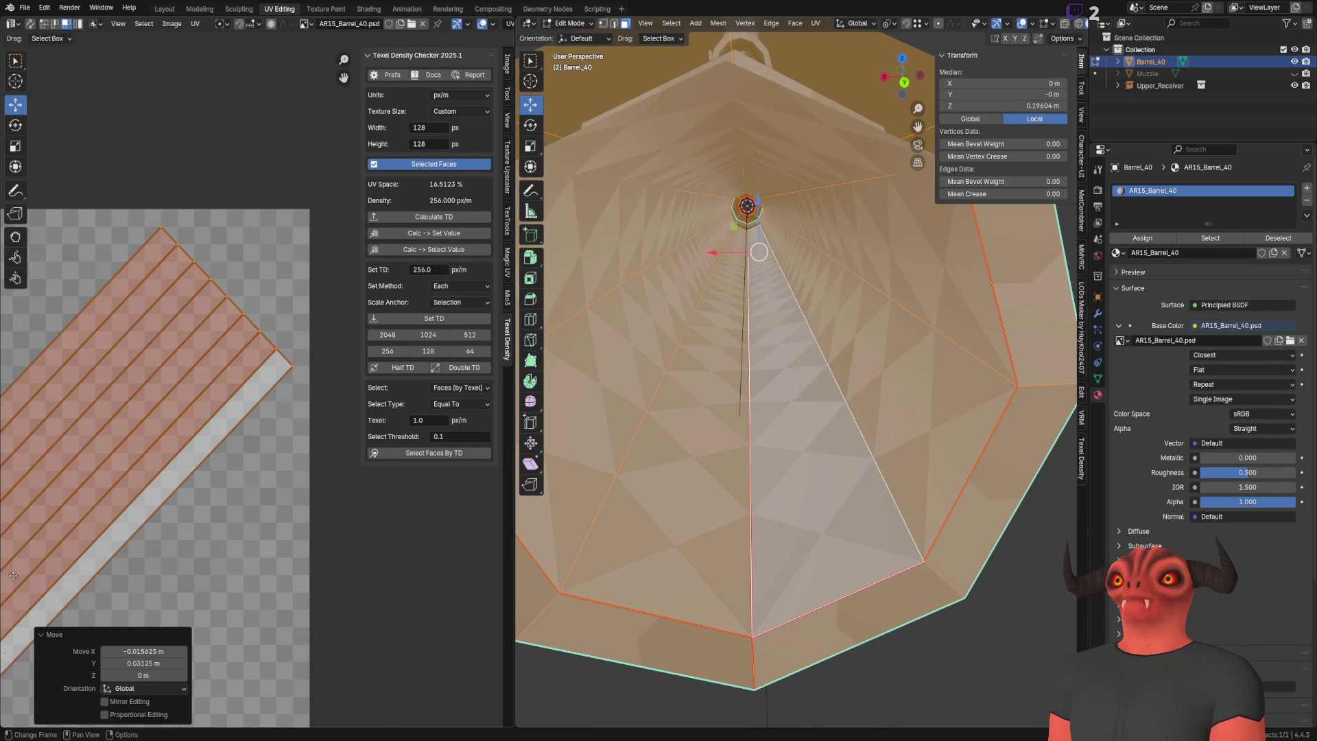
pyautogui.scroll(-6, 203, 434)
pyautogui.scroll(2, 230, 413)
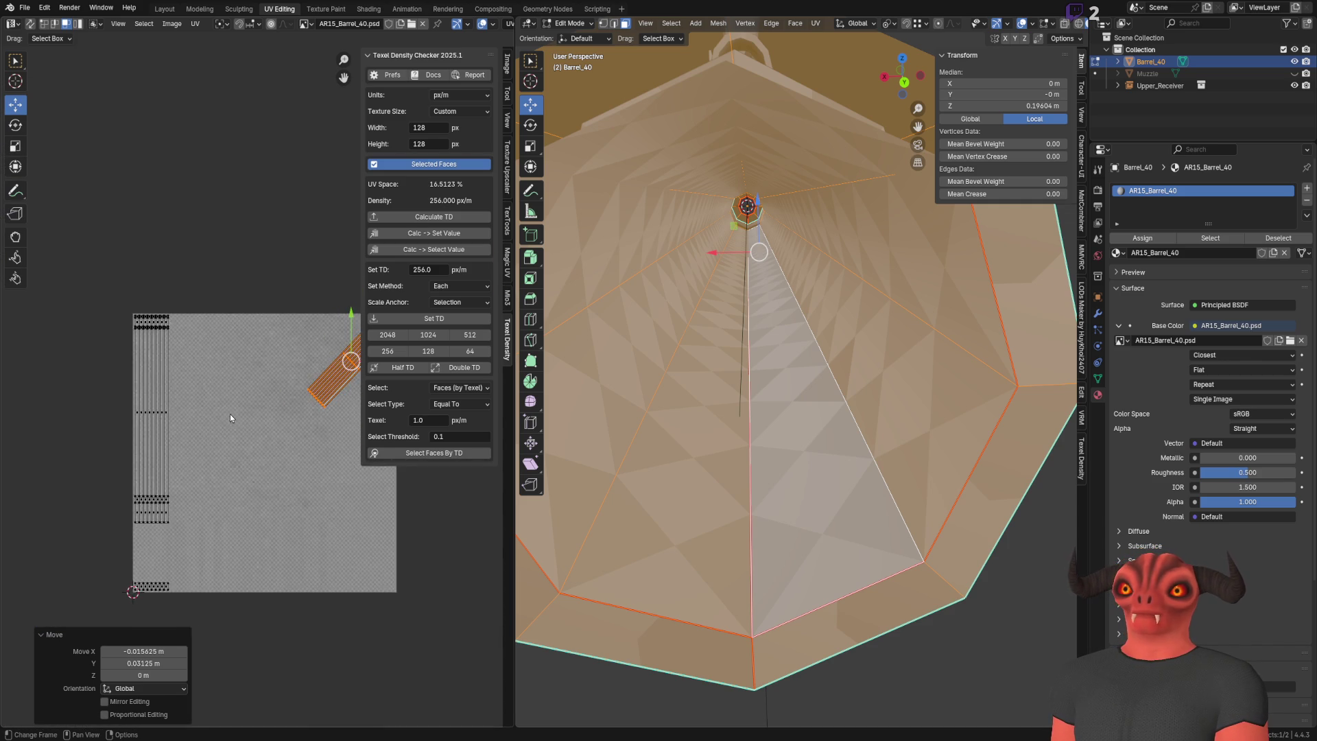
pyautogui.moveTo(230, 417); pyautogui.dragTo(205, 408, button='middle')
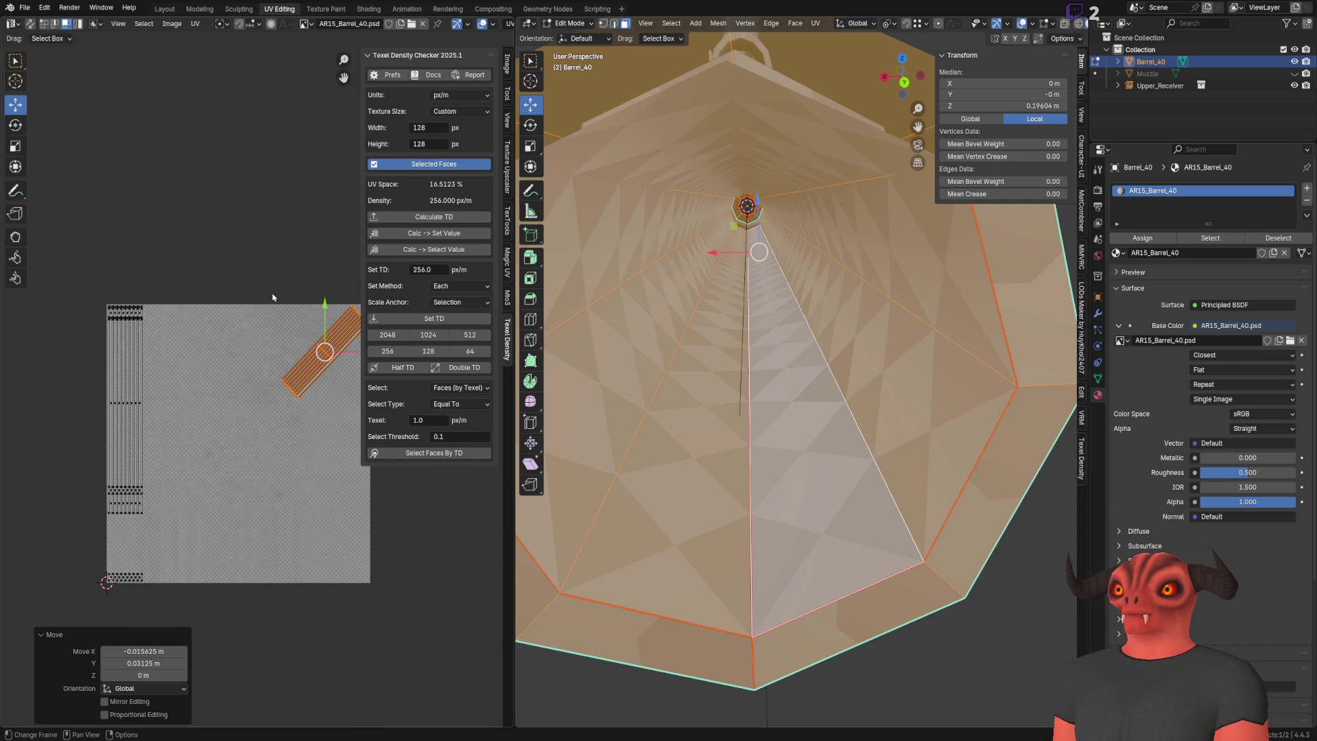
pyautogui.moveTo(278, 296); pyautogui.dragTo(203, 311, button='middle')
pyautogui.scroll(-8, 733, 288)
# Step: Select the connected barrel section and place a copy at -0.20104 m along Y
pyautogui.moveTo(733, 288); pyautogui.dragTo(821, 370, button='middle')
pyautogui.scroll(10, 821, 370)
pyautogui.hotkey('alt', 'a')
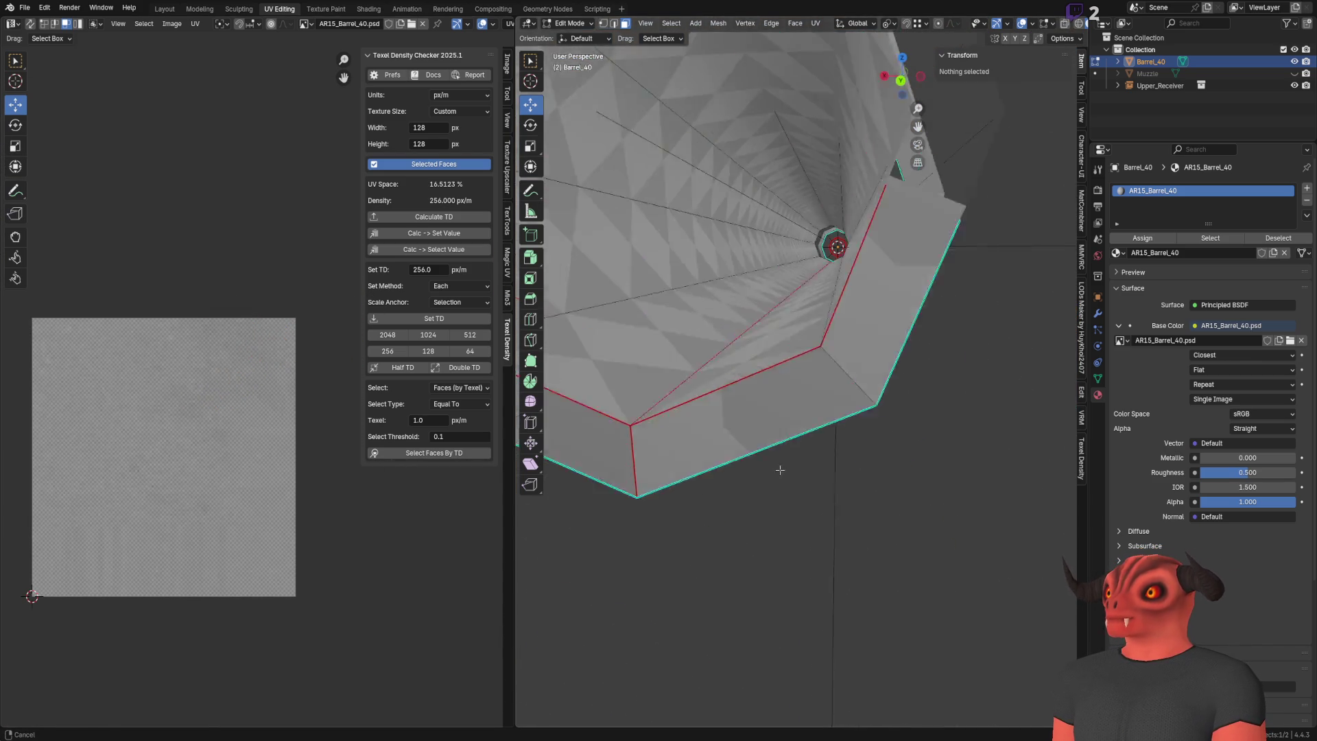
pyautogui.press('l')
pyautogui.scroll(-6, 626, 435)
pyautogui.moveTo(625, 435); pyautogui.dragTo(789, 412, button='middle')
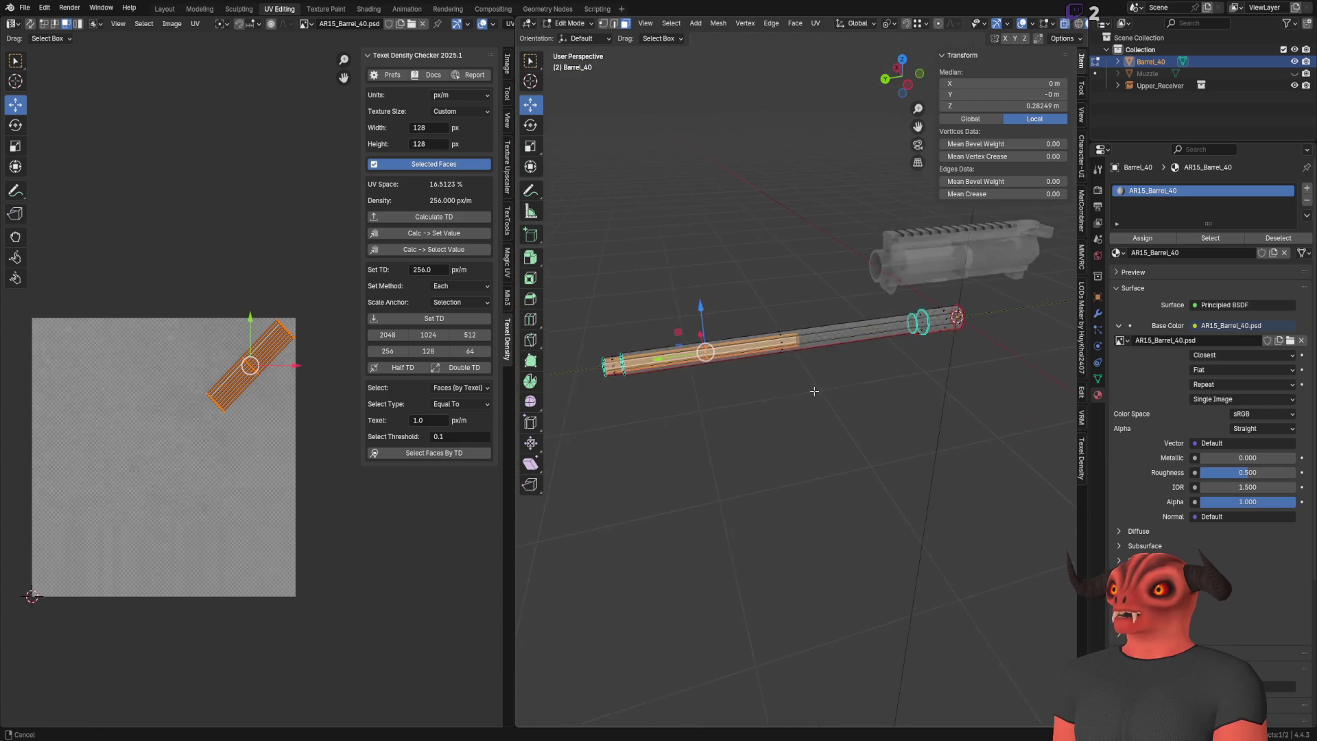
pyautogui.scroll(4, 789, 412)
pyautogui.press('g')
pyautogui.press('y')
pyautogui.click(1008, 423)
pyautogui.scroll(5, 756, 386)
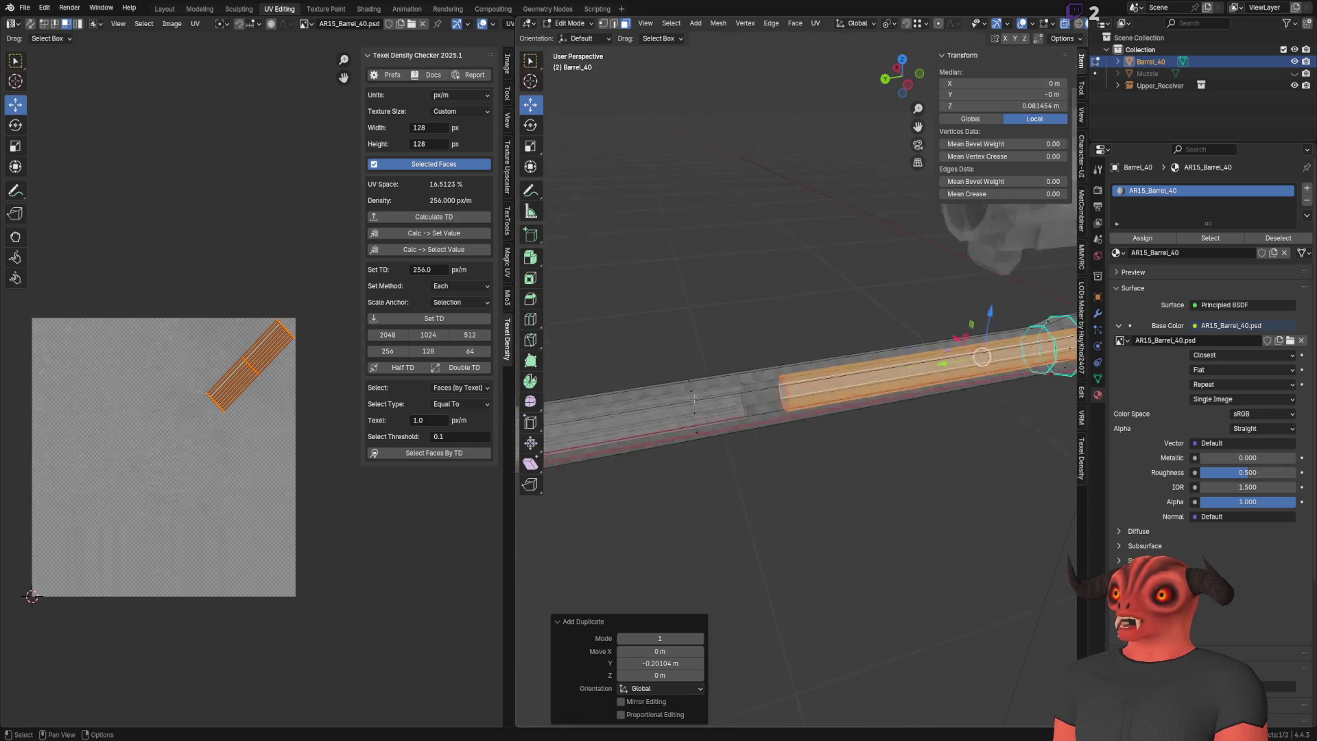
# Step: Select the whole barrel mesh and Merge By Distance, removing 16 duplicate vertices
pyautogui.press('l')
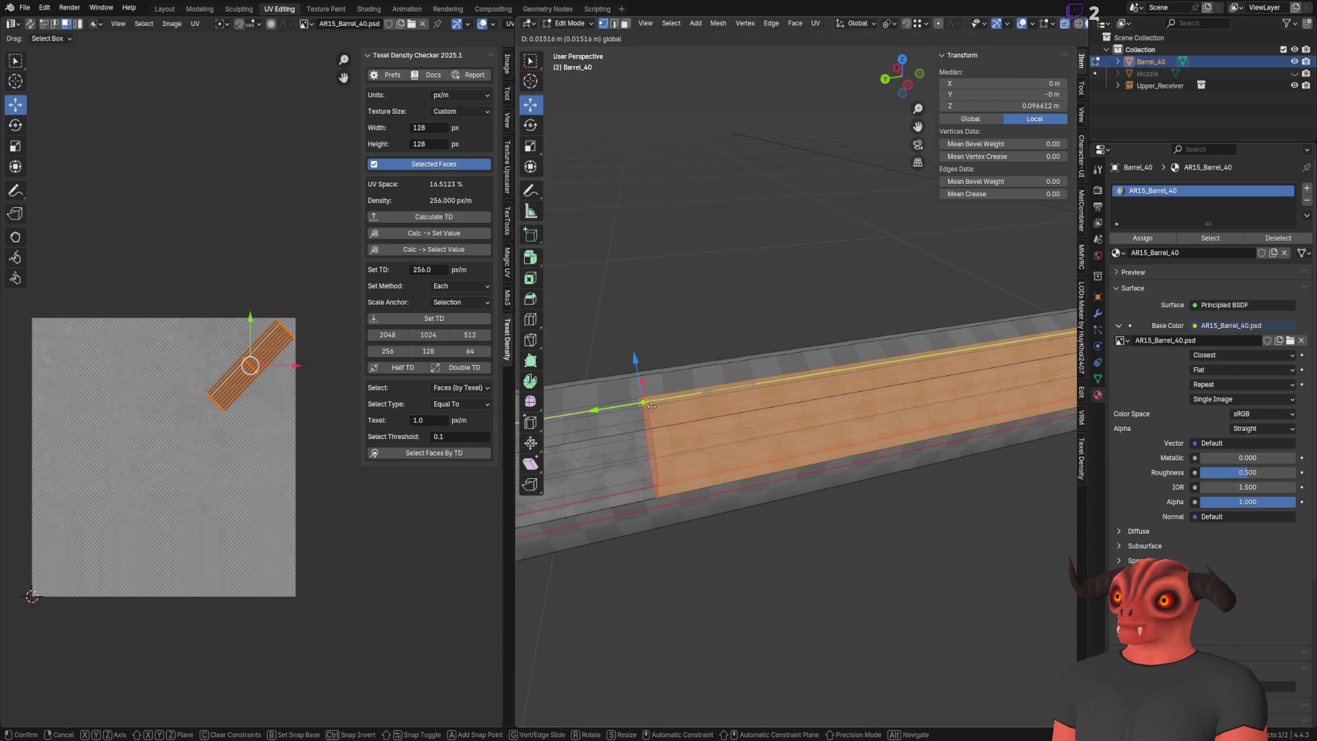
pyautogui.press('l')
pyautogui.press('m')
pyautogui.click(689, 369)
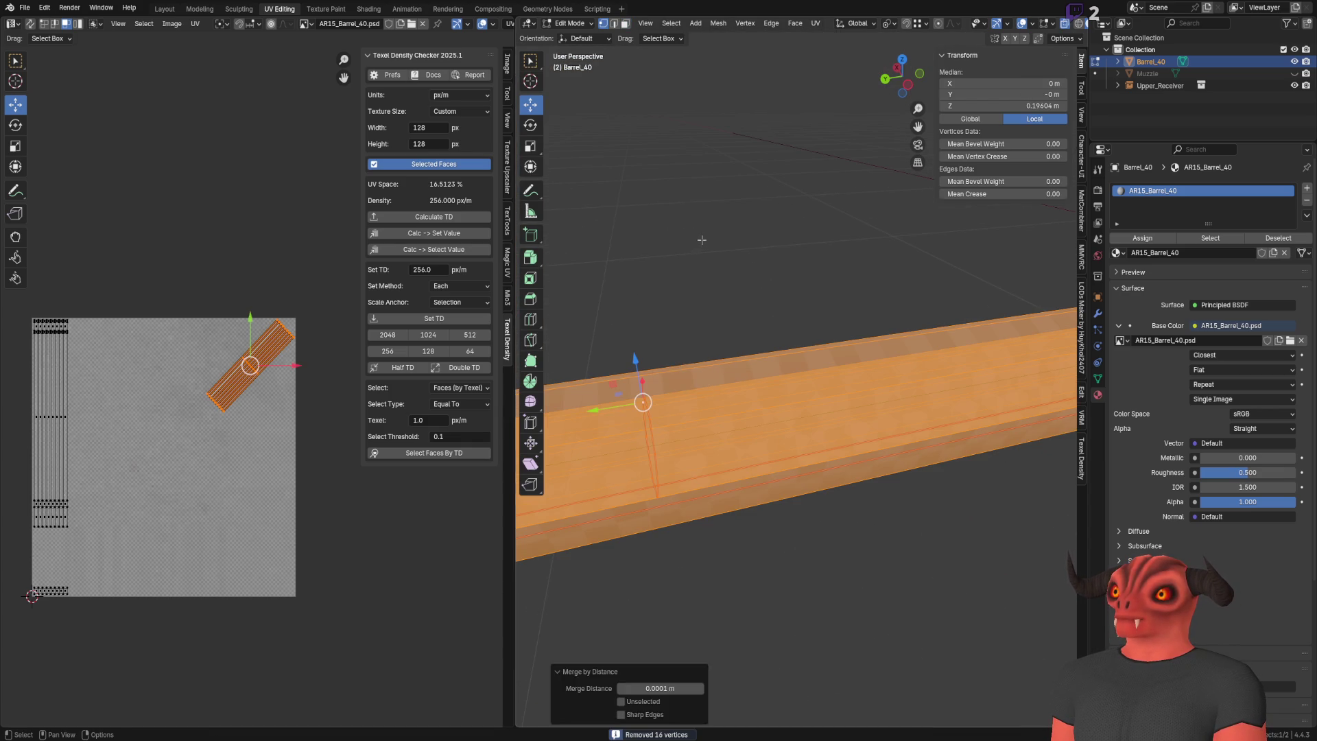
pyautogui.hotkey('alt', 'a')
pyautogui.scroll(-4, 754, 288)
pyautogui.moveTo(716, 314)
pyautogui.mouseDown(button='middle')
pyautogui.moveTo(748, 322)
pyautogui.moveTo(702, 284)
pyautogui.moveTo(801, 311)
pyautogui.mouseUp(button='middle')
pyautogui.scroll(4, 702, 284)
# Step: Select all faces to show the UV islands and check the texture in Photoshop
pyautogui.press('a')
pyautogui.scroll(-4, 210, 394)
pyautogui.scroll(4, 210, 394)
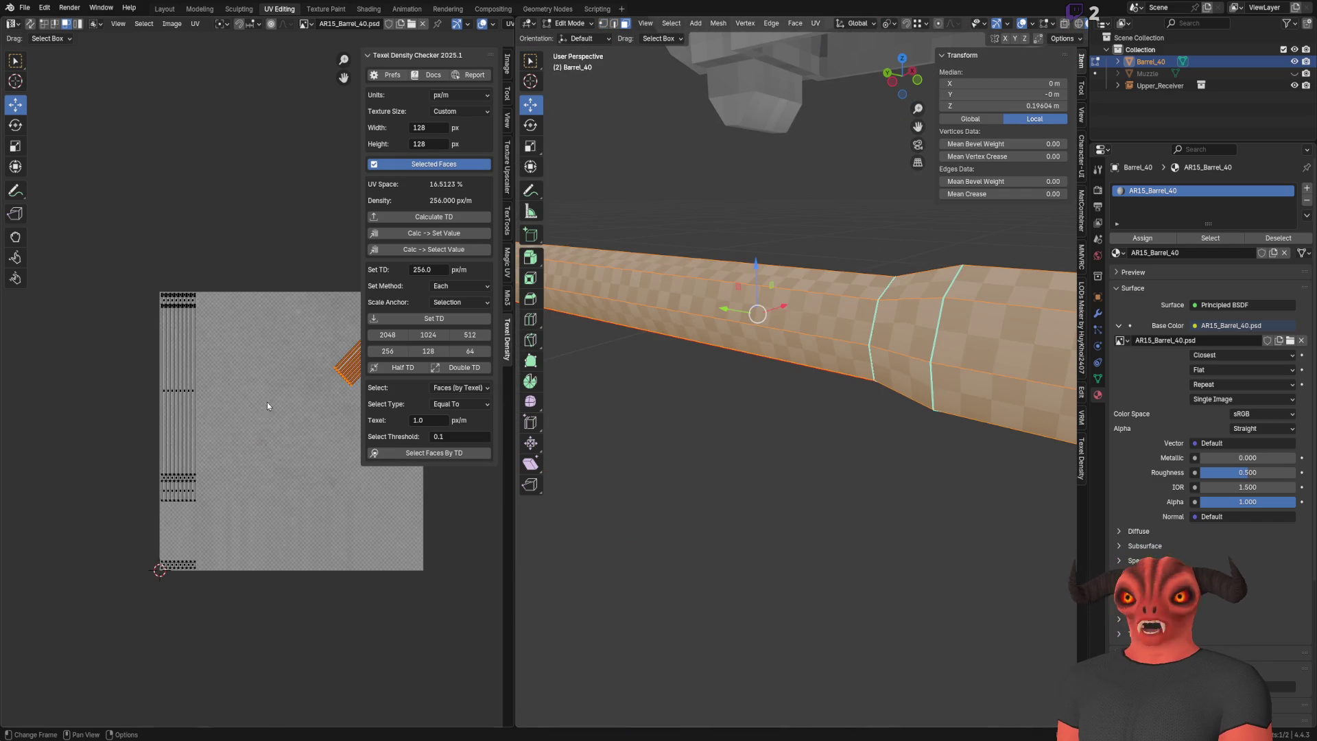
pyautogui.moveTo(243, 404); pyautogui.dragTo(209, 378, button='middle')
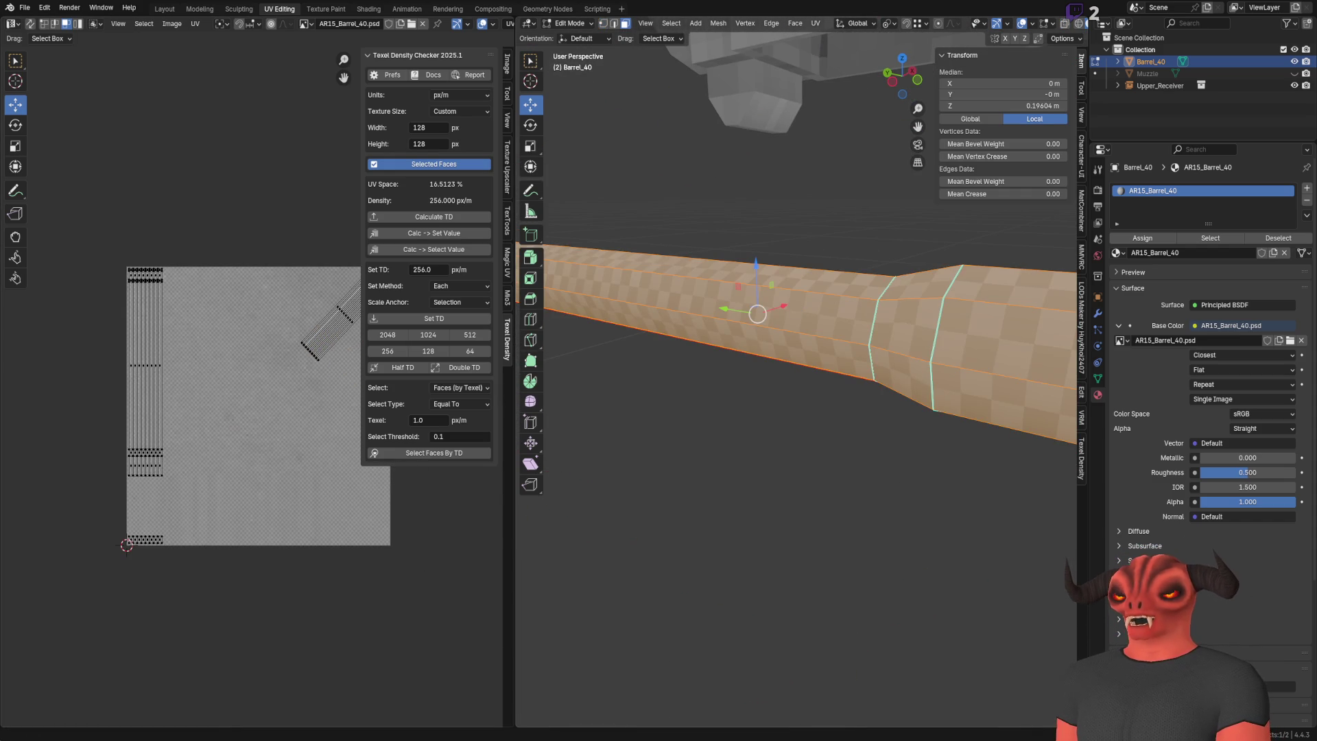
pyautogui.hotkey('alt', 'Tab')
pyautogui.hotkey('alt', 'Tab')
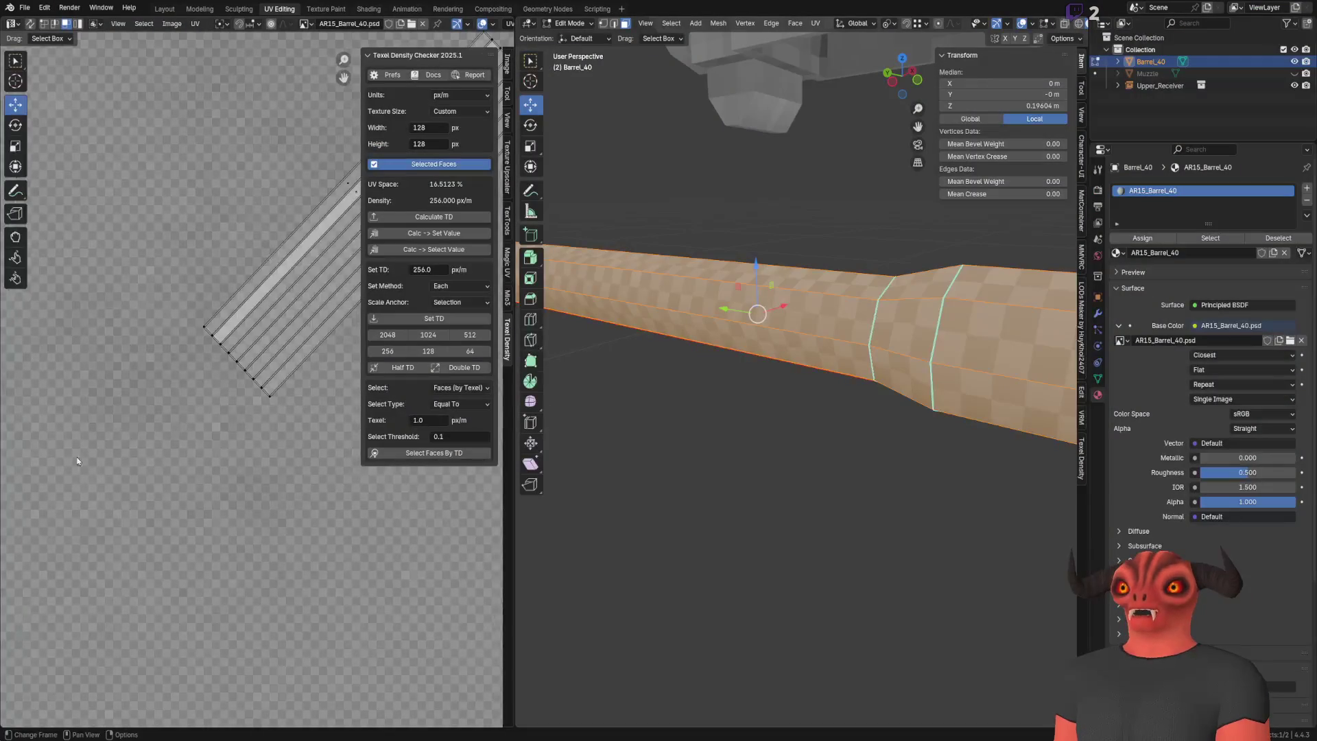
# Step: Box-select the striped UV islands and widen the UV editing area
pyautogui.scroll(2, 205, 384)
pyautogui.moveTo(130, 508); pyautogui.dragTo(152, 490, button='middle')
pyautogui.moveTo(151, 485)
pyautogui.mouseDown()
pyautogui.moveTo(159, 365)
pyautogui.moveTo(219, 296)
pyautogui.moveTo(373, 271)
pyautogui.moveTo(211, 303)
pyautogui.moveTo(345, 244)
pyautogui.moveTo(106, 215)
pyautogui.mouseUp()
pyautogui.scroll(-2, 95, 260)
pyautogui.moveTo(335, 241); pyautogui.dragTo(162, 243, button='middle')
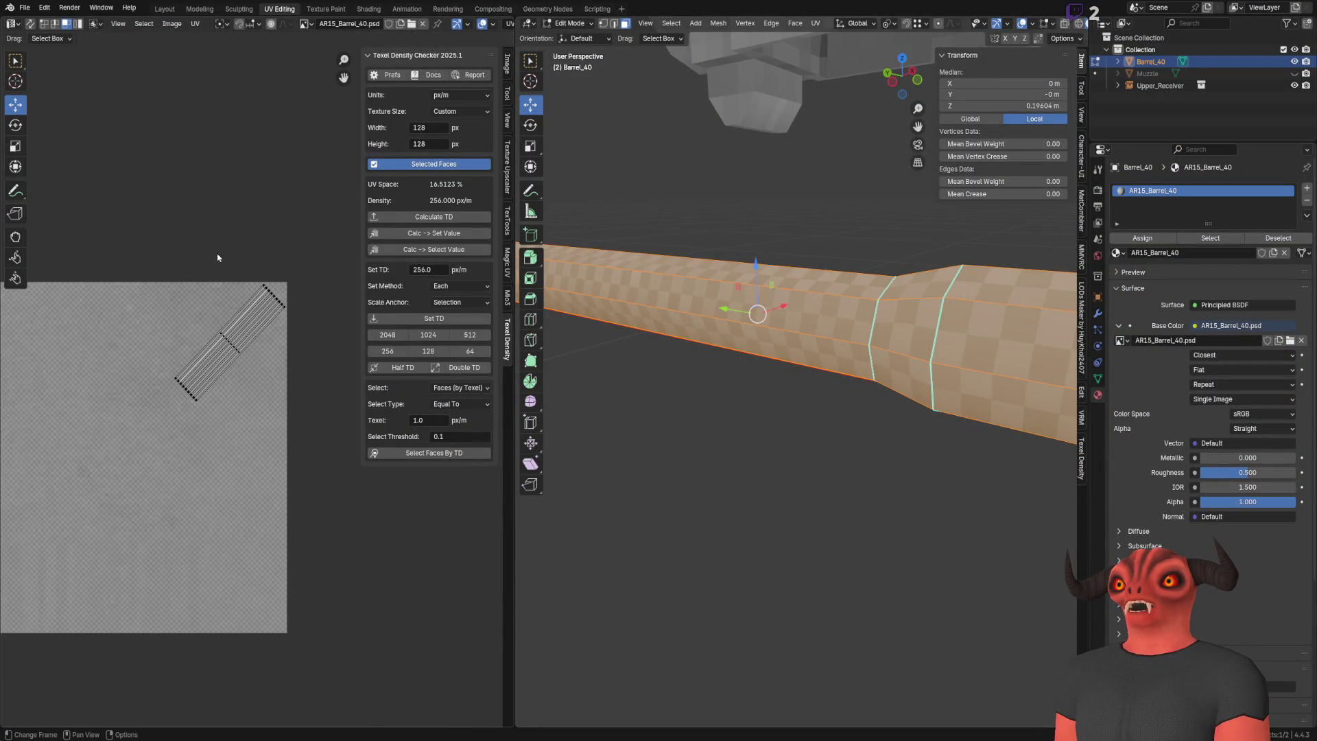
pyautogui.moveTo(513, 371); pyautogui.dragTo(548, 371)
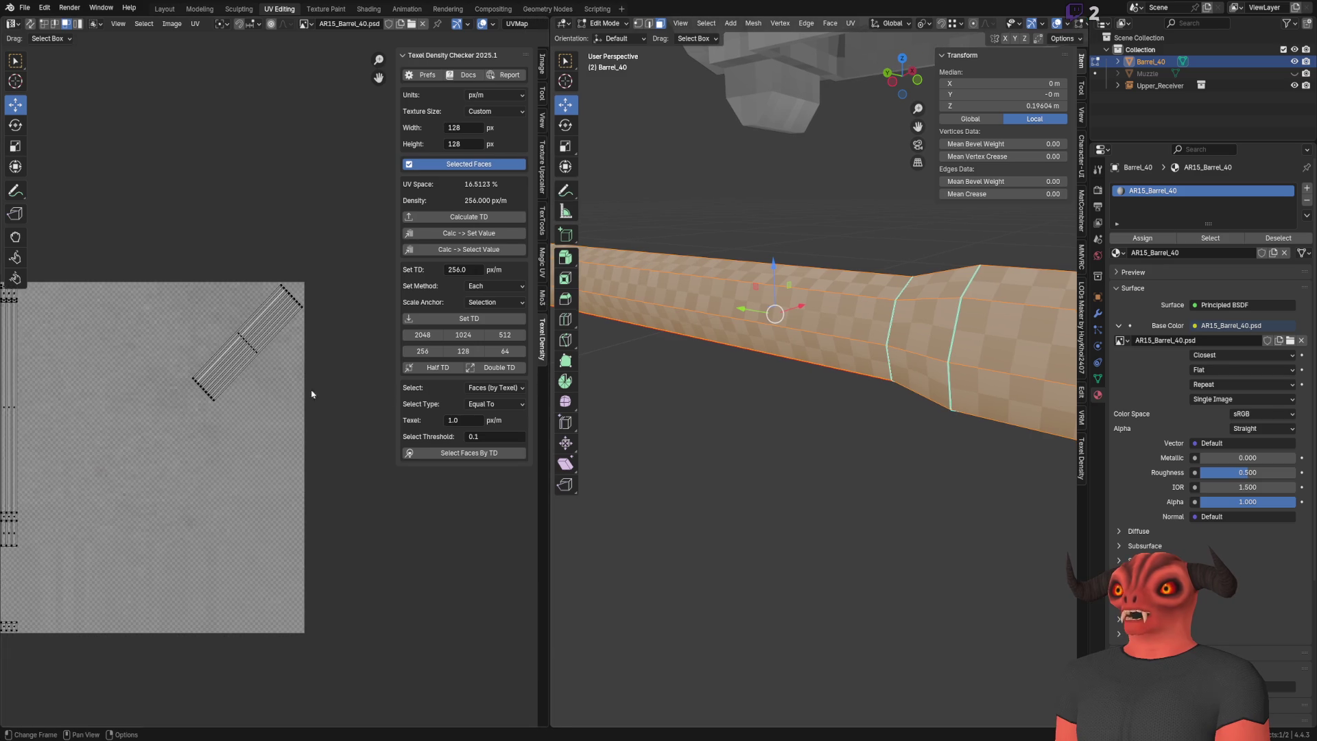